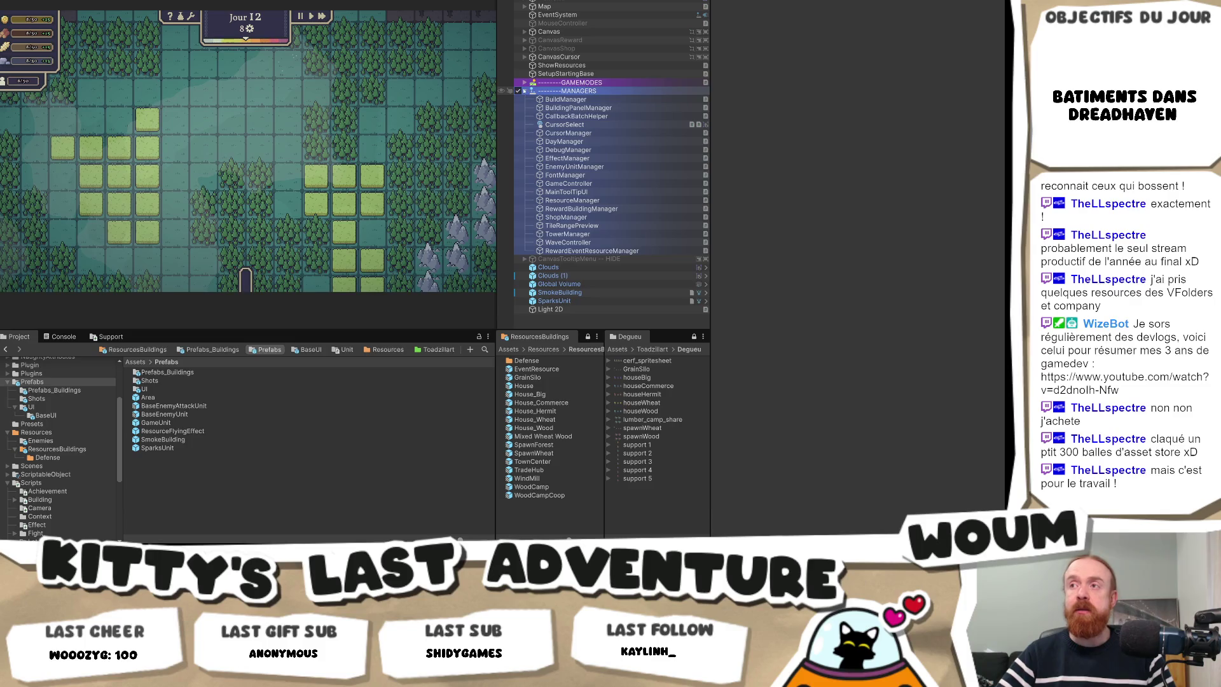
Collapse and re-expand MANAGERS, then select CursorSelect to show its Sprite Renderer and scripts.
{"action": "left_click", "coordinate": [525, 92]}
{"action": "left_click", "coordinate": [526, 93]}
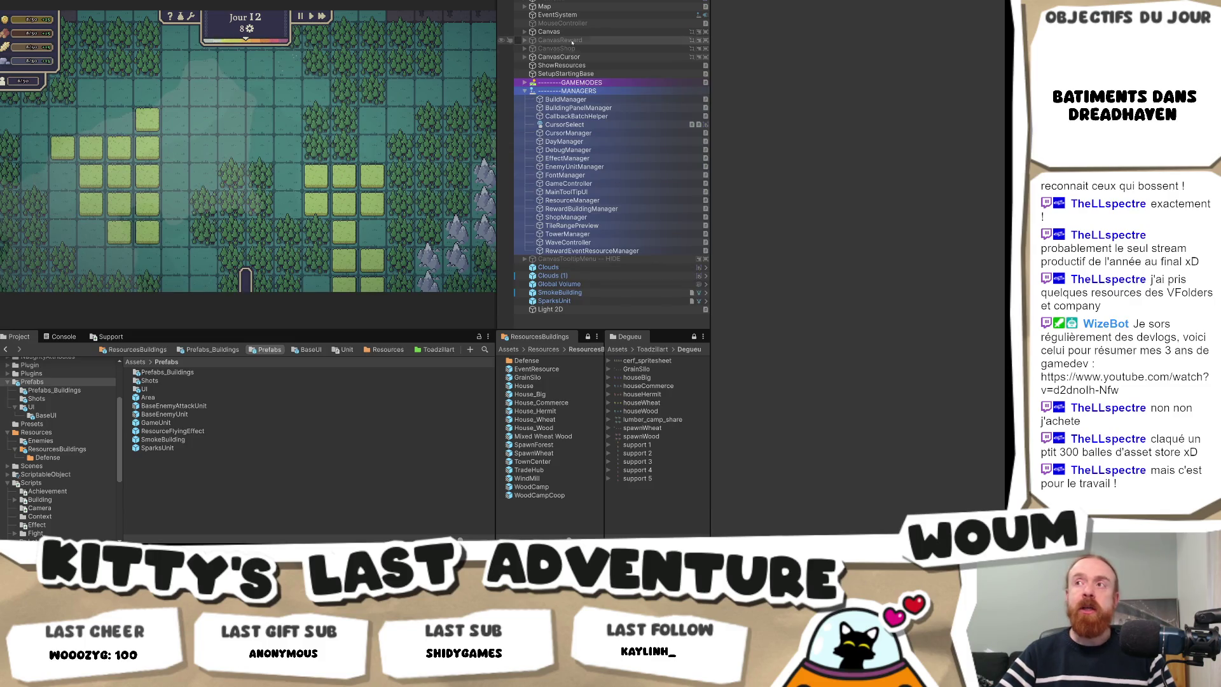
{"action": "left_click", "coordinate": [581, 124]}
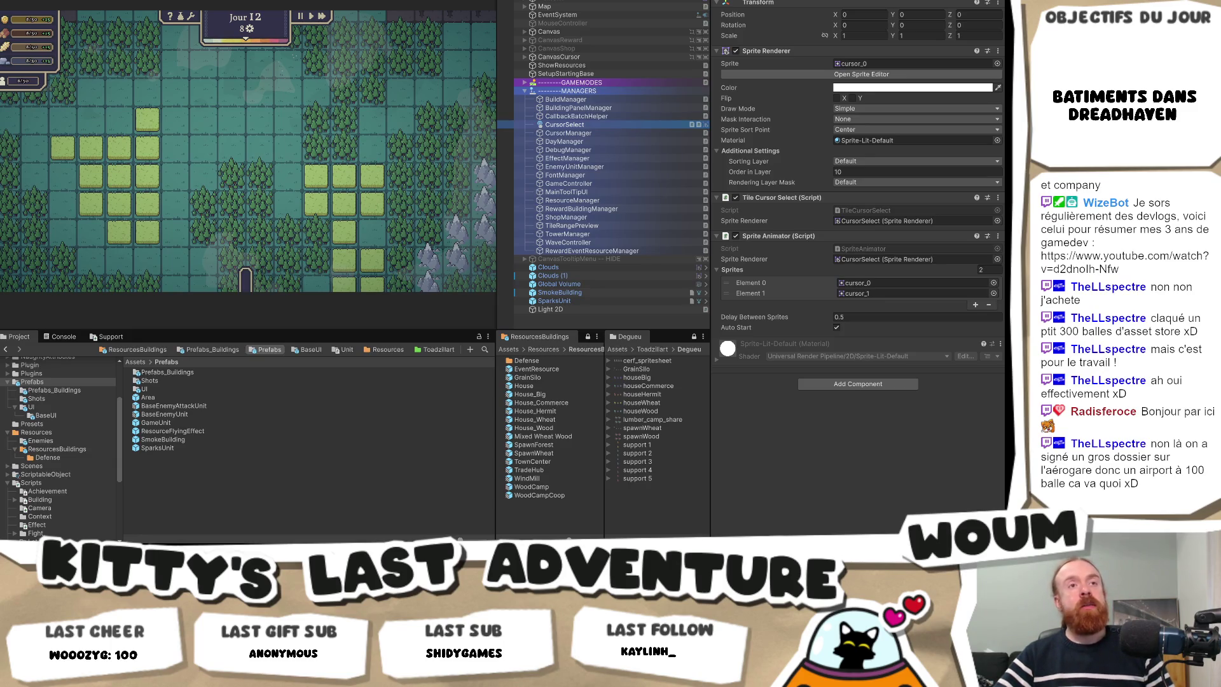
{"action": "left_click", "coordinate": [165, 181]}
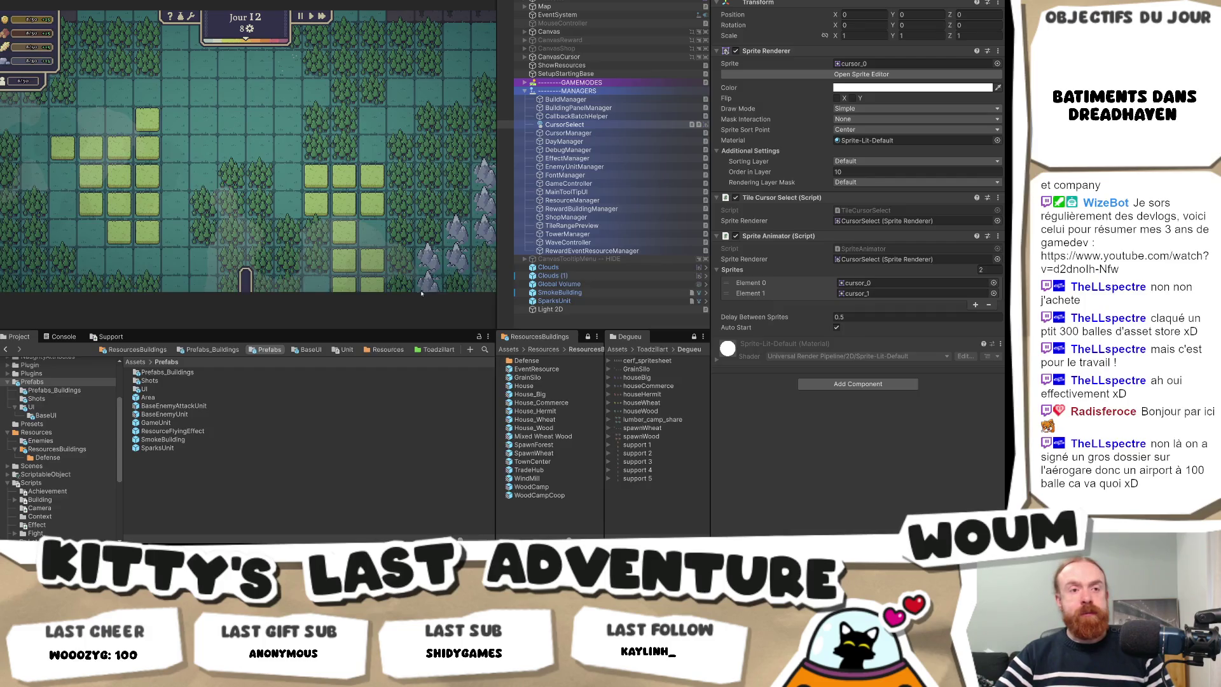
Find the SparksUnit object's references in the scene.
{"action": "left_click", "coordinate": [596, 302]}
{"action": "right_click", "coordinate": [596, 302]}
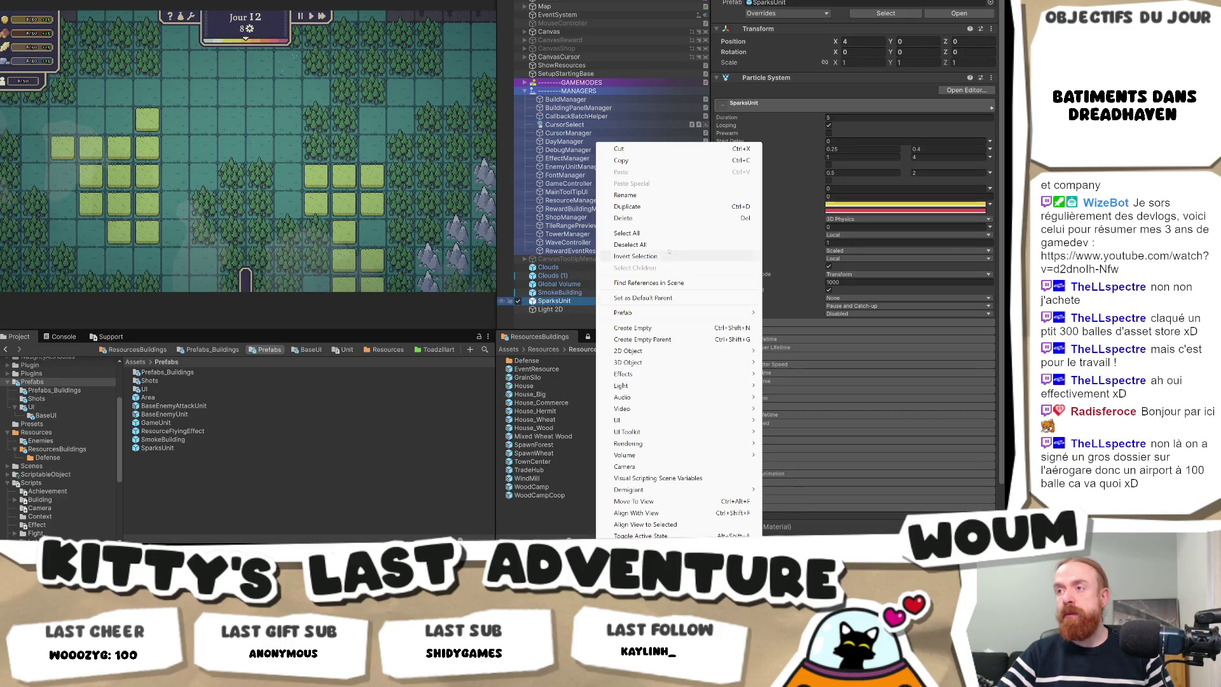
{"action": "left_click", "coordinate": [689, 283]}
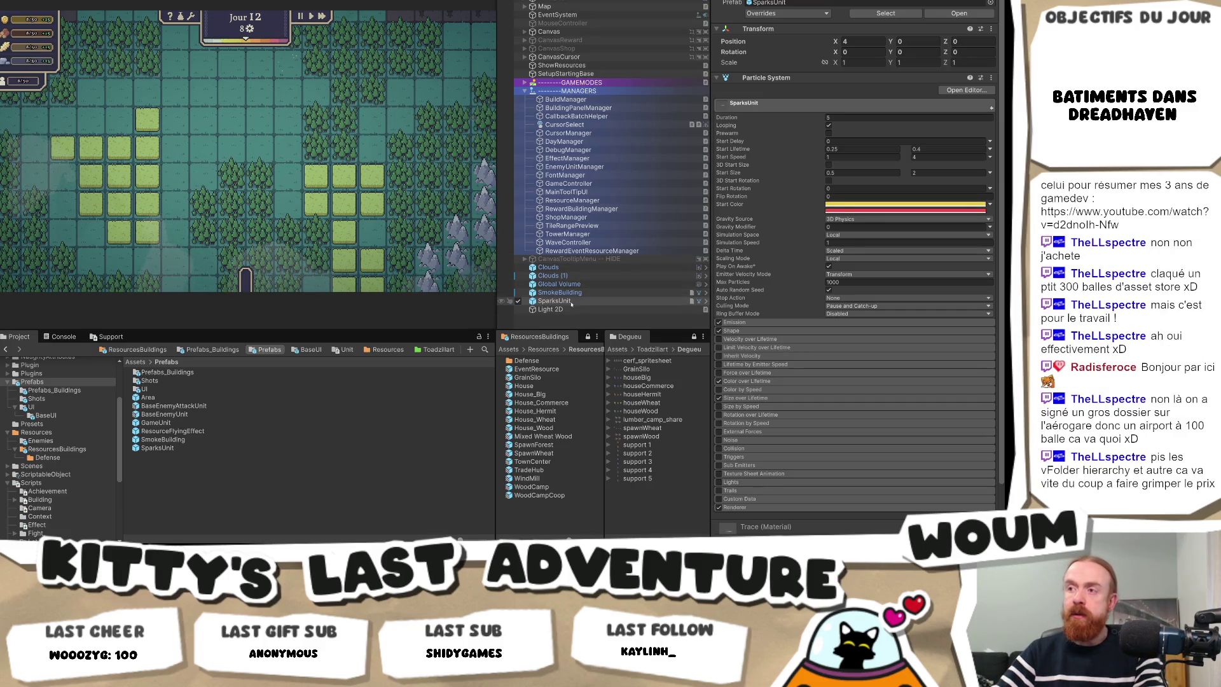
Find SmokeBuilding's scene references, delete SmokeBuilding, and show the Console tab.
{"action": "left_click", "coordinate": [560, 293]}
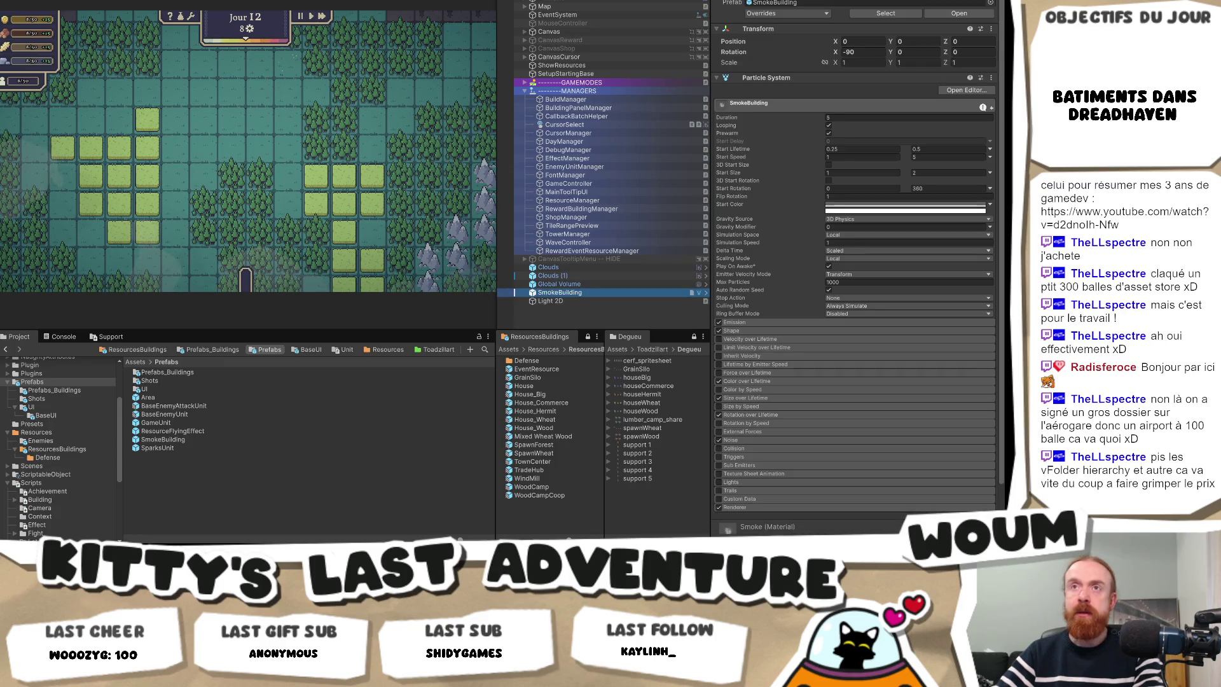
{"action": "right_click", "coordinate": [565, 293]}
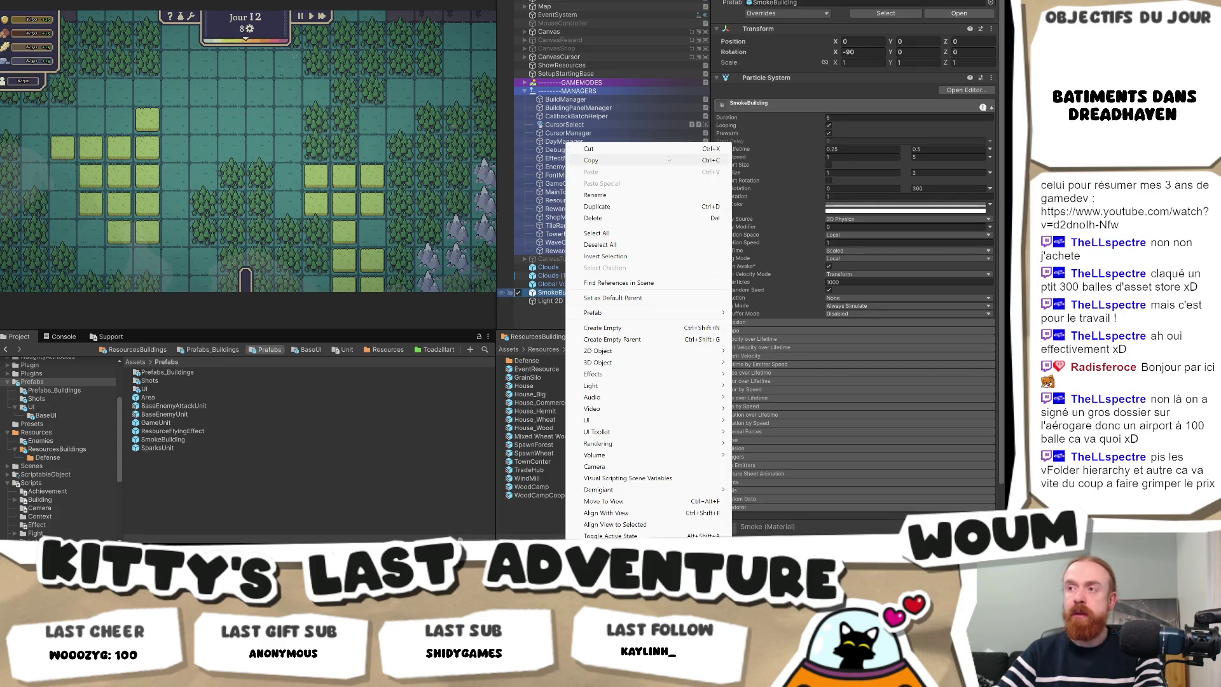
{"action": "left_click", "coordinate": [636, 283]}
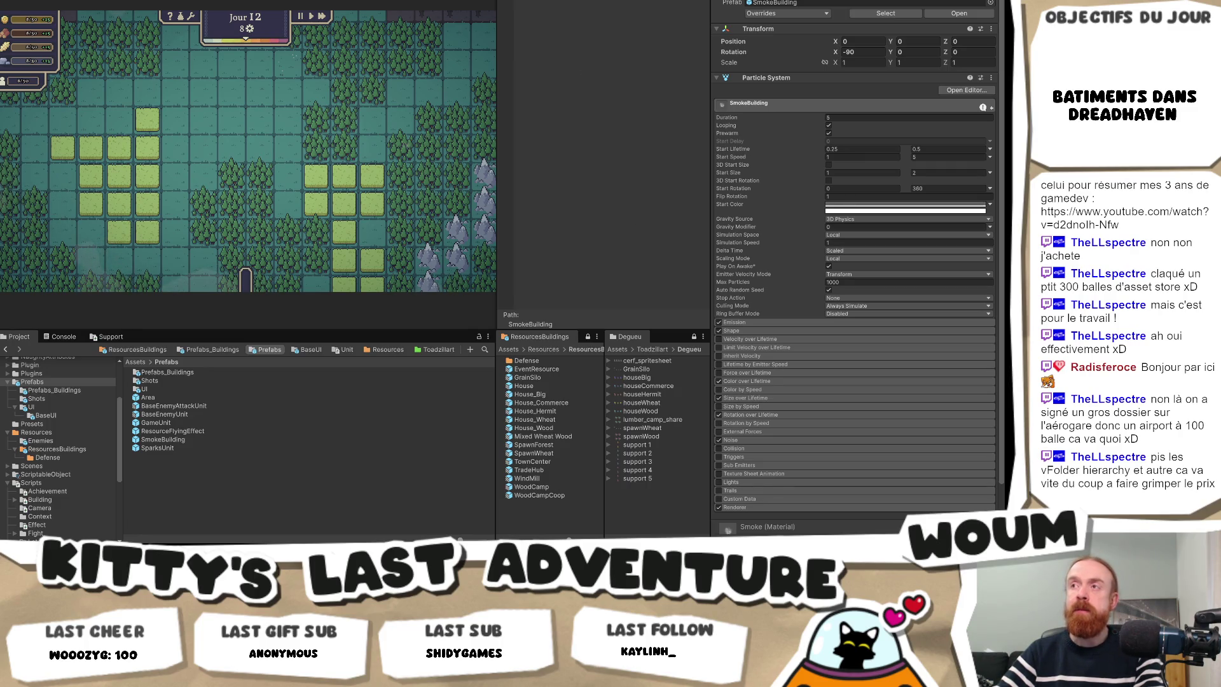
{"action": "key", "text": "Escape"}
{"action": "key", "text": "Delete"}
{"action": "left_click", "coordinate": [75, 337]}
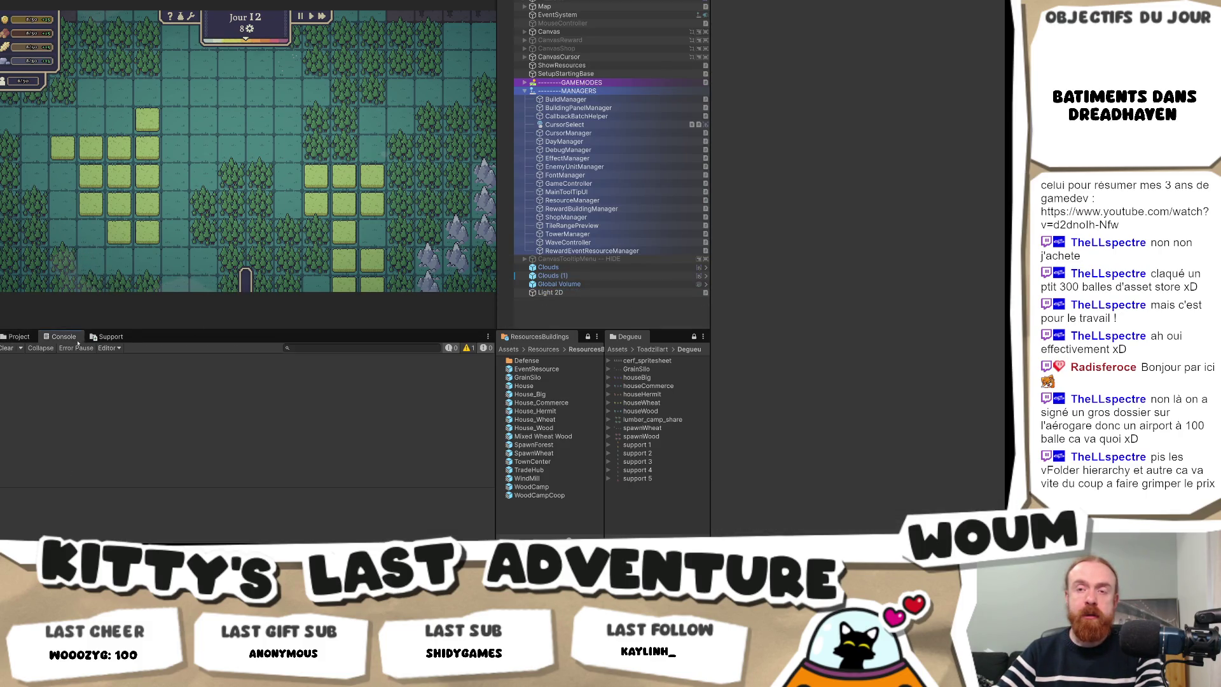
Enter play mode, select the WoodCampSpreading missing-prefab error, and open Console Pro with Ctrl+Shift+C.
{"action": "key", "text": "ctrl+p"}
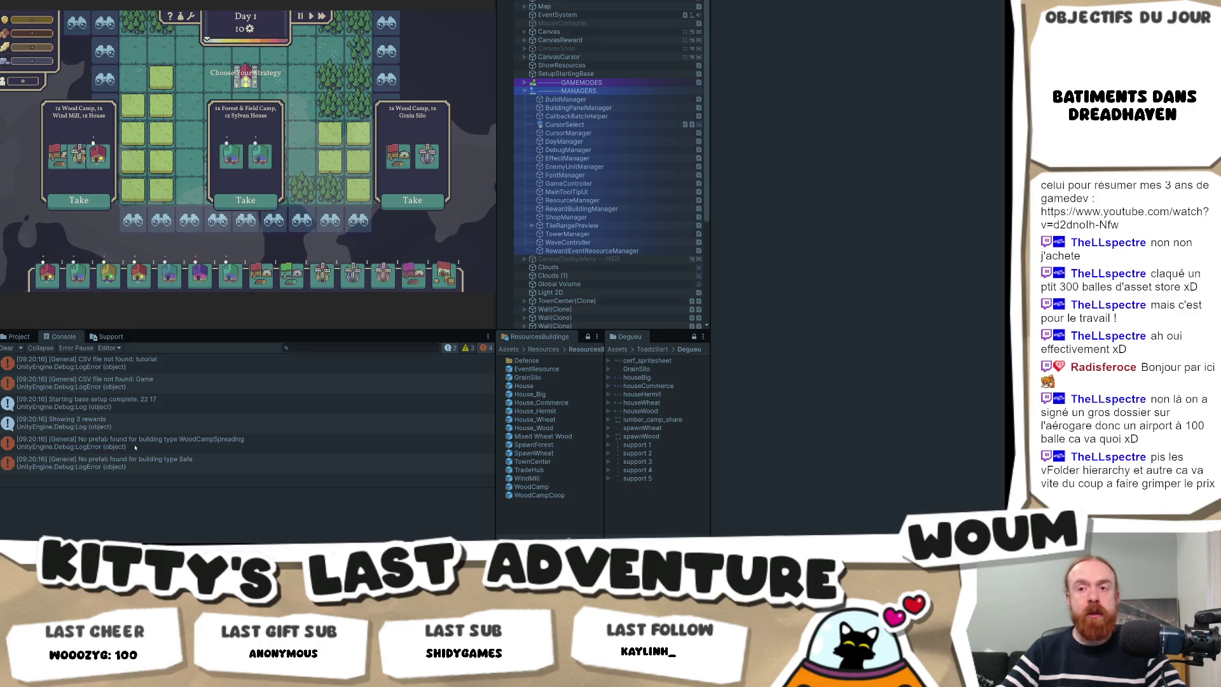
{"action": "left_click", "coordinate": [129, 448]}
{"action": "key", "text": "ctrl+shift+c"}
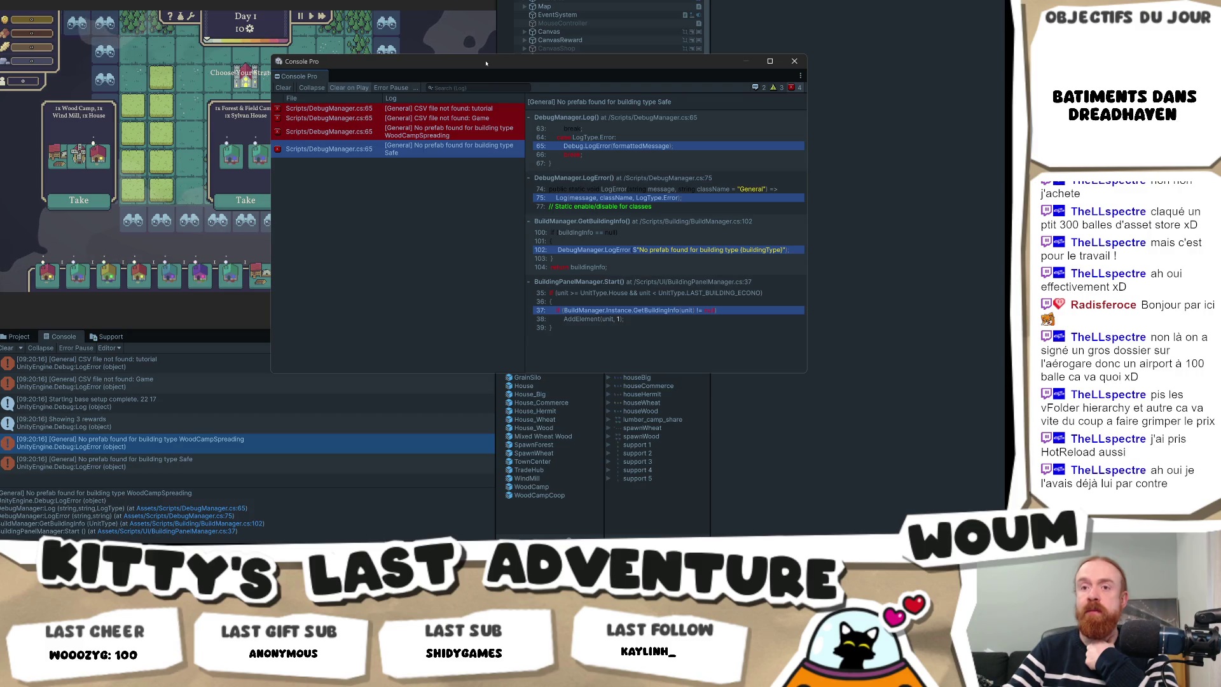
Open and dismiss Console Pro's options menu, reposition the floating window, then dock it as a bottom tab.
{"action": "left_click", "coordinate": [417, 87]}
{"action": "left_click", "coordinate": [623, 63]}
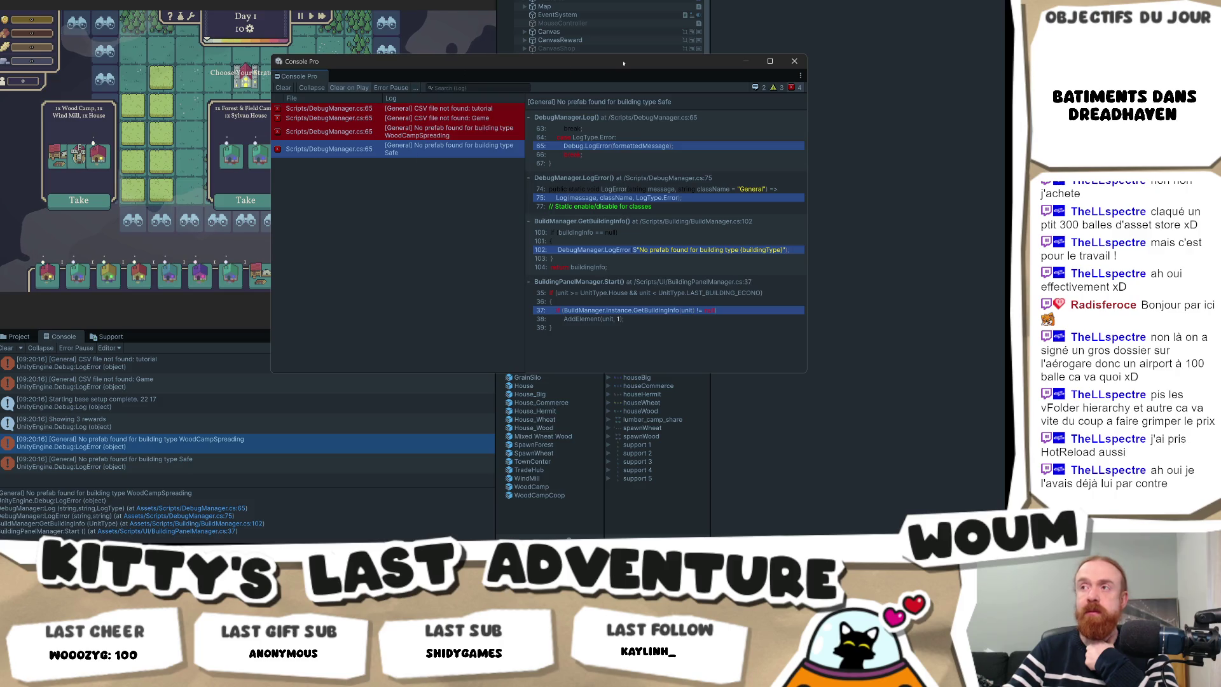
{"action": "left_click_drag", "start_coordinate": [624, 63], "coordinate": [589, 70]}
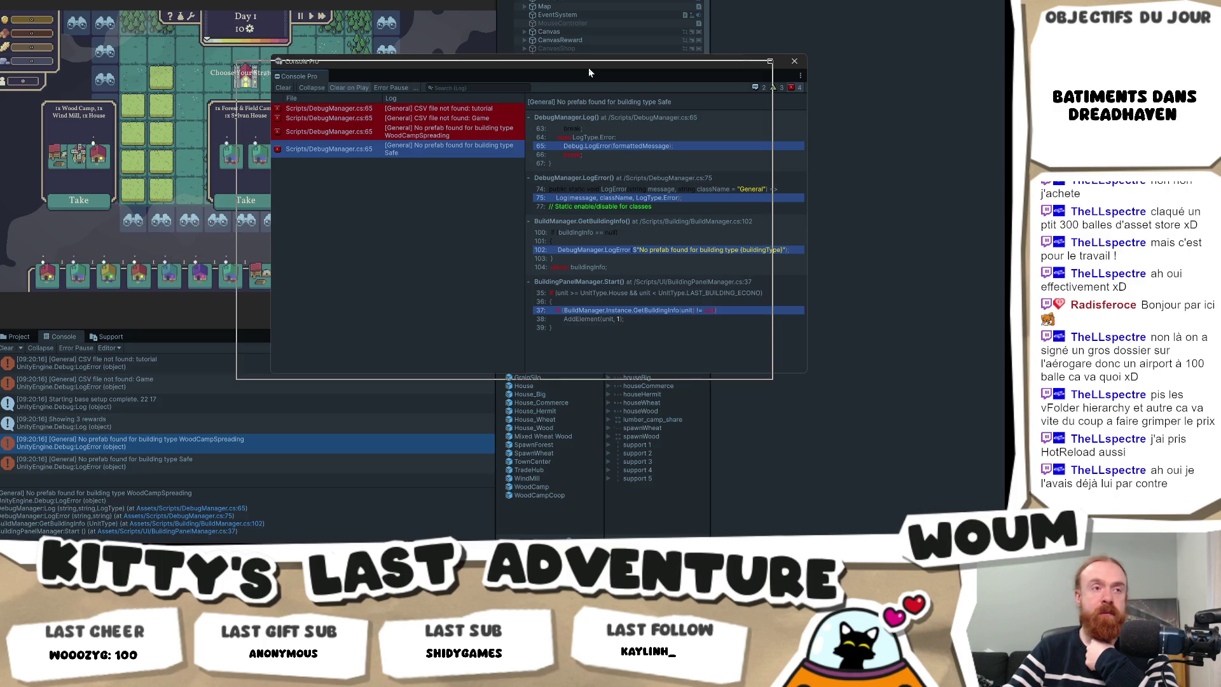
{"action": "left_click_drag", "start_coordinate": [589, 67], "coordinate": [589, 68]}
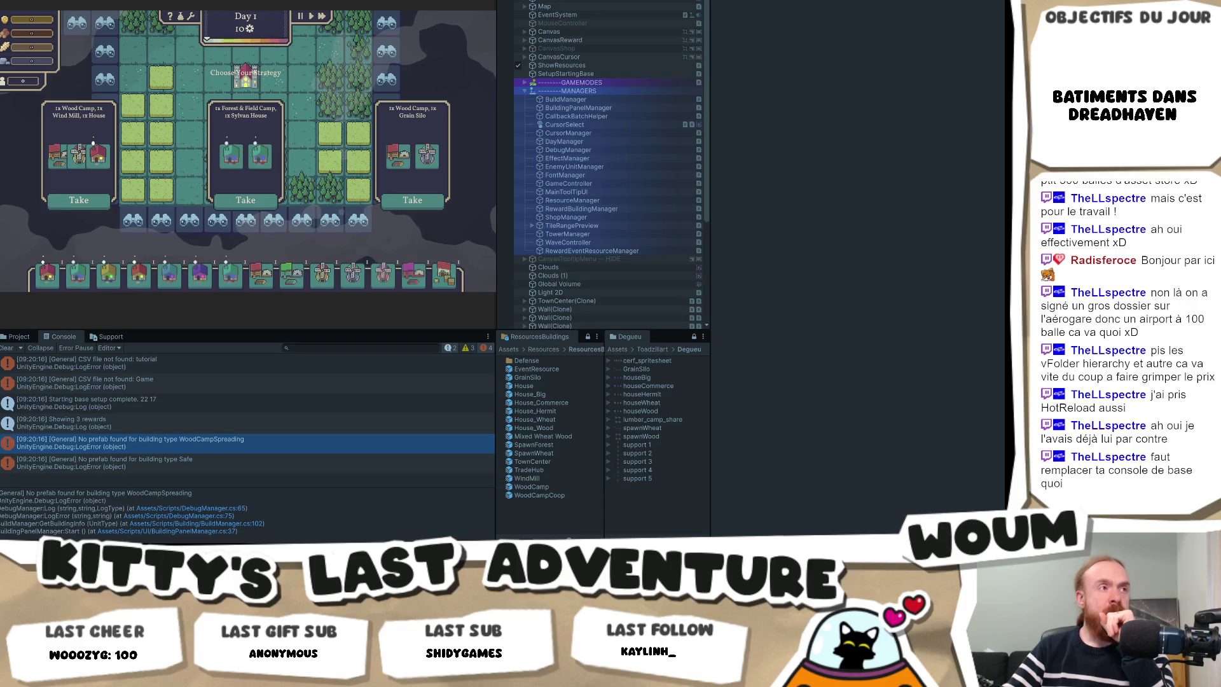
{"action": "left_click", "coordinate": [164, 337]}
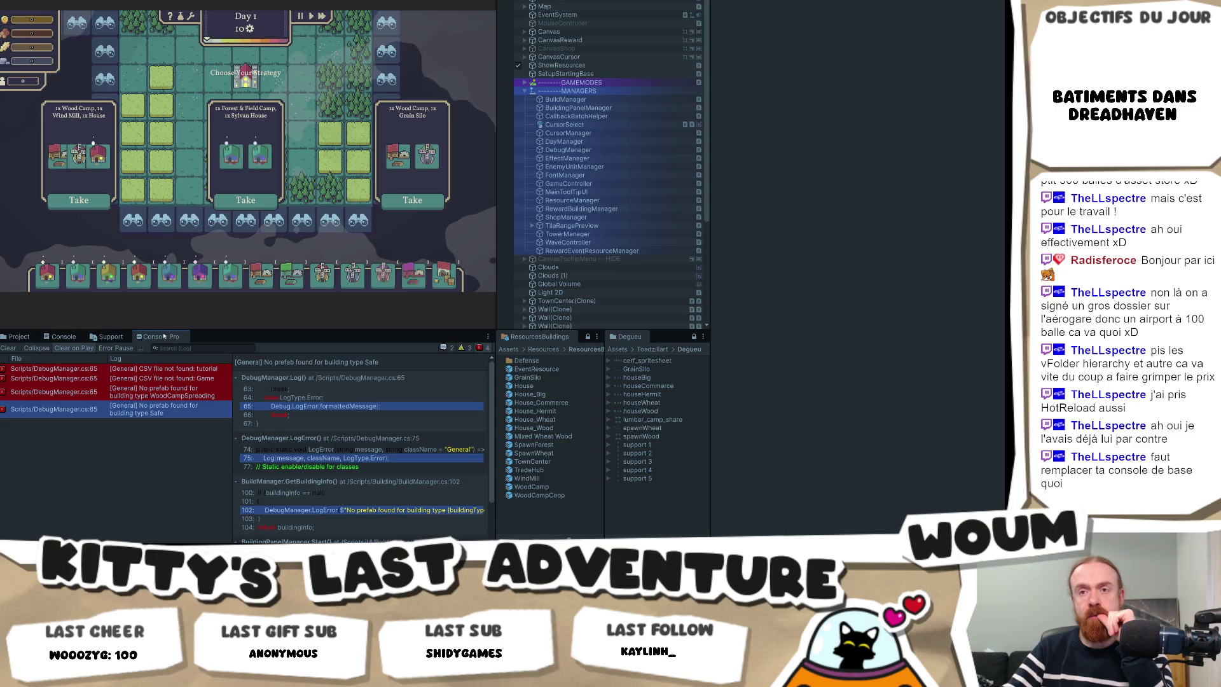
Compare the Console and Console Pro tabs and widen the Console Pro log list.
{"action": "left_click", "coordinate": [63, 337]}
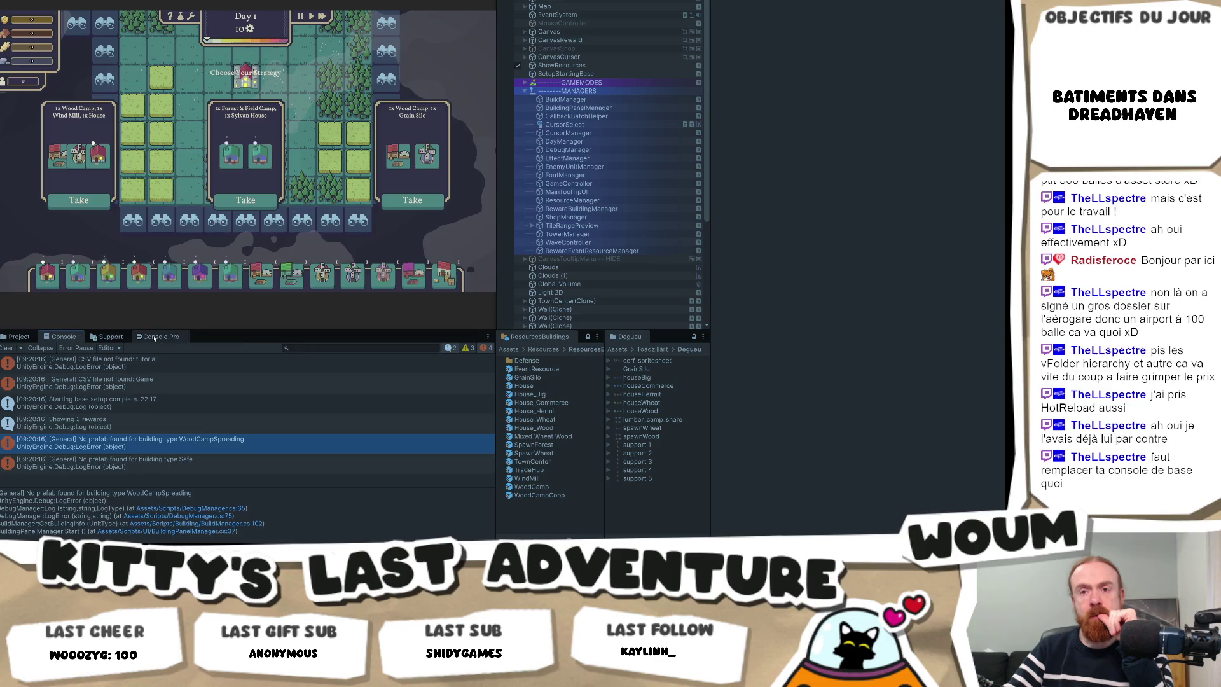
{"action": "left_click", "coordinate": [155, 336]}
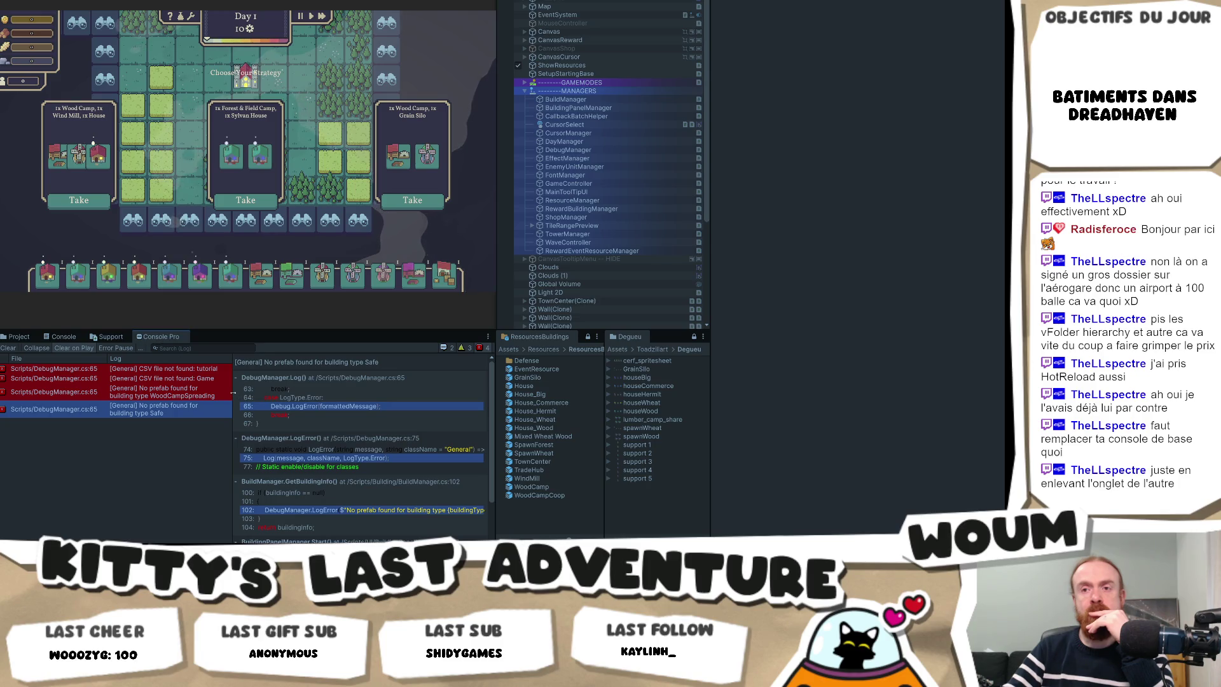
{"action": "left_click_drag", "start_coordinate": [232, 398], "coordinate": [247, 395]}
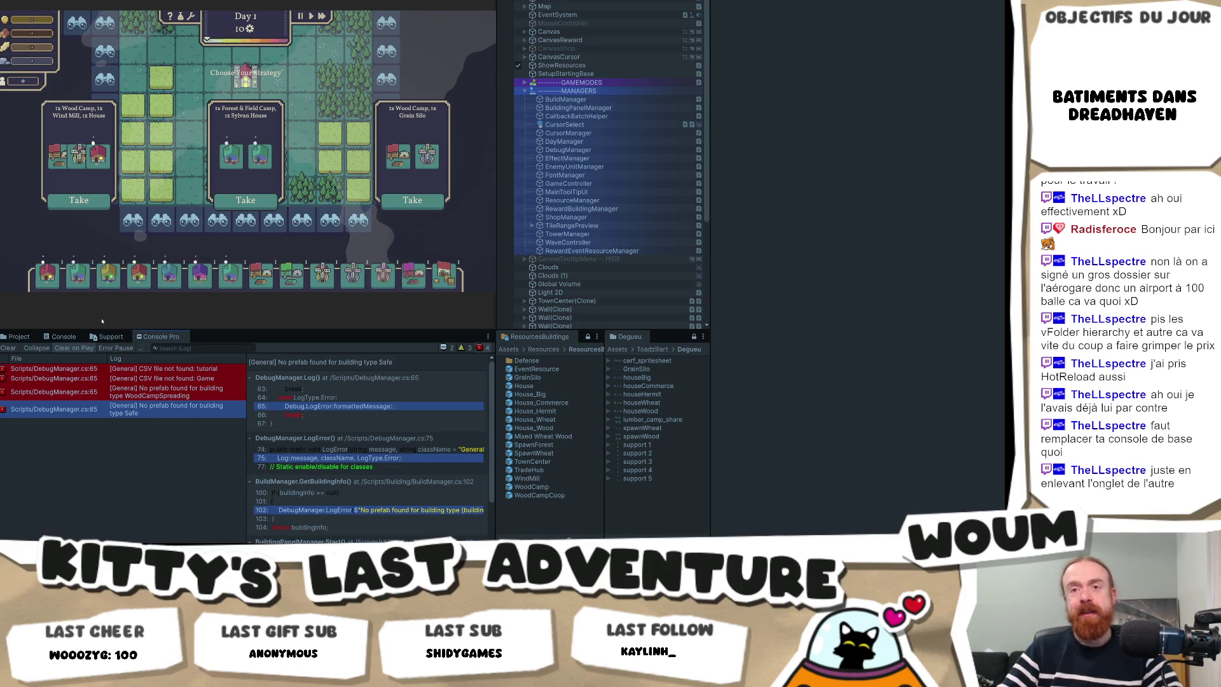
{"action": "left_click", "coordinate": [62, 337]}
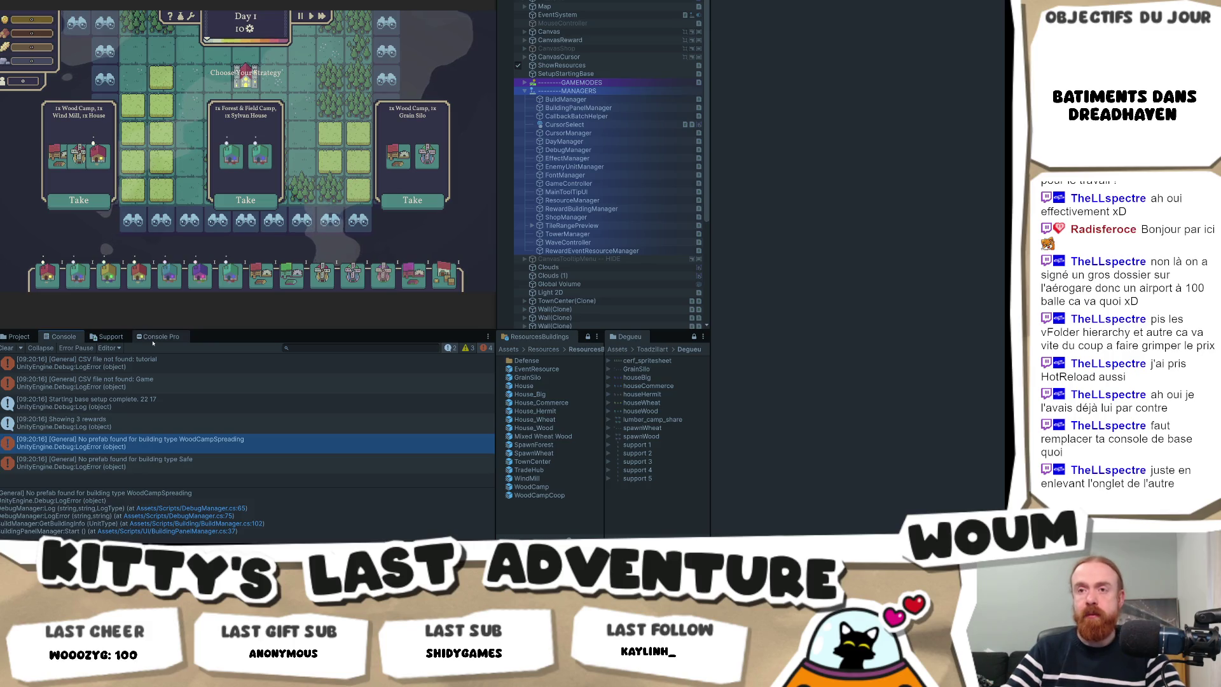
{"action": "left_click", "coordinate": [154, 339]}
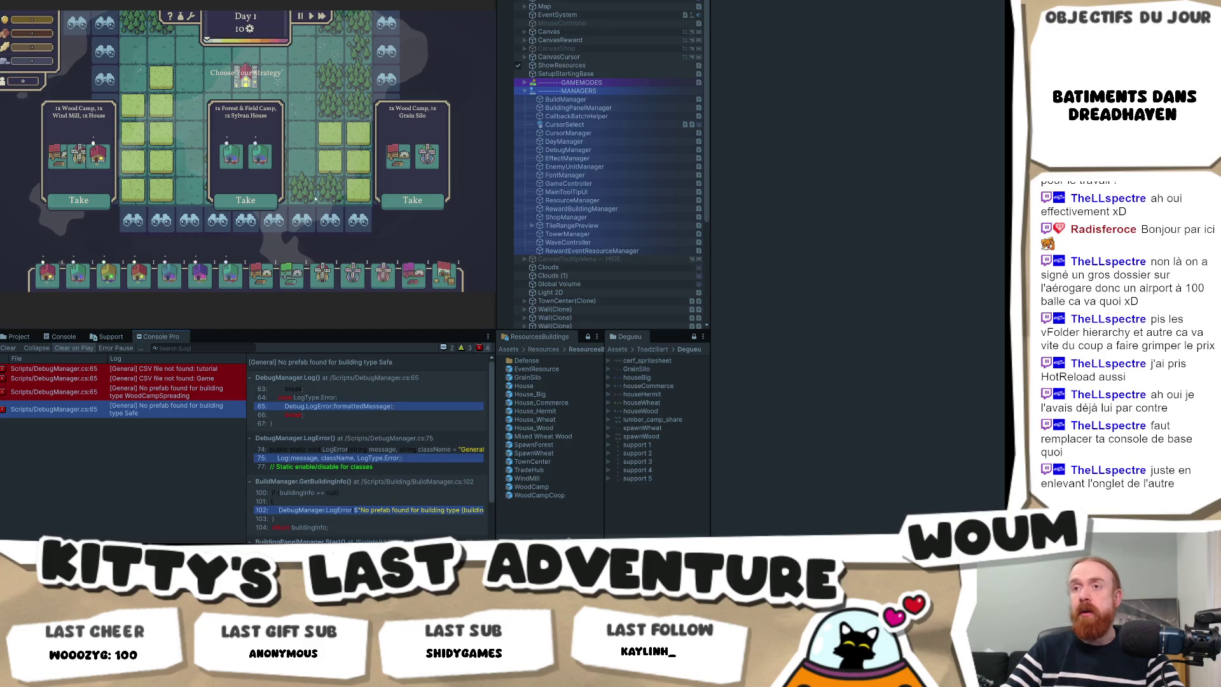
Take the middle strategy card, zoom the Game view in and out, then stop play mode.
{"action": "left_click", "coordinate": [246, 199]}
{"action": "scroll", "coordinate": [305, 127], "scroll_direction": "up", "scroll_amount": 3}
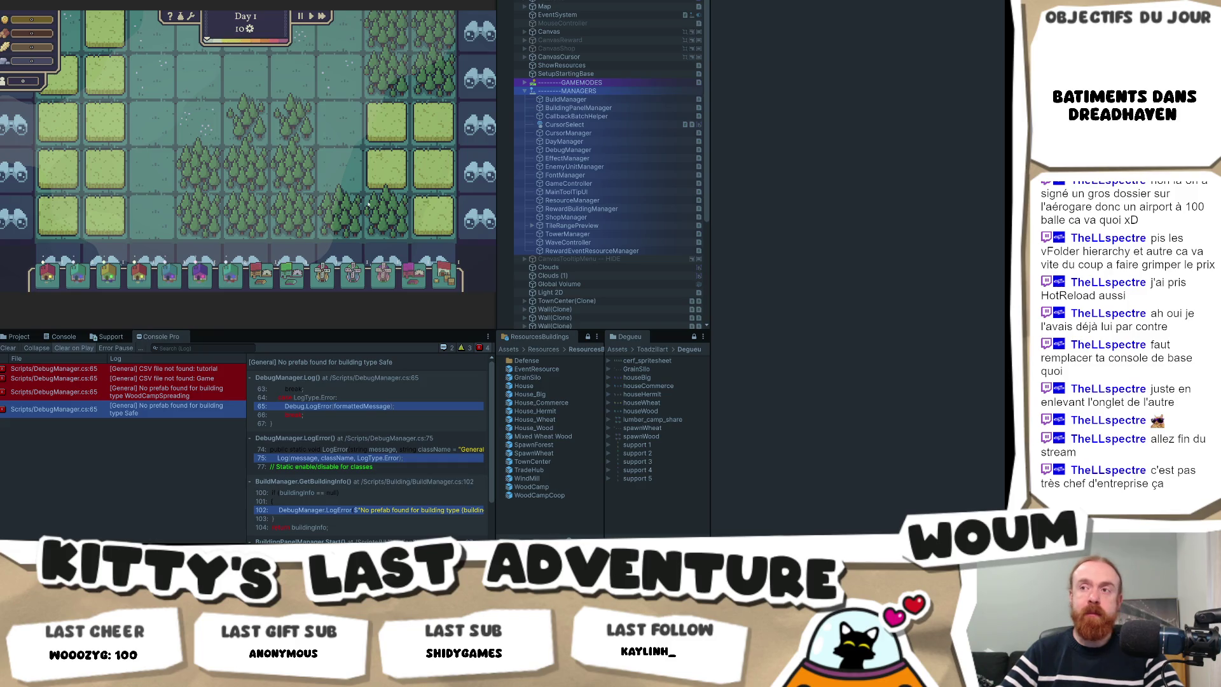
{"action": "scroll", "coordinate": [344, 177], "scroll_direction": "down", "scroll_amount": 3}
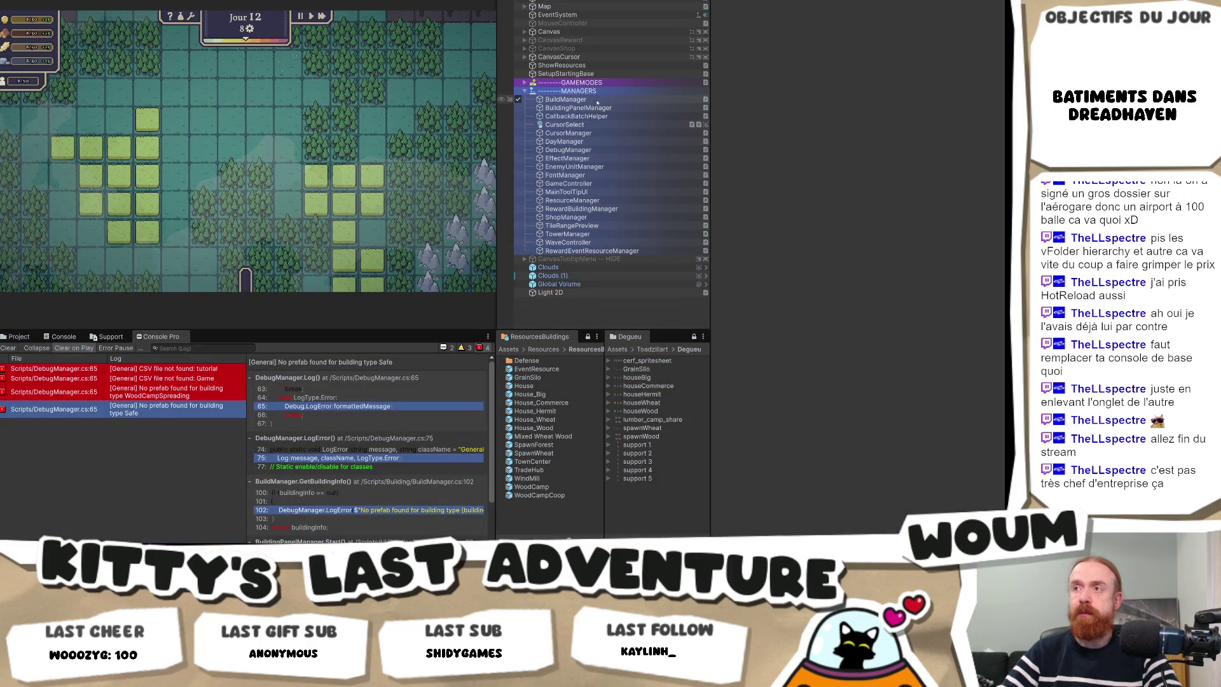
{"action": "left_click", "coordinate": [601, 83]}
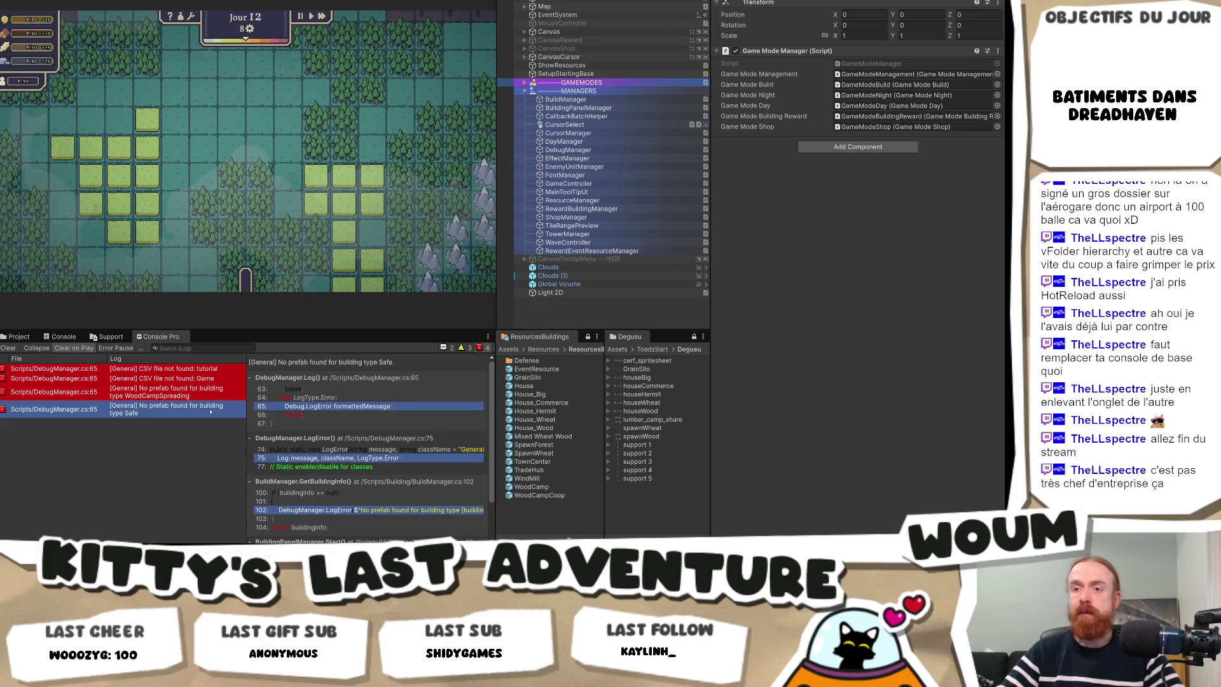
In GitHub Desktop, review the changes to GeneralOnUI.cs, GameUnit.cs, SetupStartingBase.cs and BuildingProductionAroundCalculator.cs.
{"action": "key", "text": "alt+Tab"}
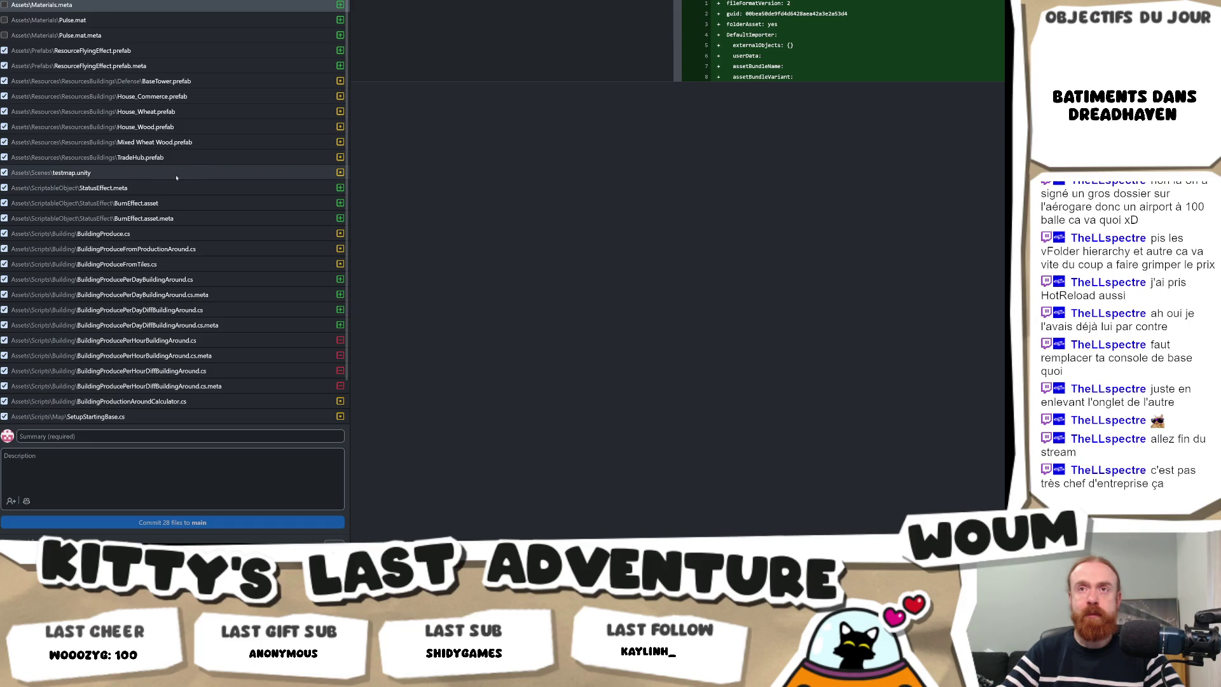
{"action": "scroll", "coordinate": [147, 157], "scroll_direction": "down", "scroll_amount": 2}
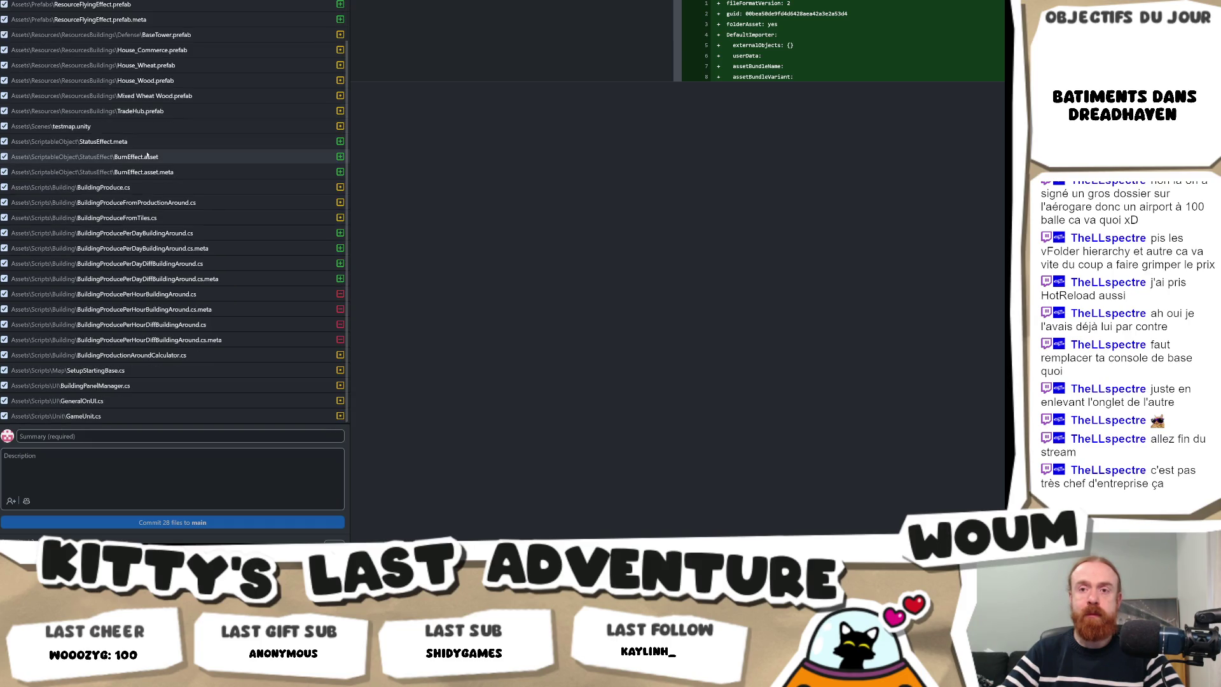
{"action": "left_click", "coordinate": [93, 402]}
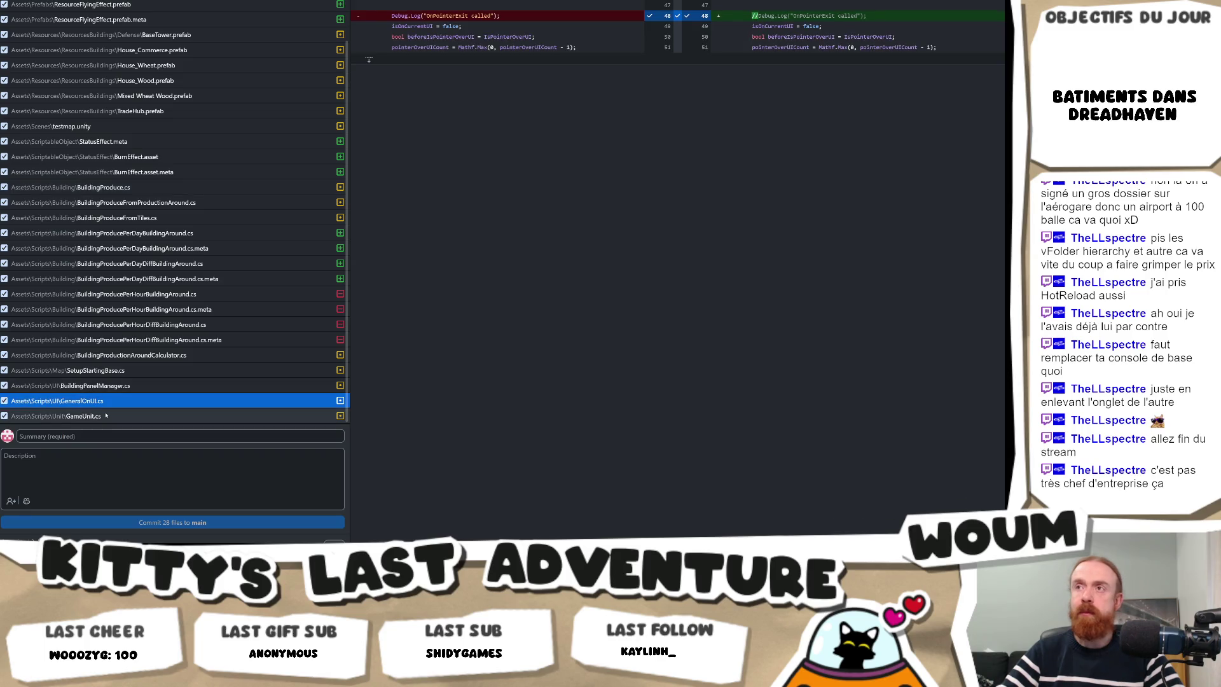
{"action": "left_click", "coordinate": [106, 416]}
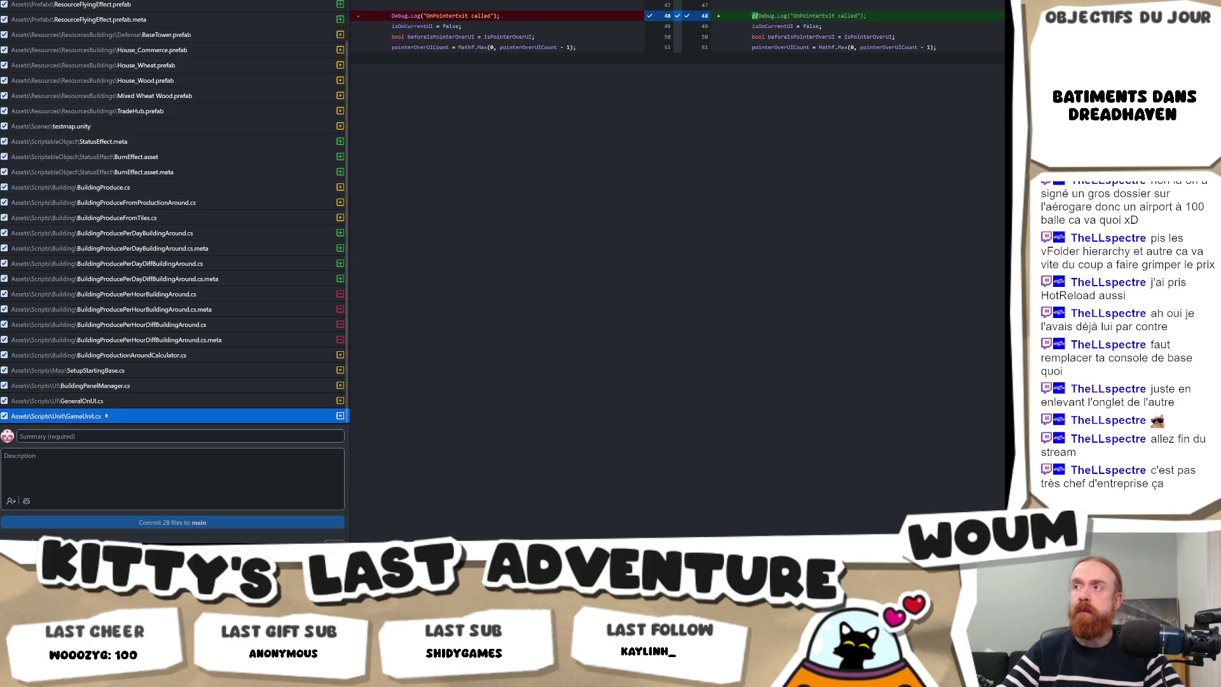
{"action": "left_click", "coordinate": [136, 371]}
{"action": "left_click", "coordinate": [146, 356]}
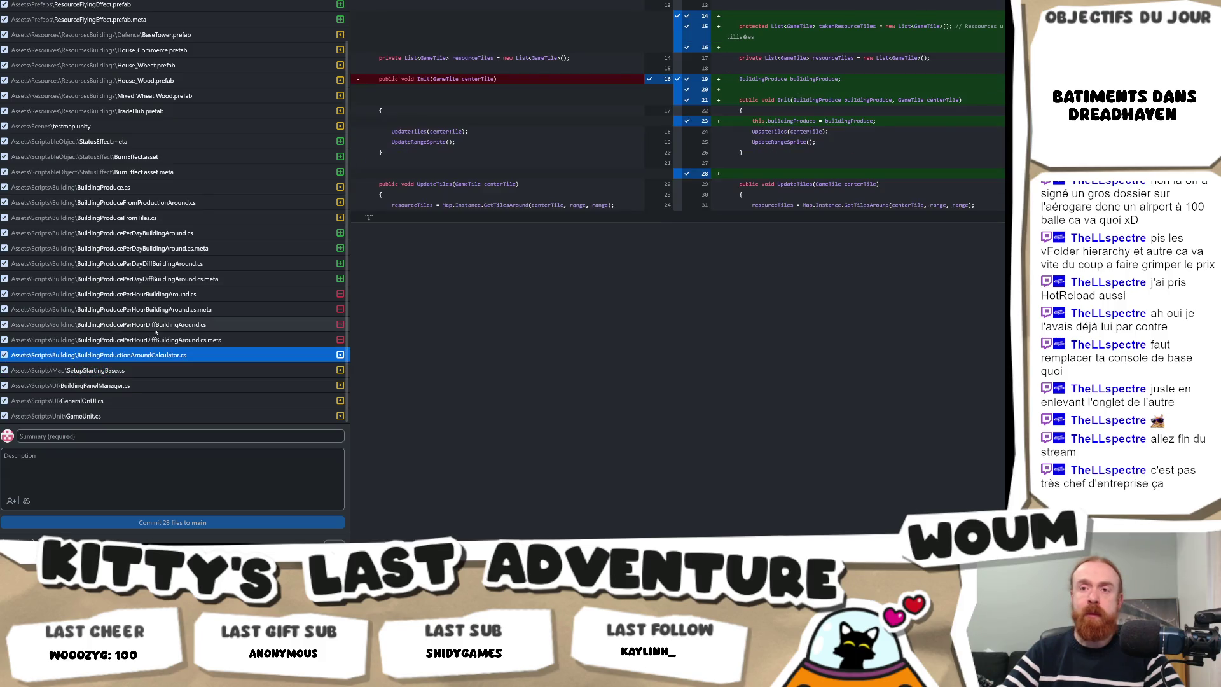
Commit the 28 files to main titled 'plens de trucs' and return to Unity.
{"action": "left_click", "coordinate": [116, 437]}
{"action": "type", "text": "pleins de trucs"}
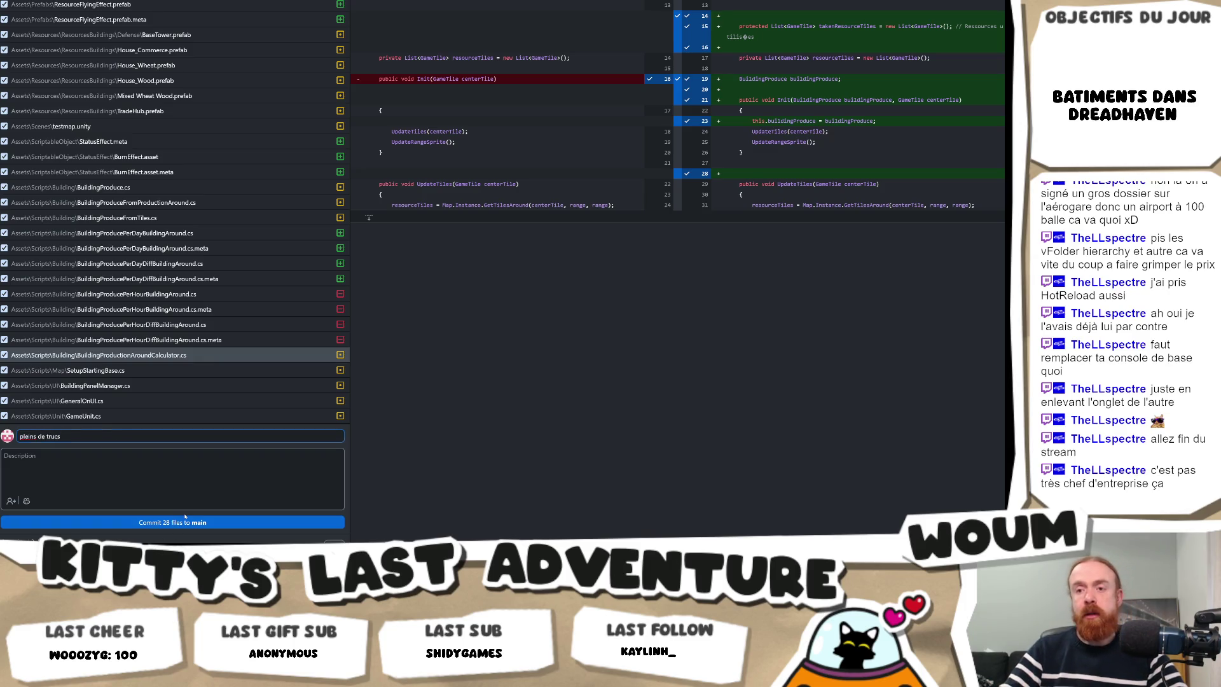
{"action": "left_click", "coordinate": [185, 520]}
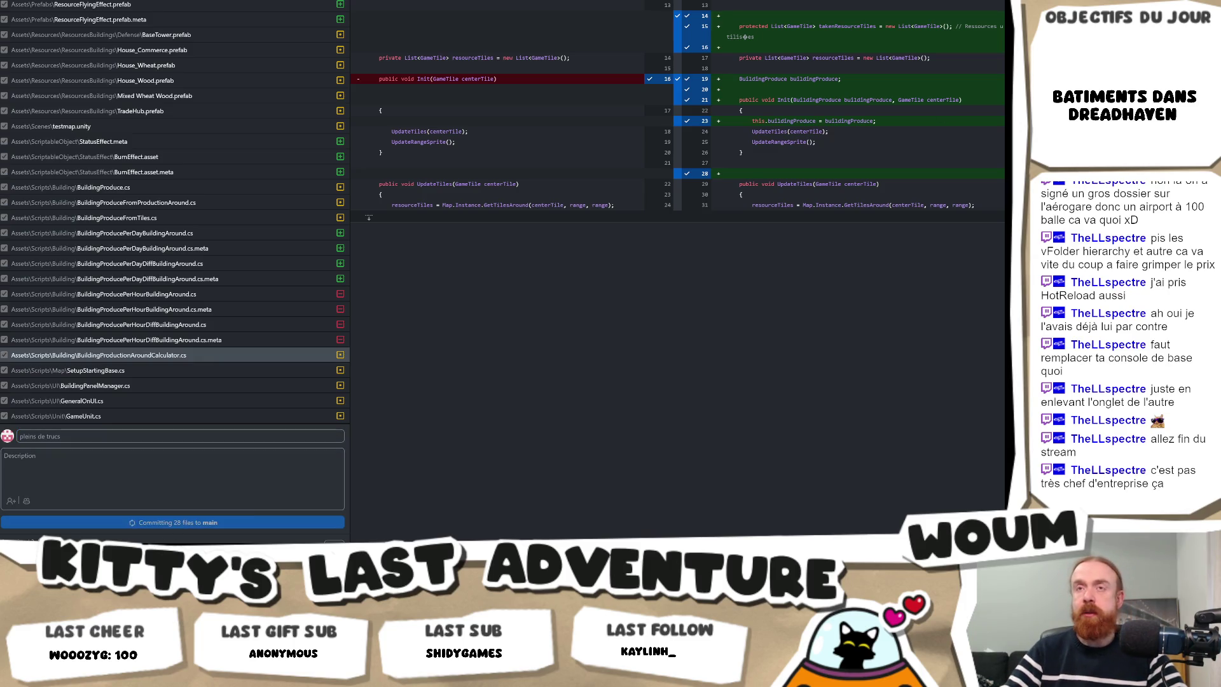
{"action": "key", "text": "alt+Tab"}
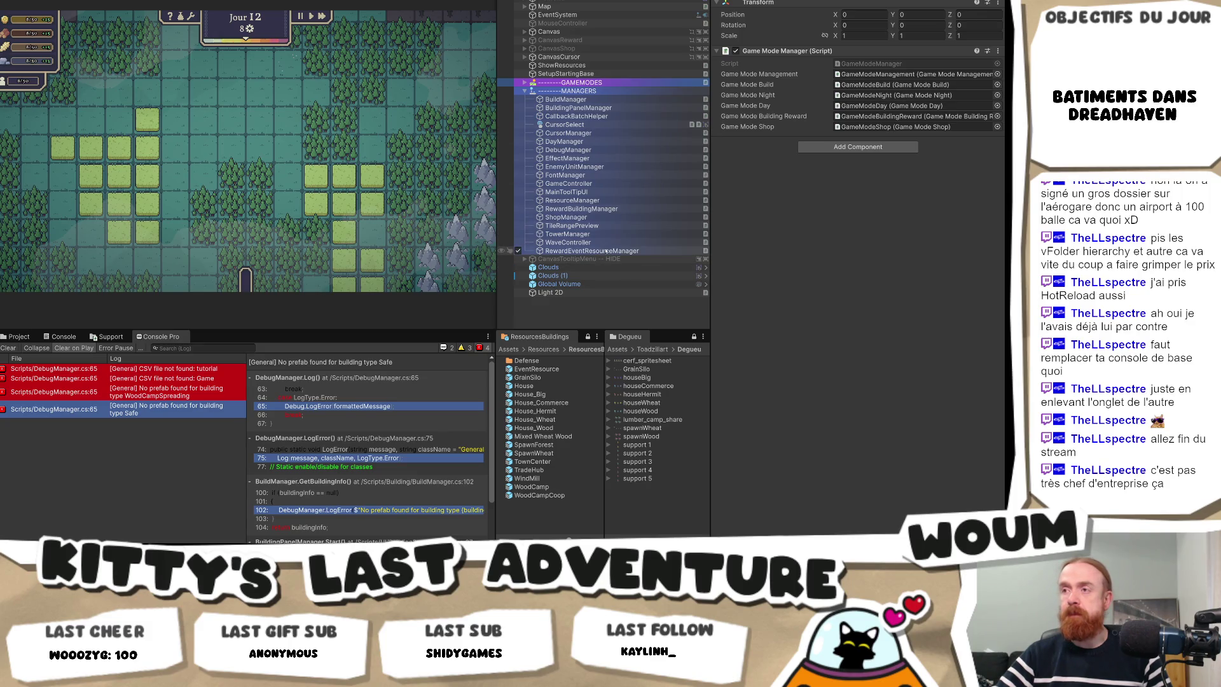
Select TileRangePreview and open TileRangePreview.cs in Visual Studio from its Script field.
{"action": "left_click", "coordinate": [606, 225]}
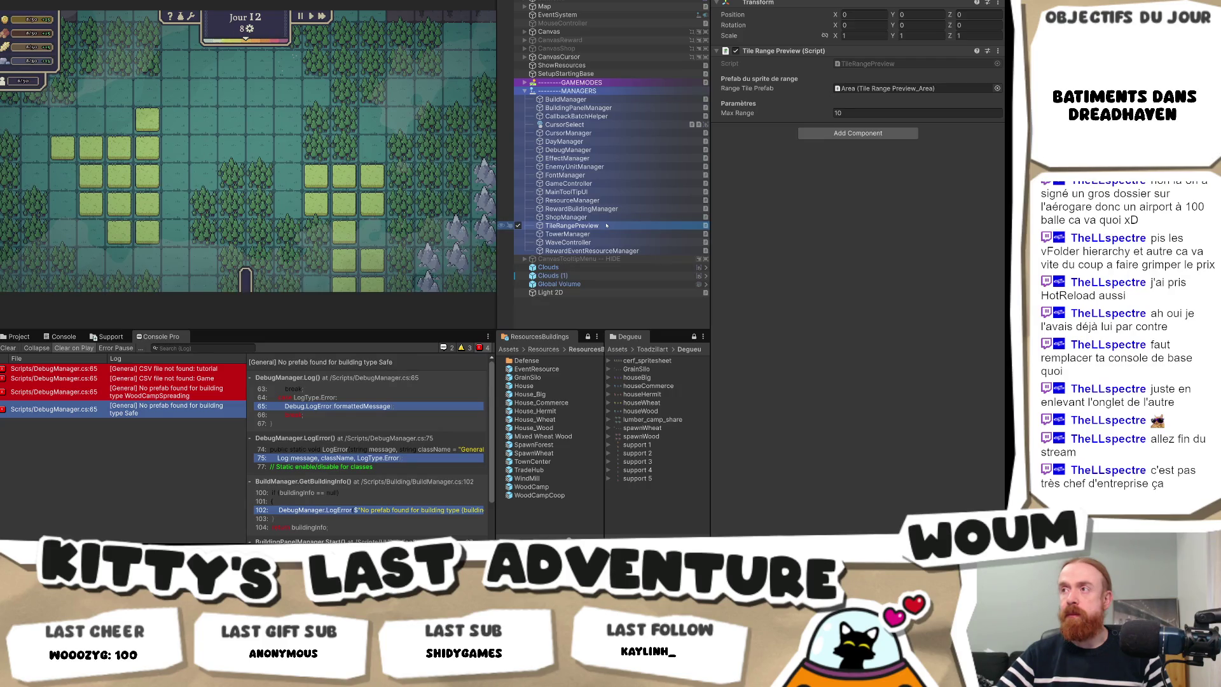
{"action": "left_click", "coordinate": [864, 64]}
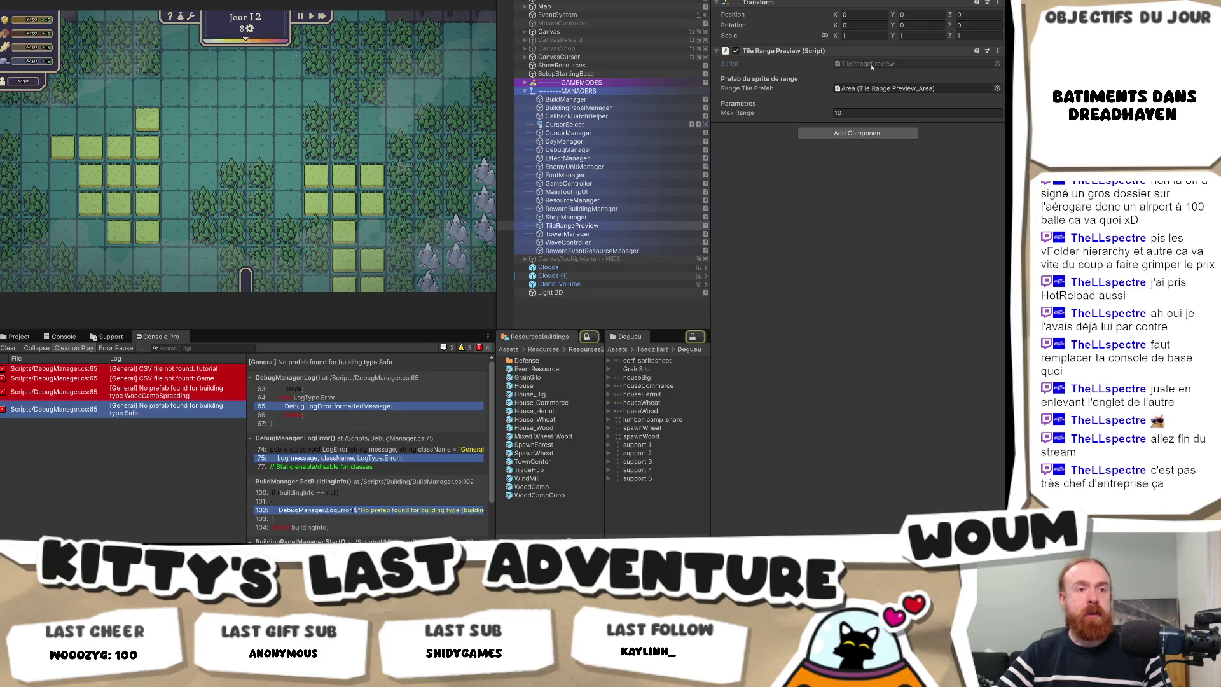
{"action": "double_click", "coordinate": [871, 65]}
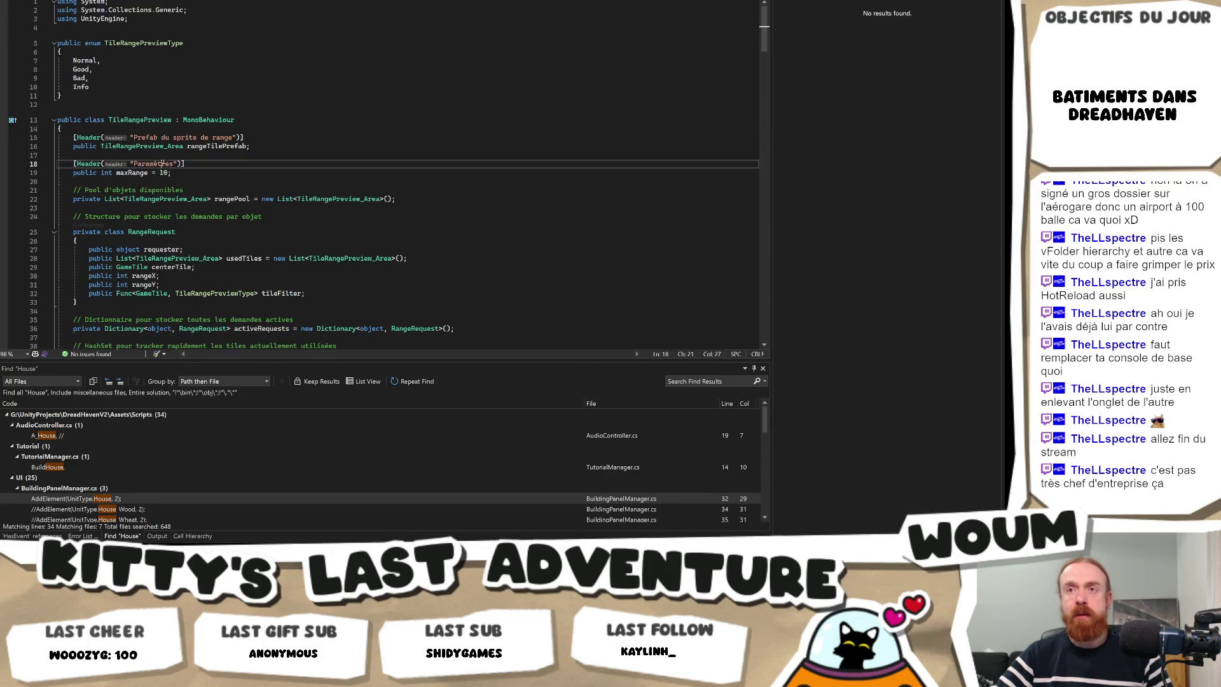
Rename the headers 'Paramètres' to 'Parameters' and 'Prefab du sprite de range' to 'Sprite Prefab'.
{"action": "double_click", "coordinate": [158, 164]}
{"action": "type", "text": "Parameters"}
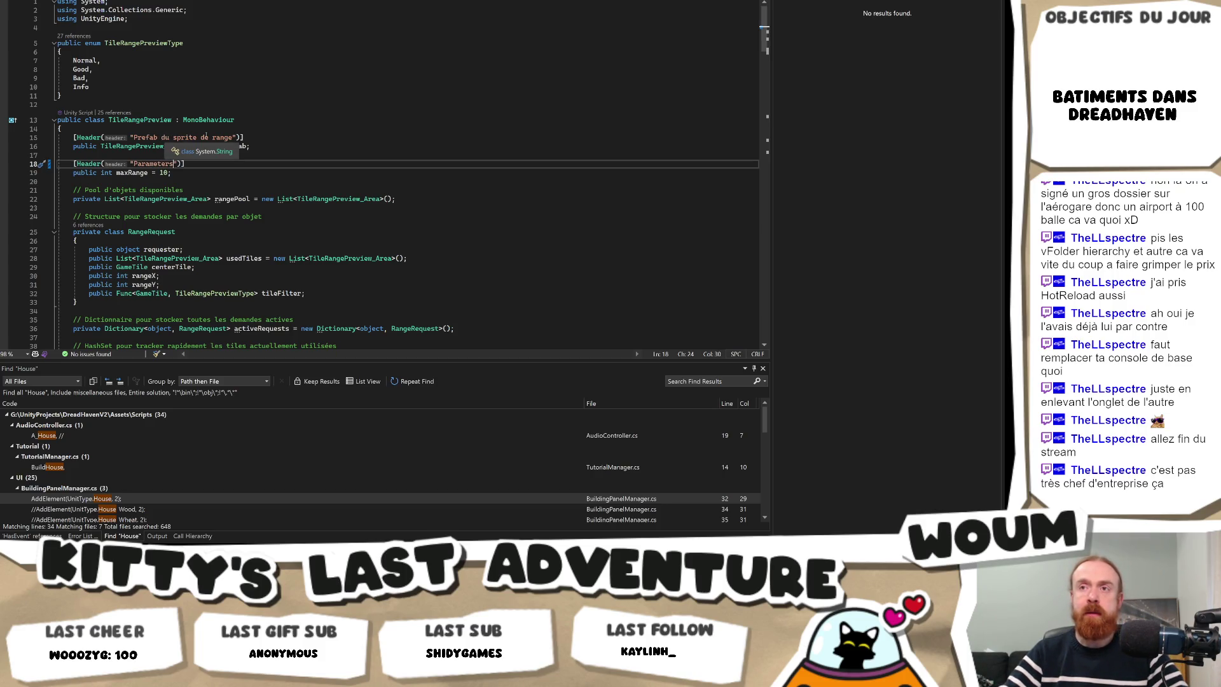
{"action": "left_click_drag", "start_coordinate": [232, 137], "coordinate": [133, 137]}
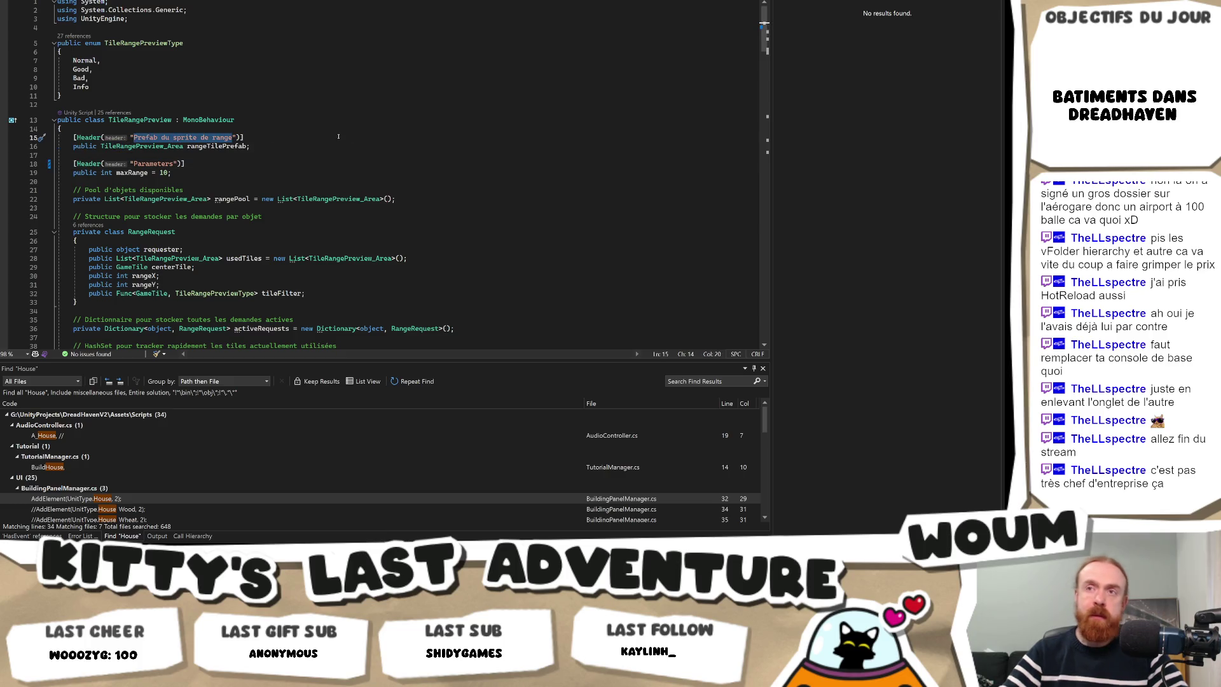
{"action": "type", "text": "Sprite Prefab"}
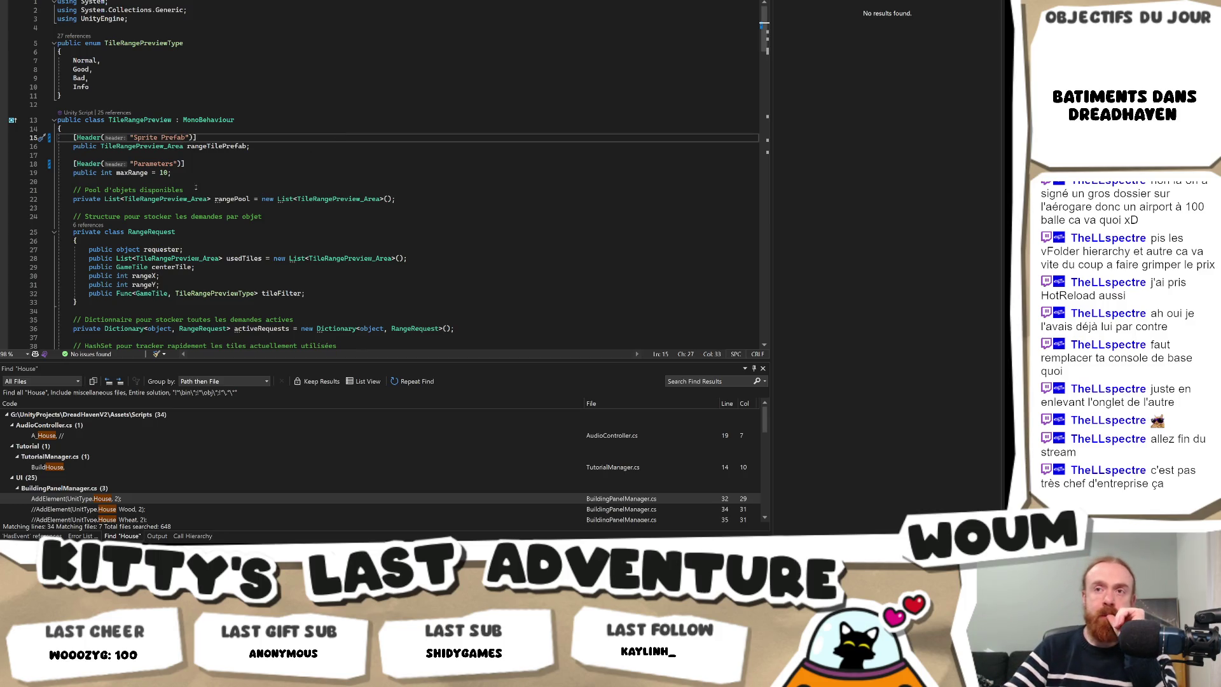
Delete the French comment above the RangeRequest class.
{"action": "mouse_move", "coordinate": [208, 189]}
{"action": "left_mouse_down"}
{"action": "mouse_move", "coordinate": [59, 182]}
{"action": "mouse_move", "coordinate": [141, 191]}
{"action": "mouse_move", "coordinate": [98, 191]}
{"action": "left_mouse_up"}
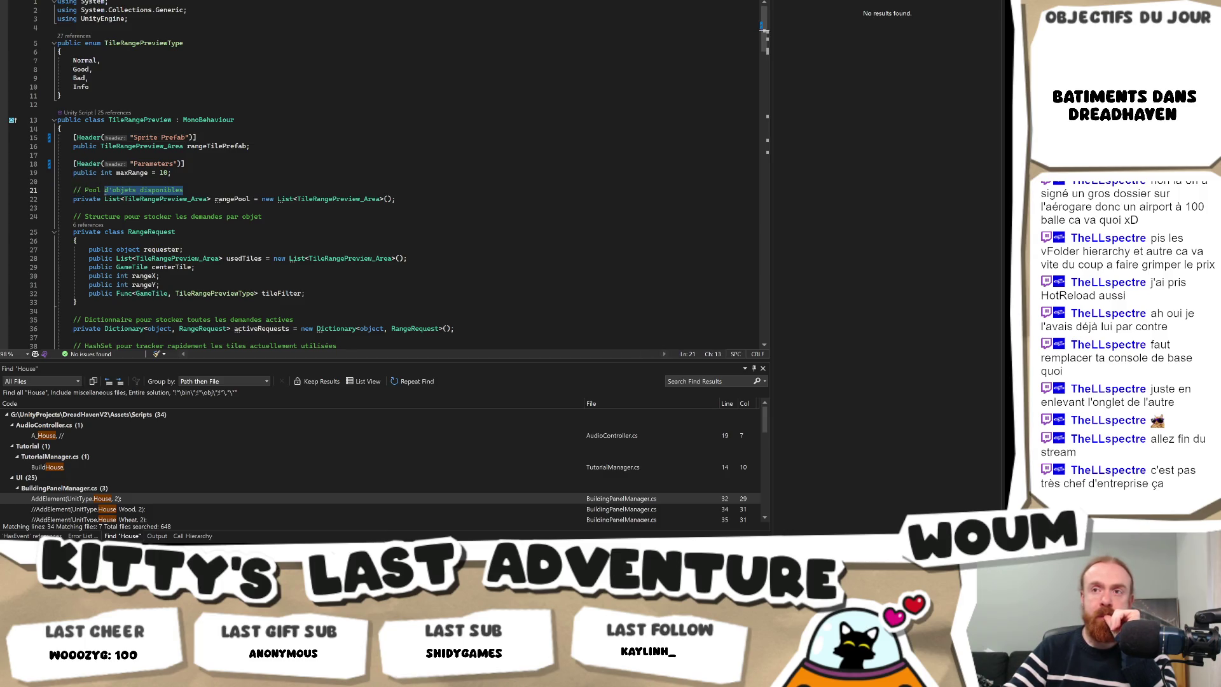
{"action": "scroll", "coordinate": [203, 193], "scroll_direction": "down", "scroll_amount": 5}
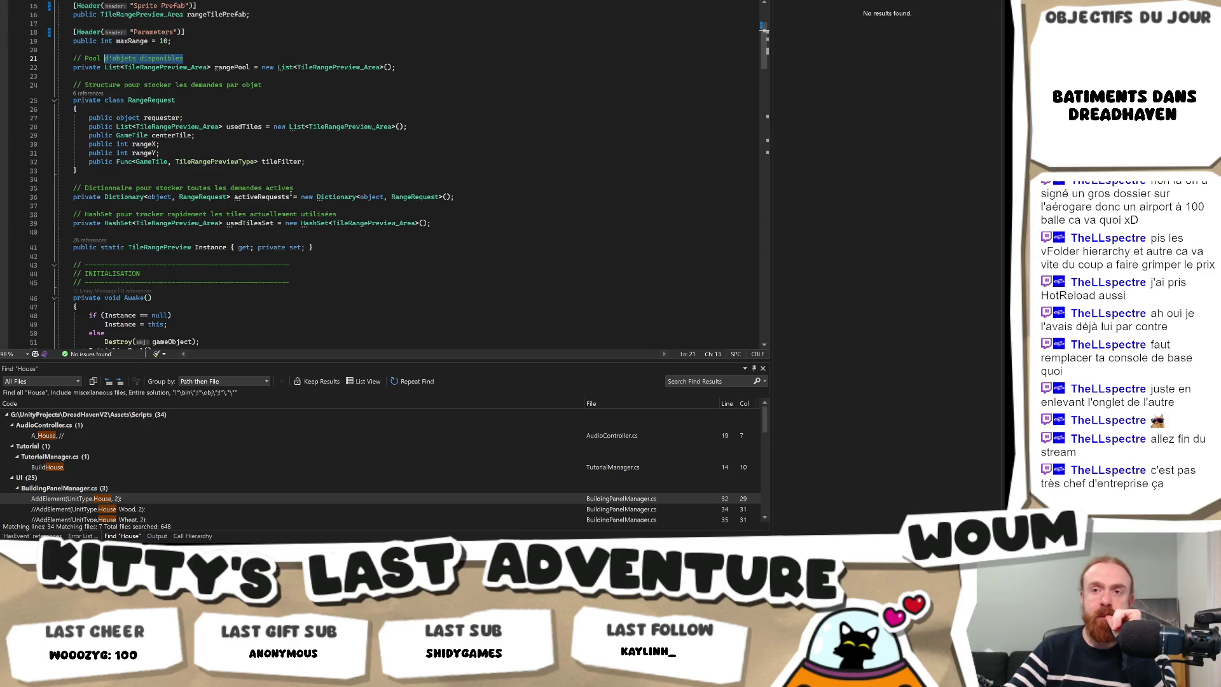
{"action": "scroll", "coordinate": [291, 194], "scroll_direction": "up", "scroll_amount": 3}
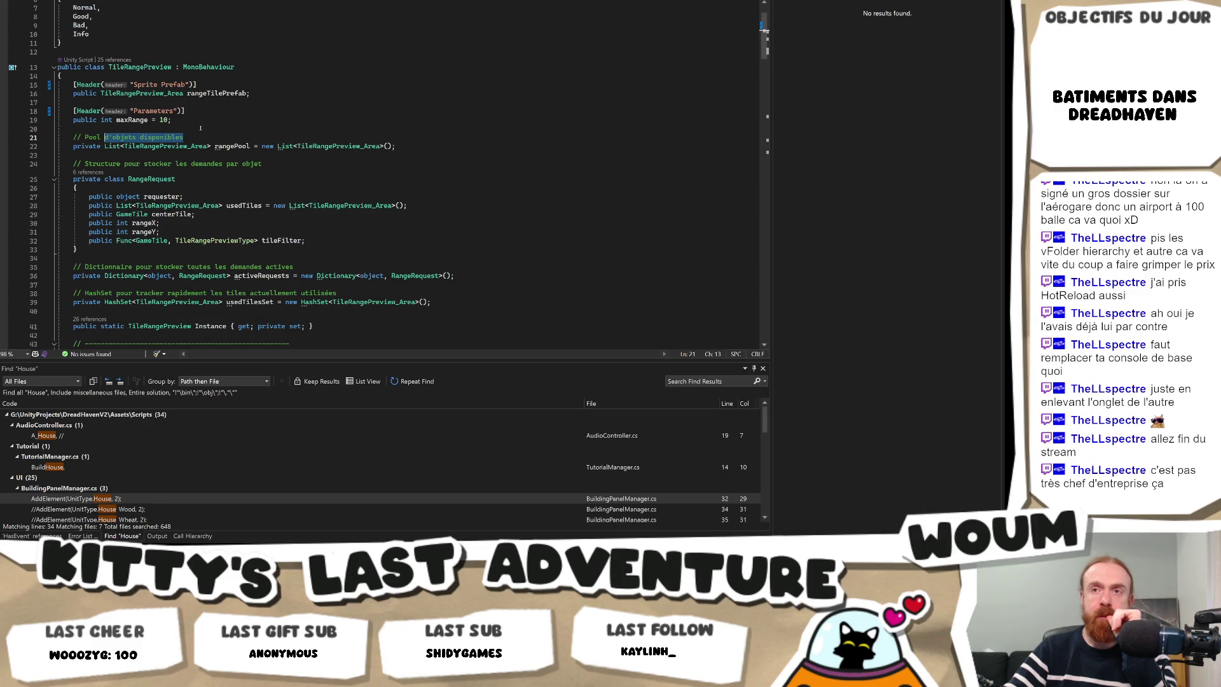
{"action": "left_click_drag", "start_coordinate": [271, 164], "coordinate": [57, 164]}
{"action": "key", "text": "BackSpace"}
{"action": "key", "text": "BackSpace"}
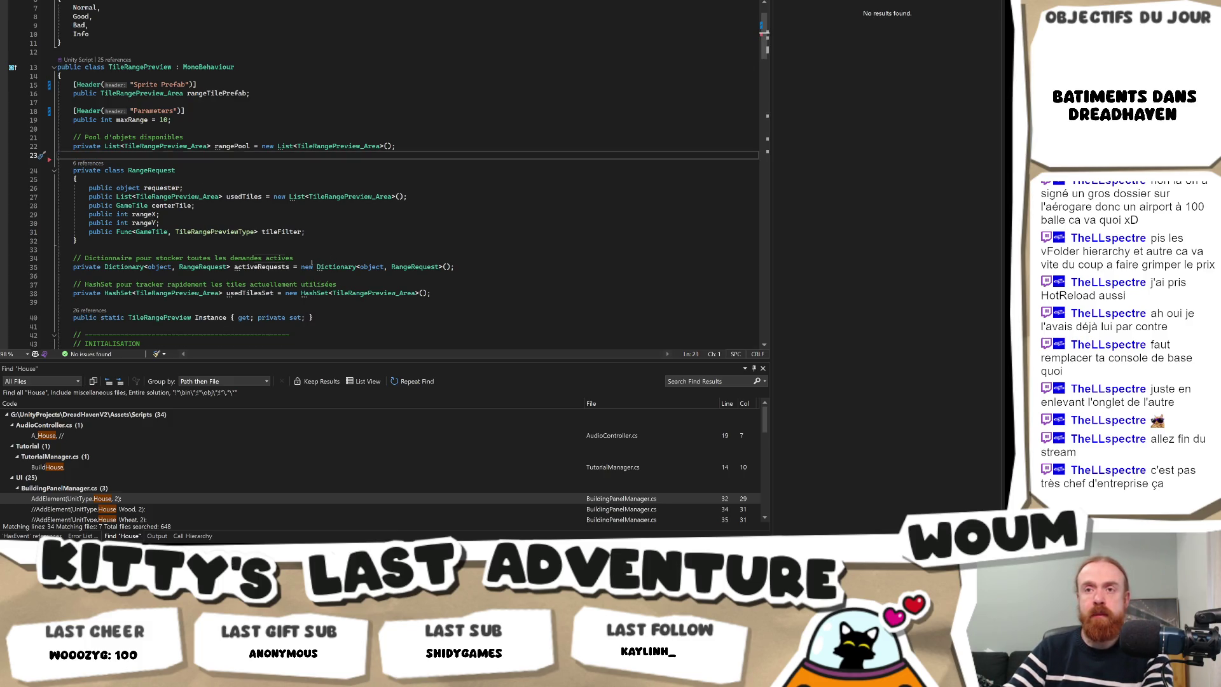
Replace the field block on lines 21–37 with its English-commented version.
{"action": "left_click_drag", "start_coordinate": [313, 260], "coordinate": [154, 257]}
{"action": "mouse_move", "coordinate": [344, 284]}
{"action": "left_mouse_down"}
{"action": "mouse_move", "coordinate": [127, 249]}
{"action": "mouse_move", "coordinate": [41, 138]}
{"action": "left_mouse_up"}
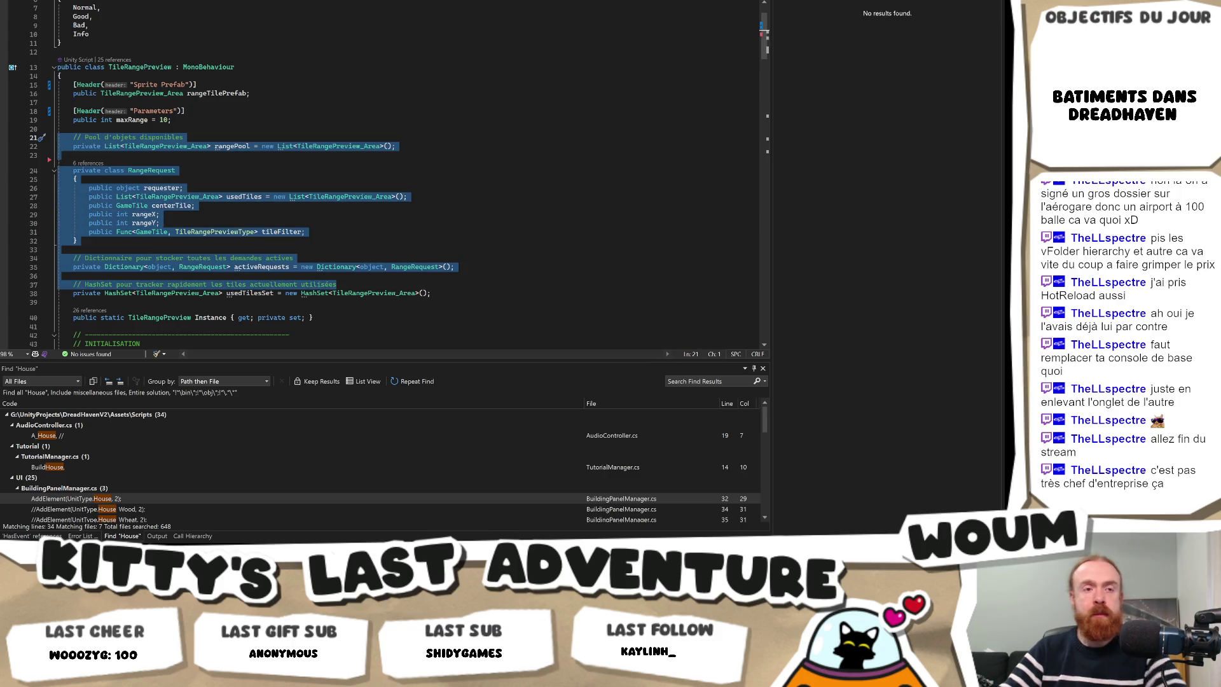
{"action": "key", "text": "alt+Tab"}
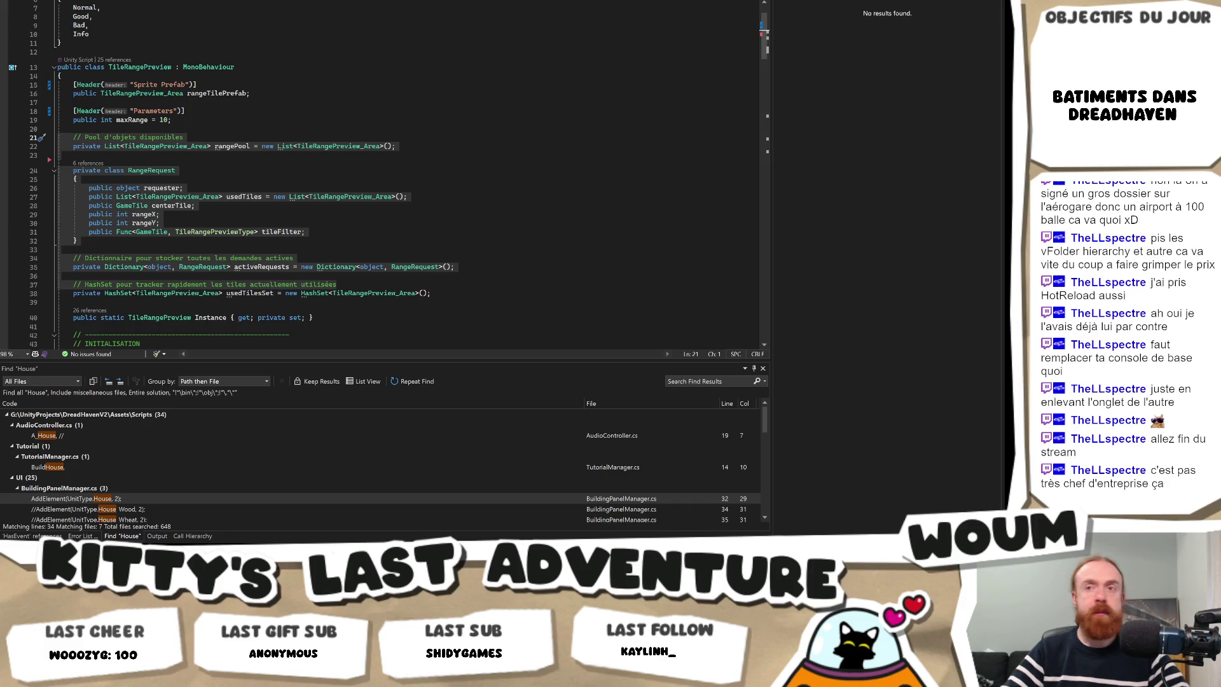
{"action": "left_click_drag", "start_coordinate": [58, 293], "coordinate": [58, 135]}
{"action": "key", "text": "ctrl+v"}
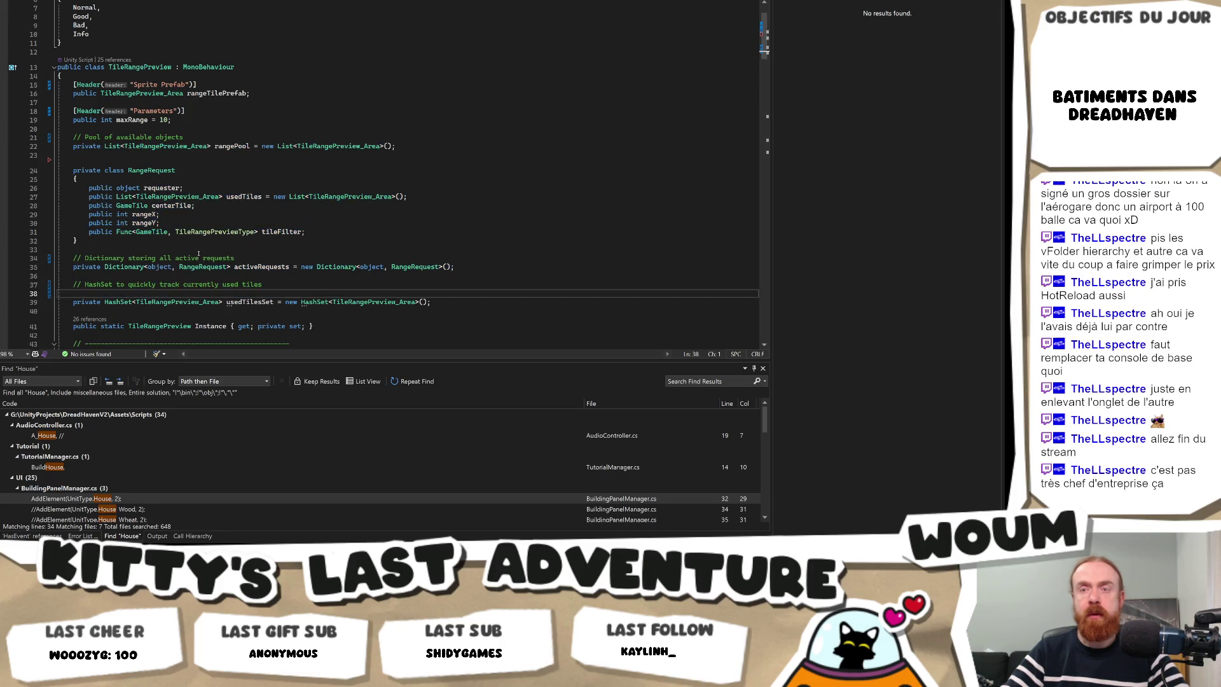
{"action": "key", "text": "BackSpace"}
{"action": "scroll", "coordinate": [105, 227], "scroll_direction": "down", "scroll_amount": 4}
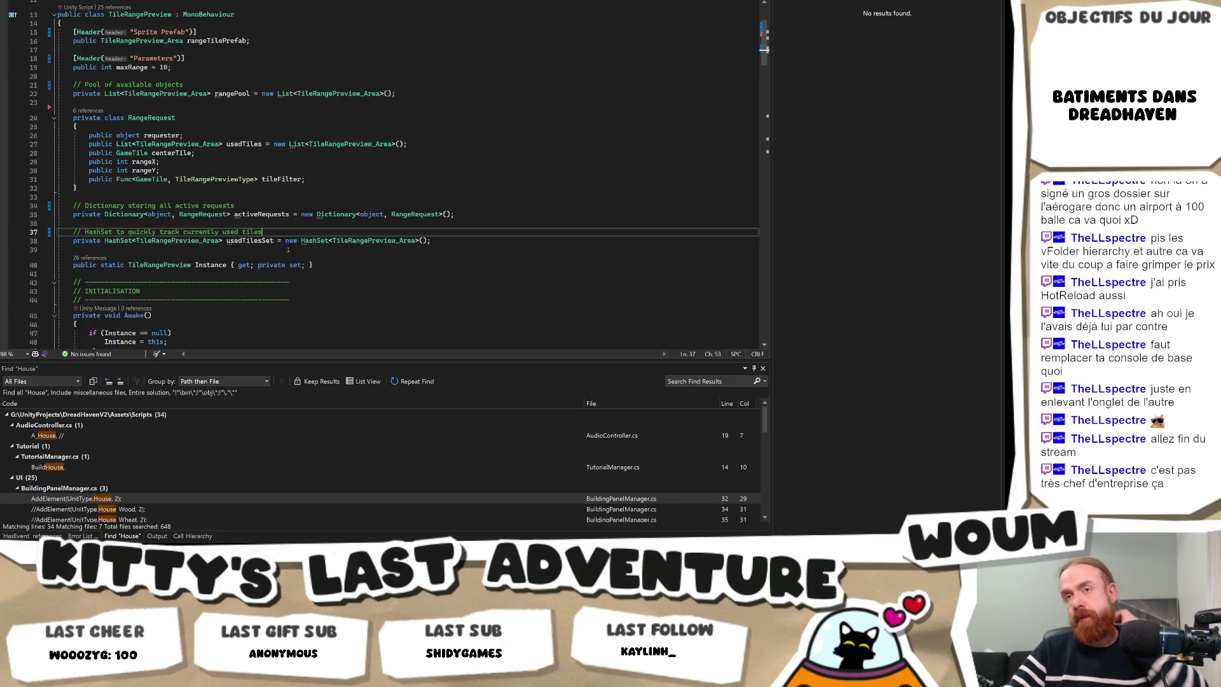
Delete the MASQUER LA RANGE banner and the 'Retire la demande' comment.
{"action": "scroll", "coordinate": [150, 242], "scroll_direction": "down", "scroll_amount": 8}
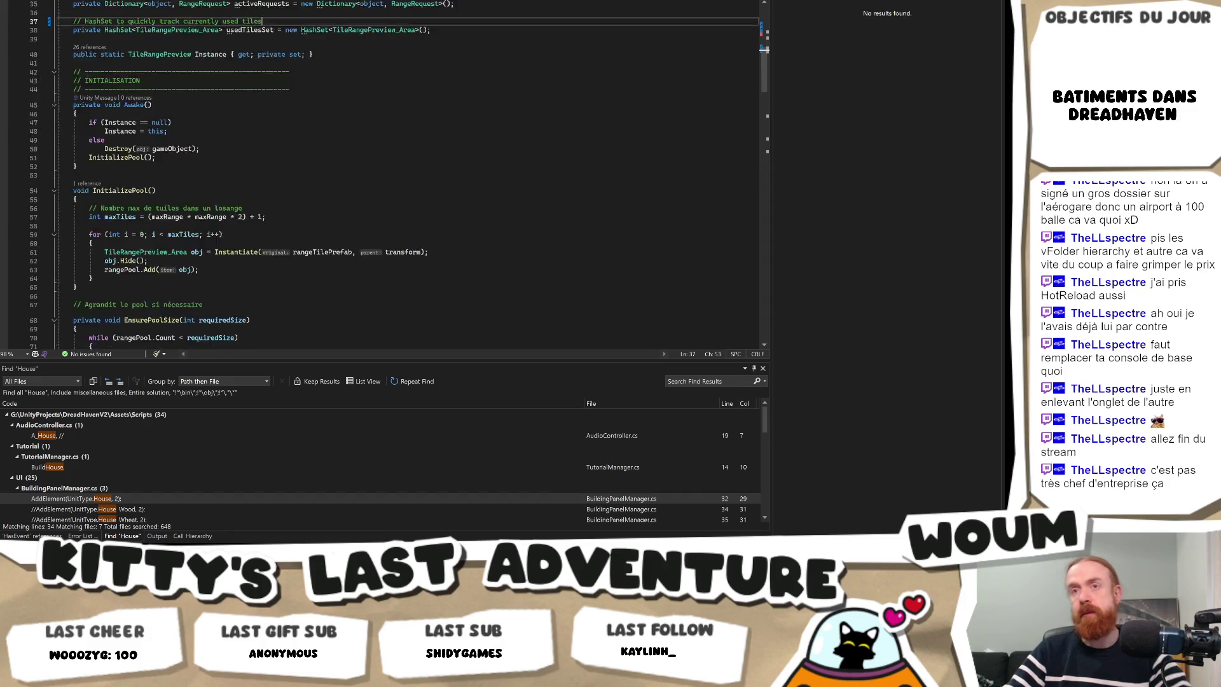
{"action": "scroll", "coordinate": [223, 210], "scroll_direction": "down", "scroll_amount": 8}
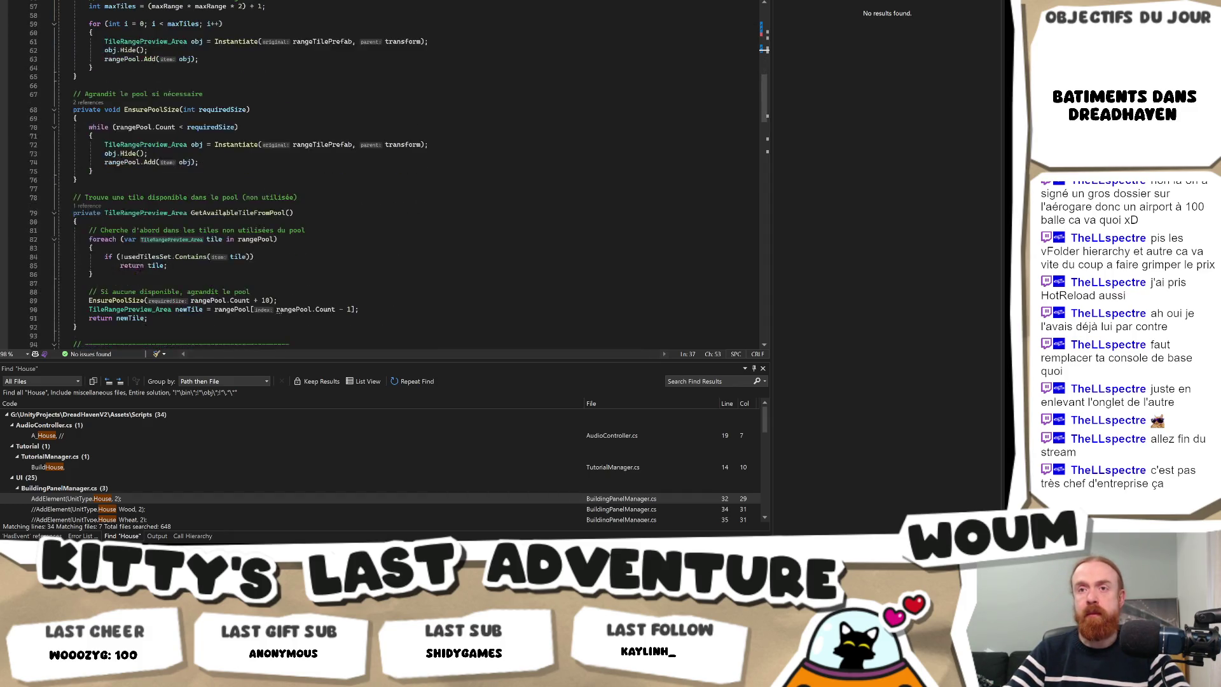
{"action": "scroll", "coordinate": [223, 214], "scroll_direction": "down", "scroll_amount": 5}
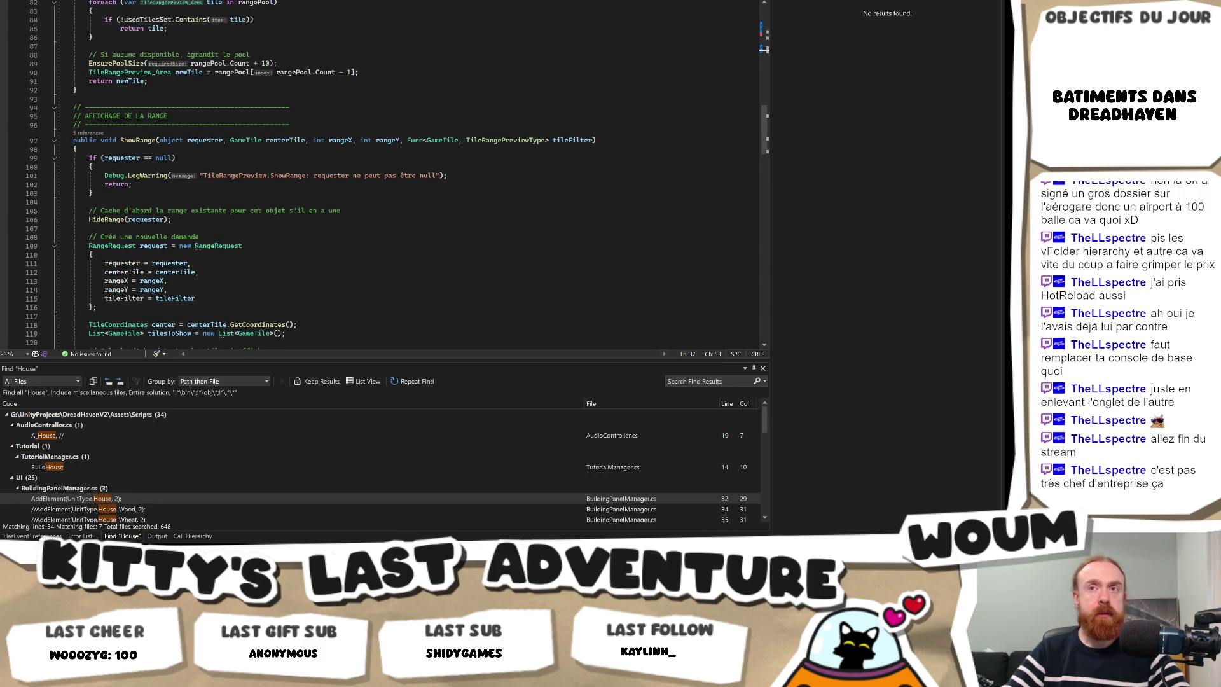
{"action": "scroll", "coordinate": [315, 266], "scroll_direction": "down", "scroll_amount": 18}
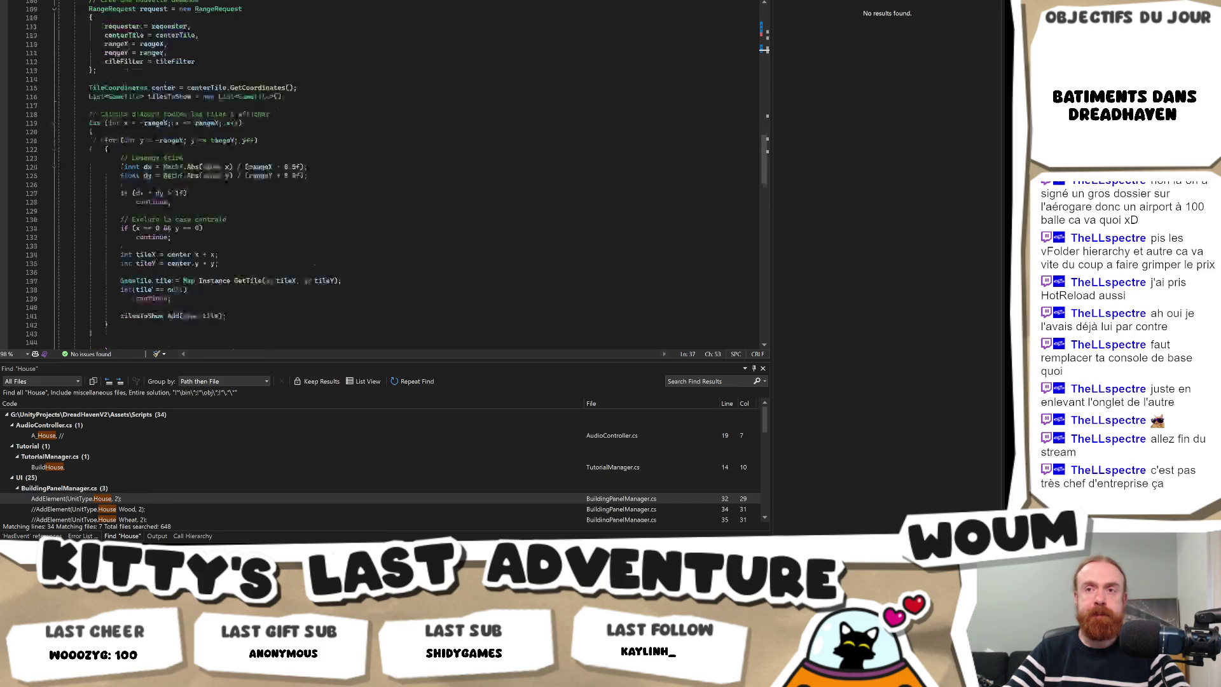
{"action": "scroll", "coordinate": [314, 266], "scroll_direction": "down", "scroll_amount": 4}
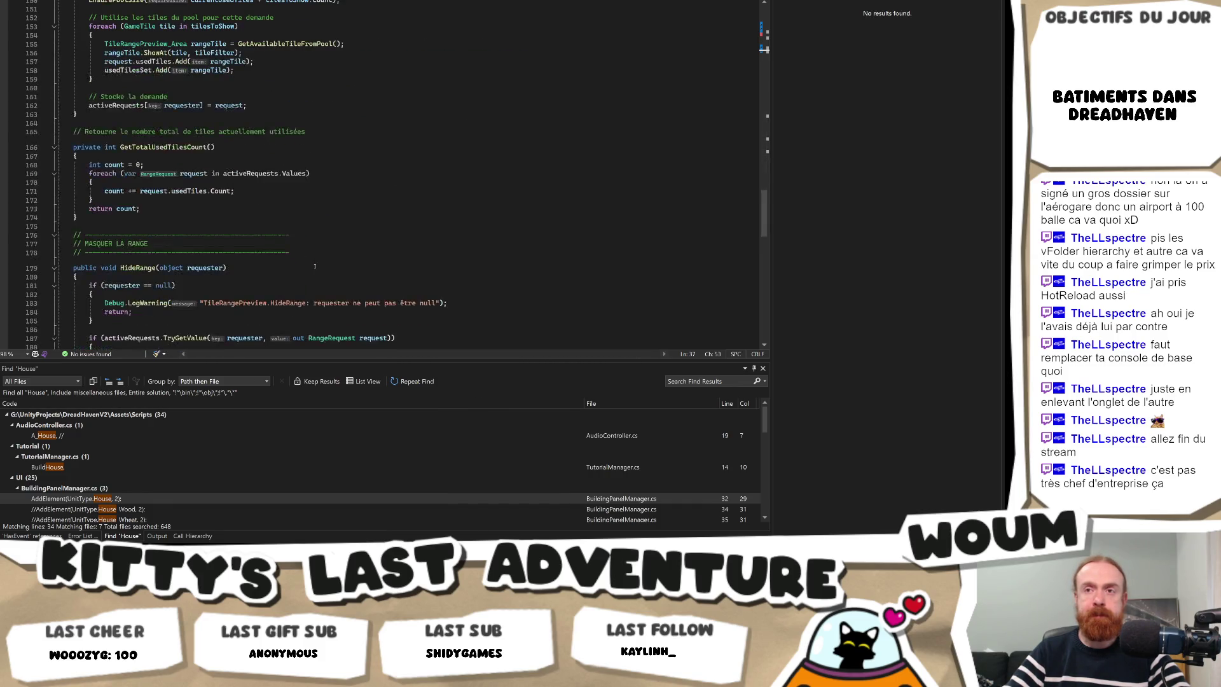
{"action": "scroll", "coordinate": [315, 266], "scroll_direction": "down", "scroll_amount": 3}
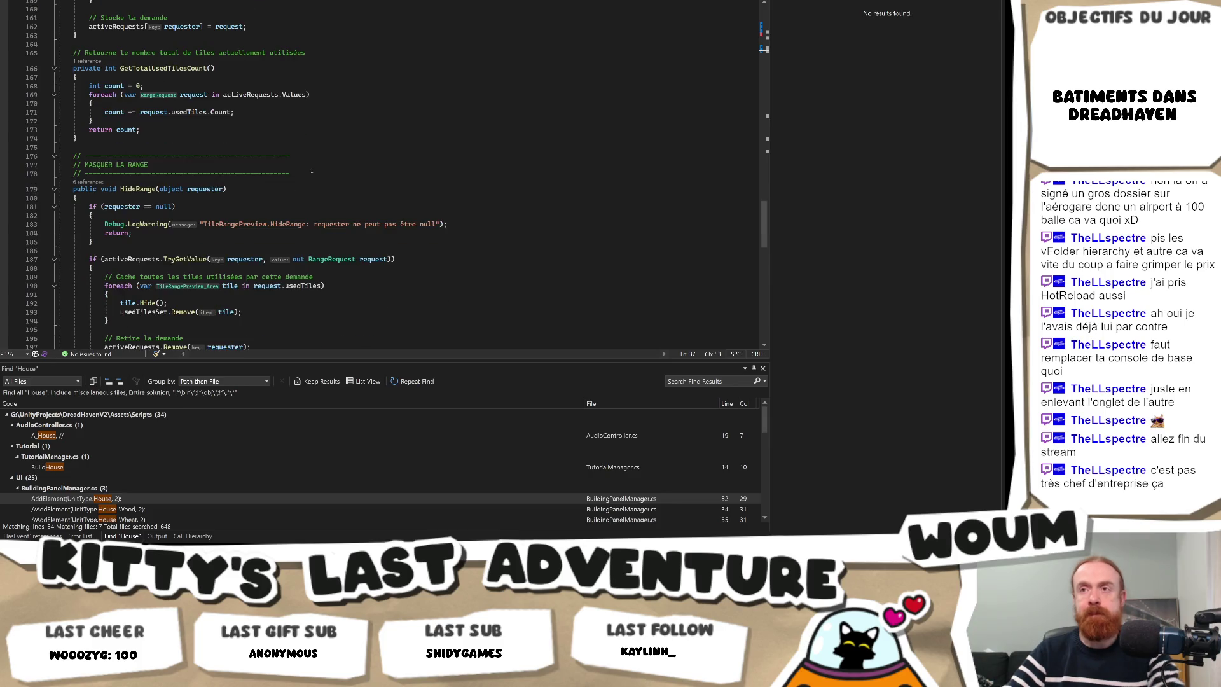
{"action": "left_click_drag", "start_coordinate": [311, 174], "coordinate": [320, 147]}
{"action": "key", "text": "Delete"}
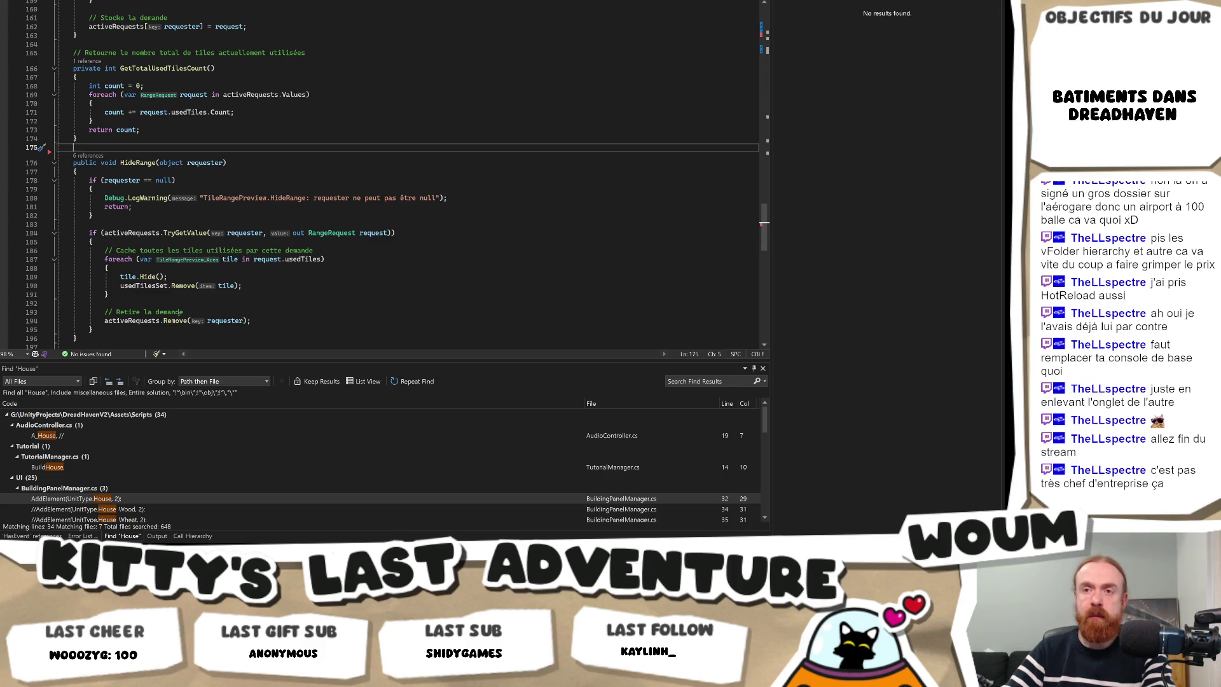
{"action": "left_click", "coordinate": [195, 309]}
{"action": "left_click_drag", "start_coordinate": [195, 309], "coordinate": [201, 302]}
{"action": "key", "text": "Delete"}
Change the hide comment to 'Hide all the tiles for this request' and the warning to 'can't be null'.
{"action": "left_click_drag", "start_coordinate": [95, 241], "coordinate": [372, 247]}
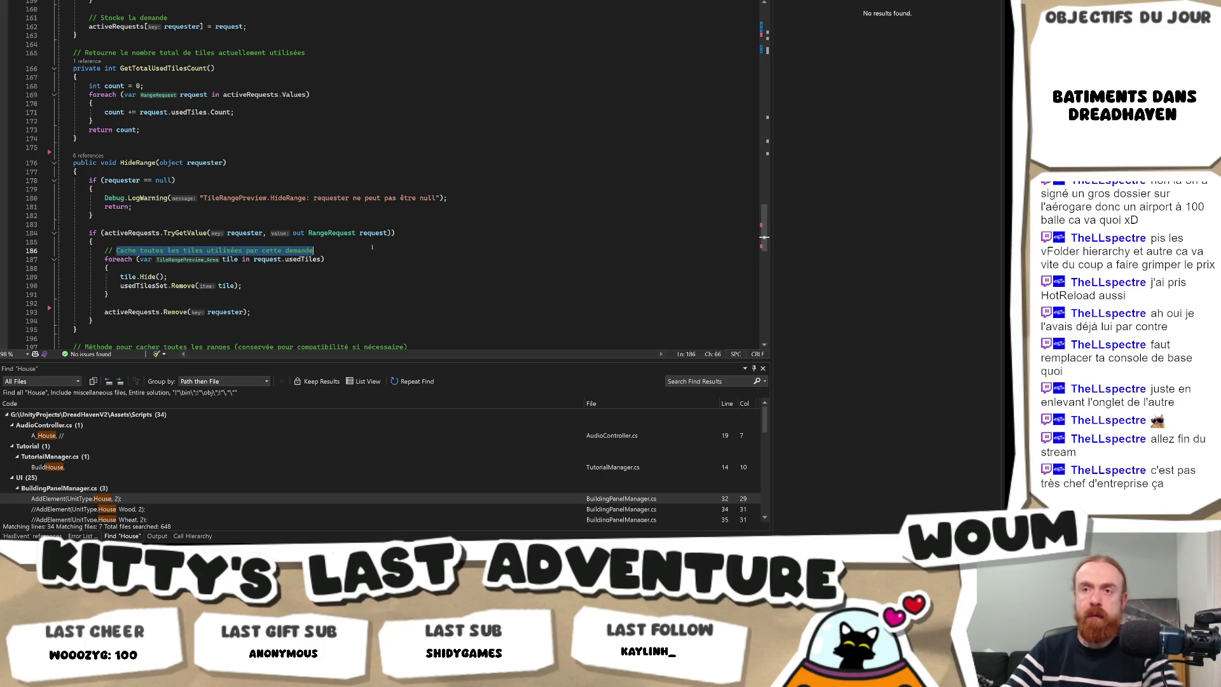
{"action": "type", "text": "Hide all the"}
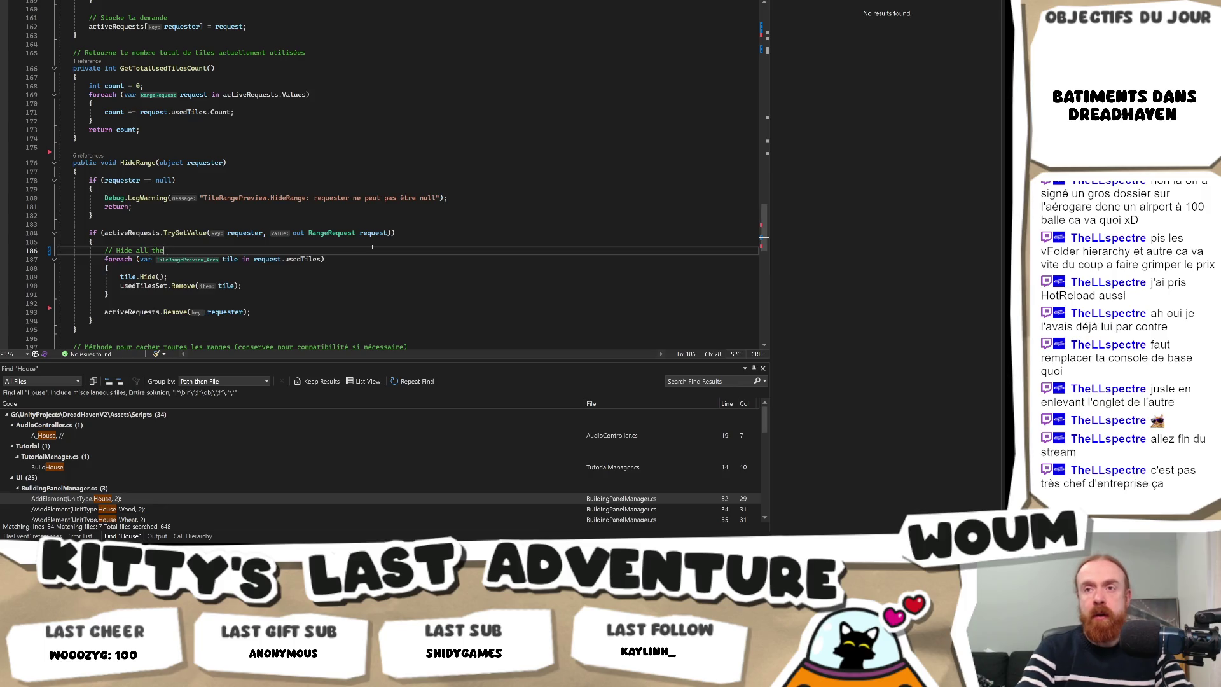
{"action": "type", "text": " tiles for thi"}
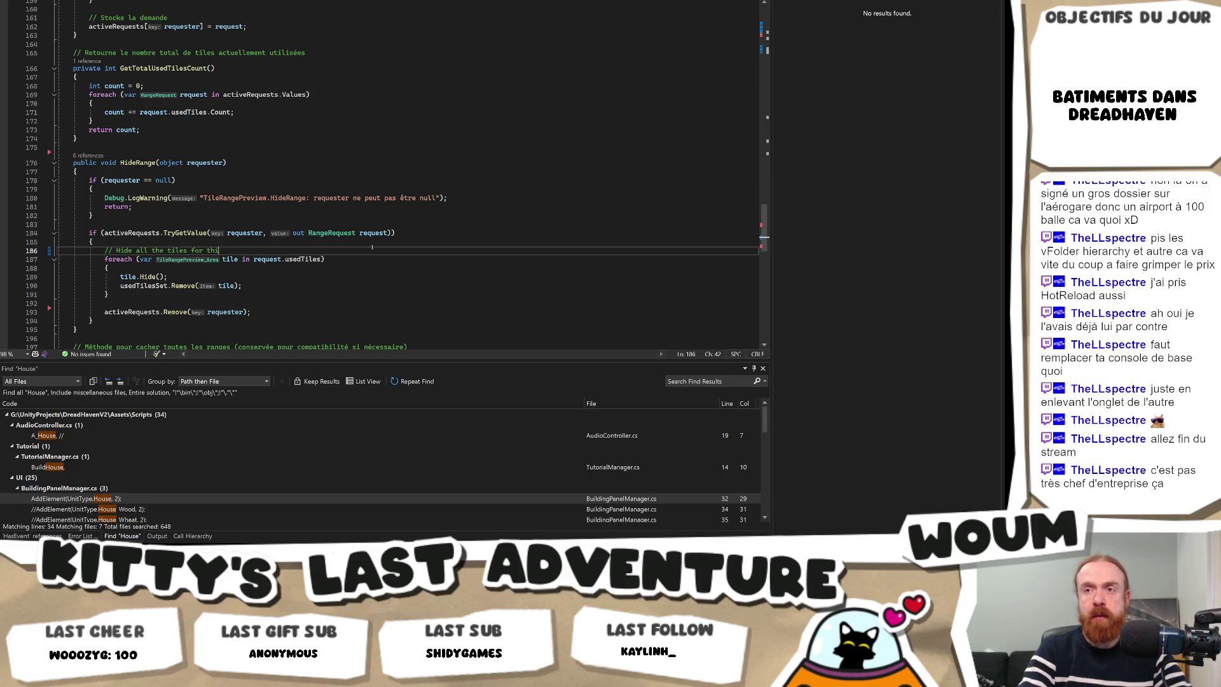
{"action": "type", "text": "s request"}
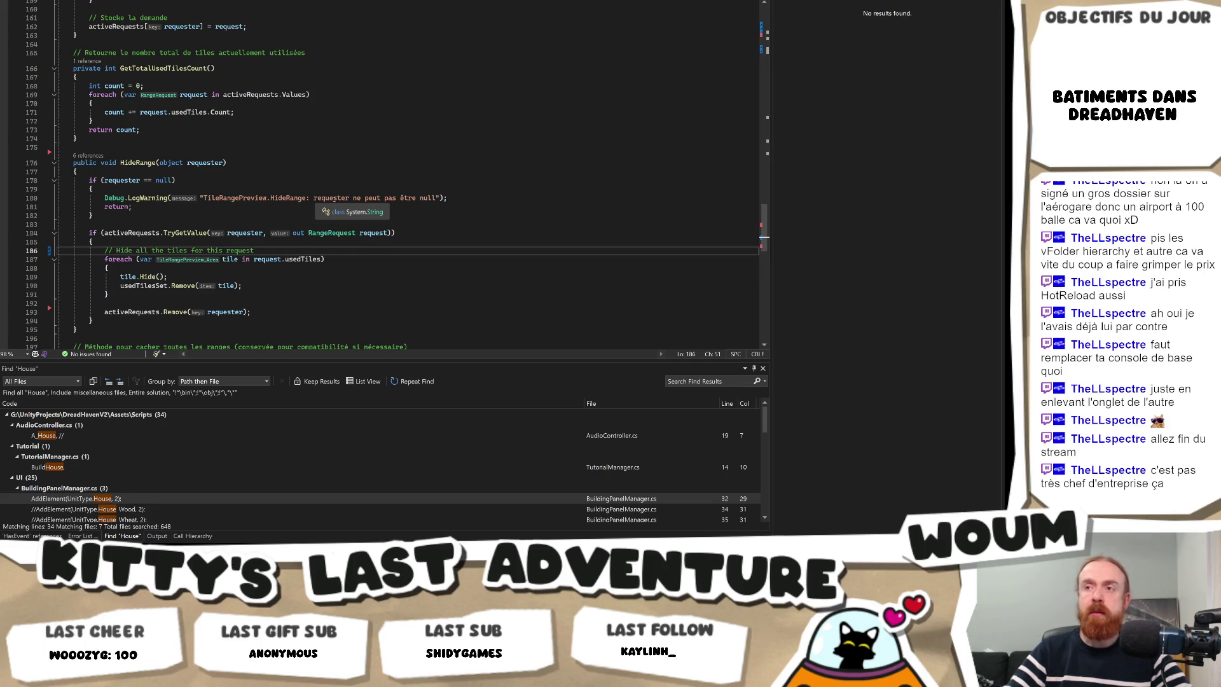
{"action": "left_click_drag", "start_coordinate": [353, 199], "coordinate": [437, 197]}
{"action": "type", "text": "can't be null"}
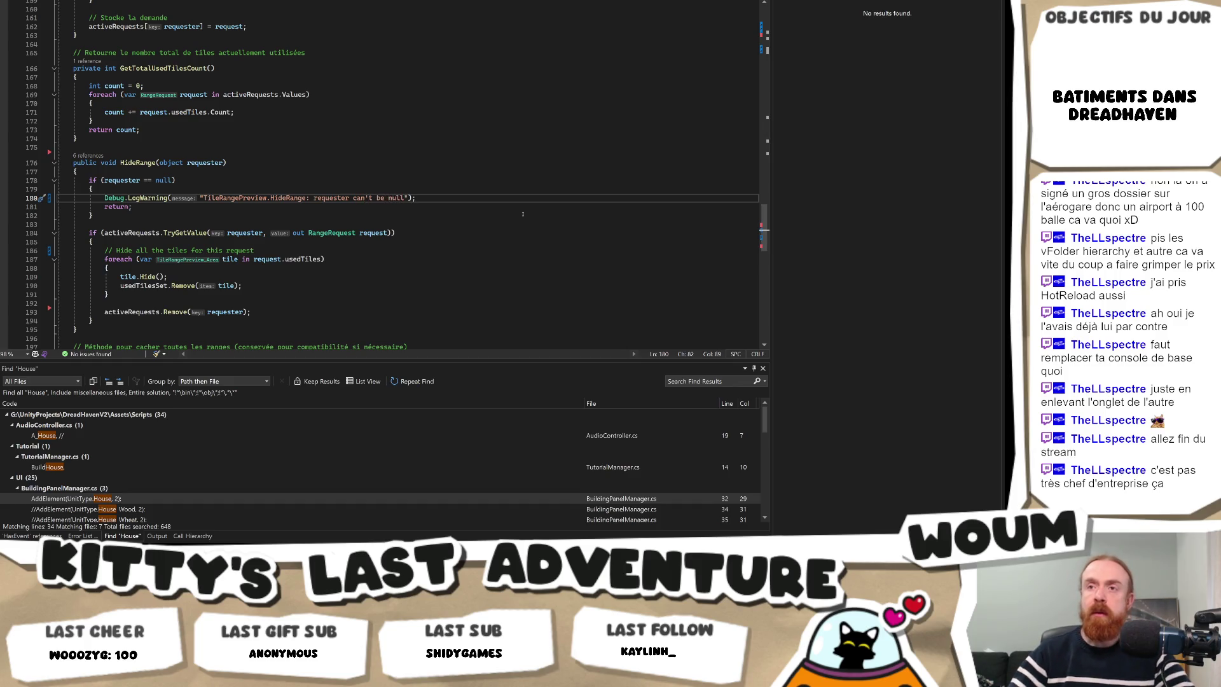
{"action": "scroll", "coordinate": [523, 214], "scroll_direction": "down", "scroll_amount": 4}
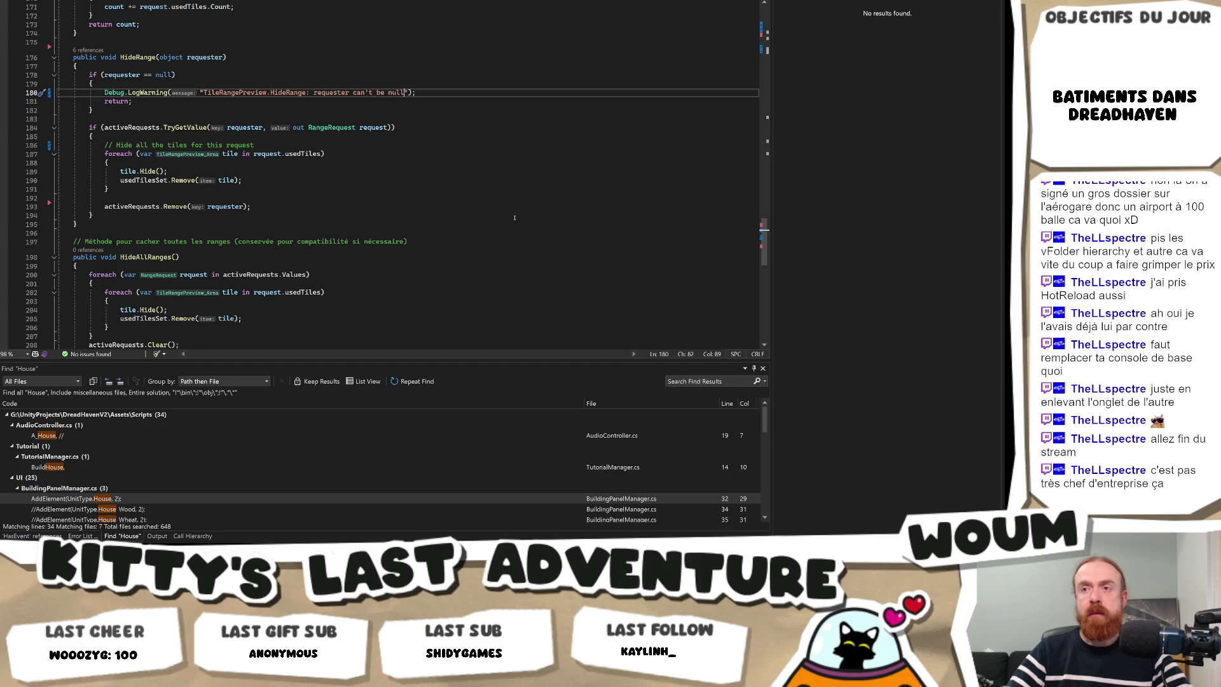
{"action": "left_click", "coordinate": [415, 245]}
{"action": "scroll", "coordinate": [335, 240], "scroll_direction": "down", "scroll_amount": 5}
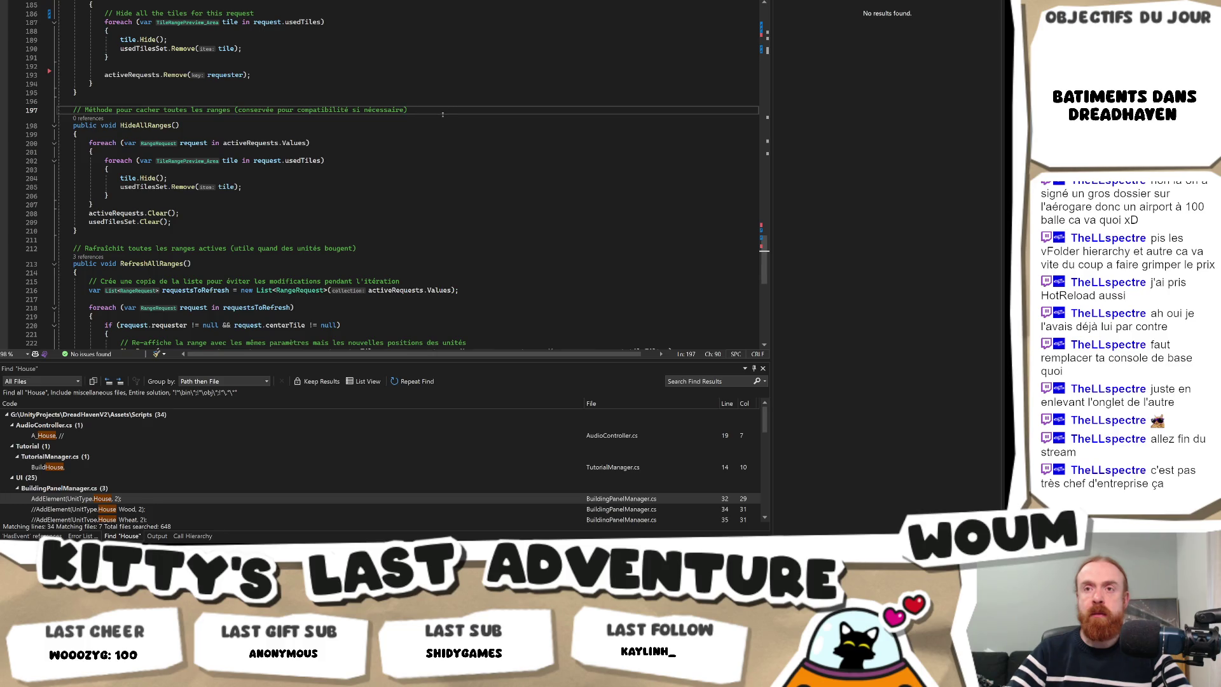
Delete the HideAllRanges comment and replace the RefreshAllRanges block (lines 211–221) with English comments.
{"action": "key", "text": "shift+Home"}
{"action": "key", "text": "BackSpace"}
{"action": "key", "text": "BackSpace"}
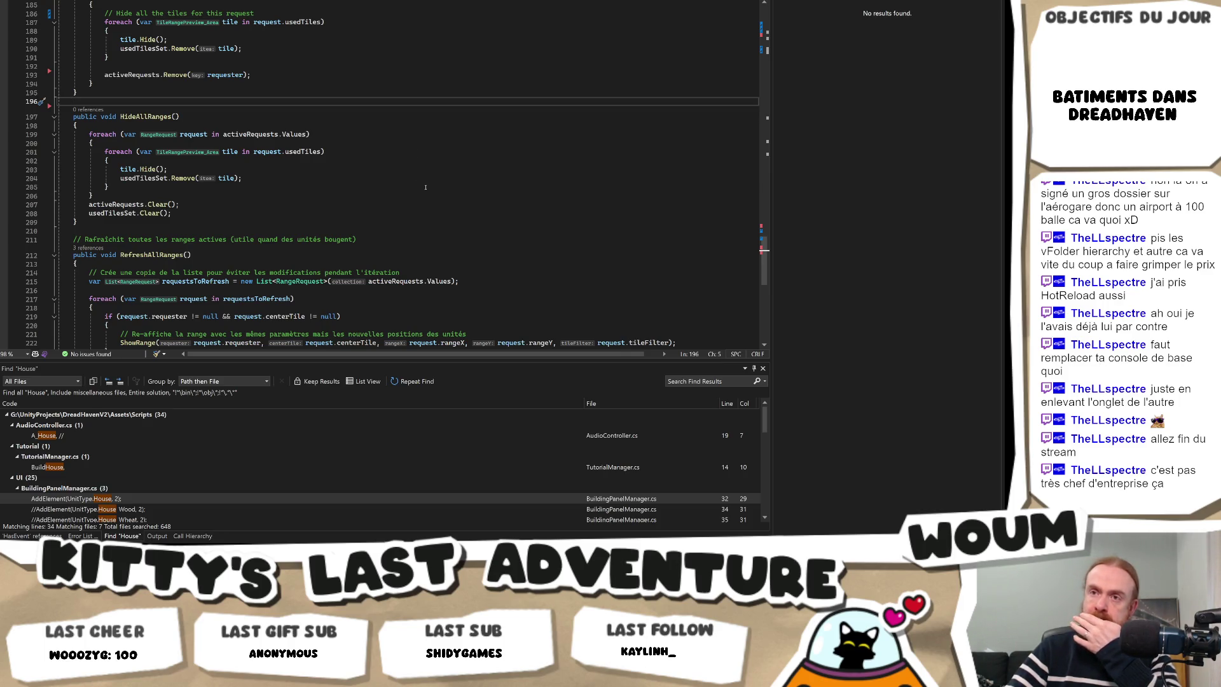
{"action": "mouse_move", "coordinate": [385, 239]}
{"action": "left_mouse_down"}
{"action": "mouse_move", "coordinate": [81, 239]}
{"action": "mouse_move", "coordinate": [406, 237]}
{"action": "mouse_move", "coordinate": [58, 134]}
{"action": "left_mouse_up"}
{"action": "scroll", "coordinate": [356, 222], "scroll_direction": "down", "scroll_amount": 4}
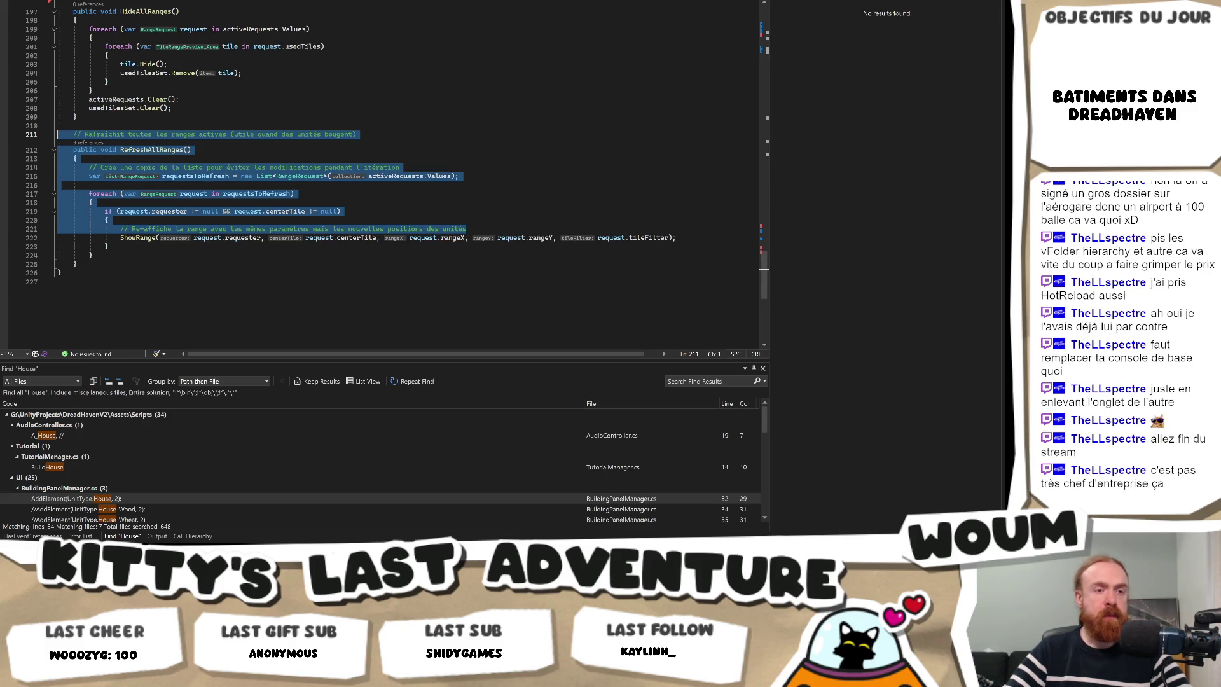
{"action": "key", "text": "alt+Tab"}
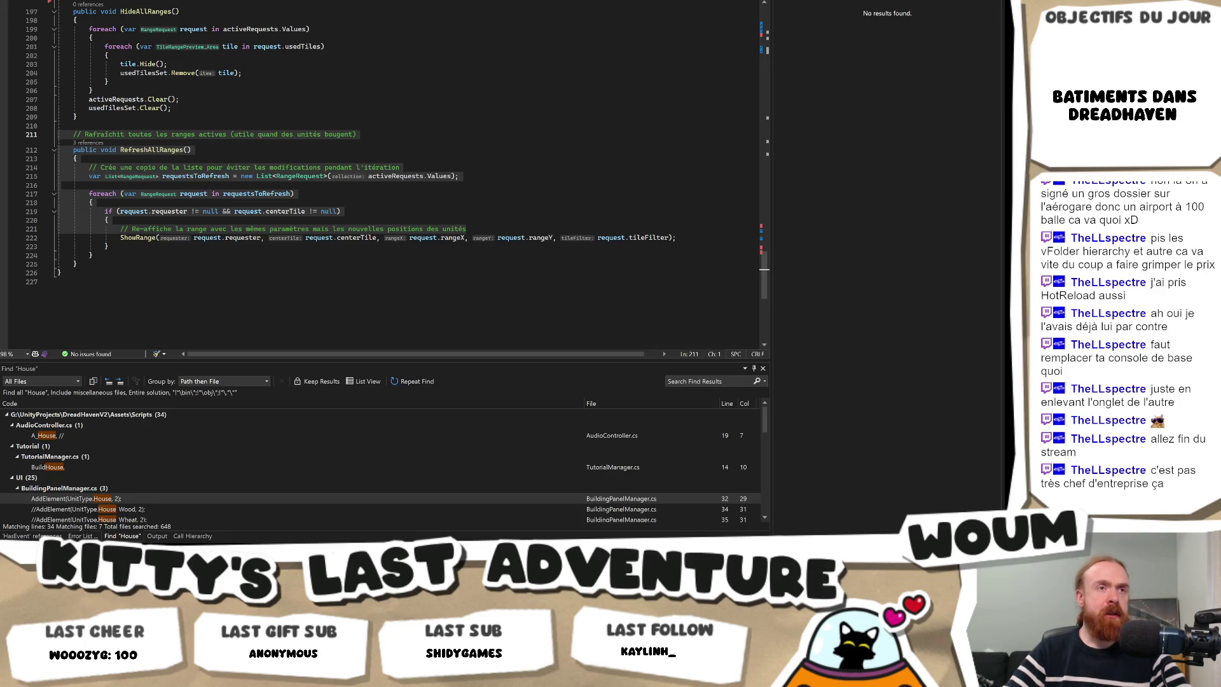
{"action": "mouse_move", "coordinate": [23, 229]}
{"action": "left_mouse_down"}
{"action": "mouse_move", "coordinate": [22, 126]}
{"action": "mouse_move", "coordinate": [22, 137]}
{"action": "left_mouse_up"}
{"action": "key", "text": "ctrl+v"}
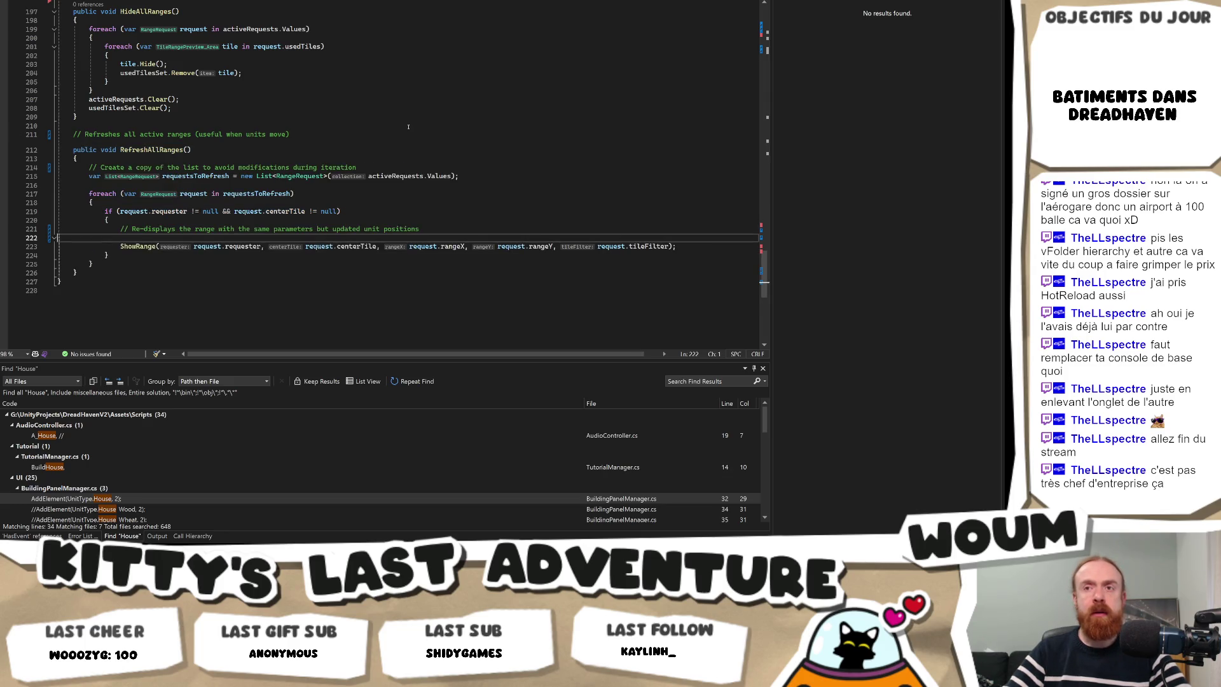
{"action": "key", "text": "BackSpace"}
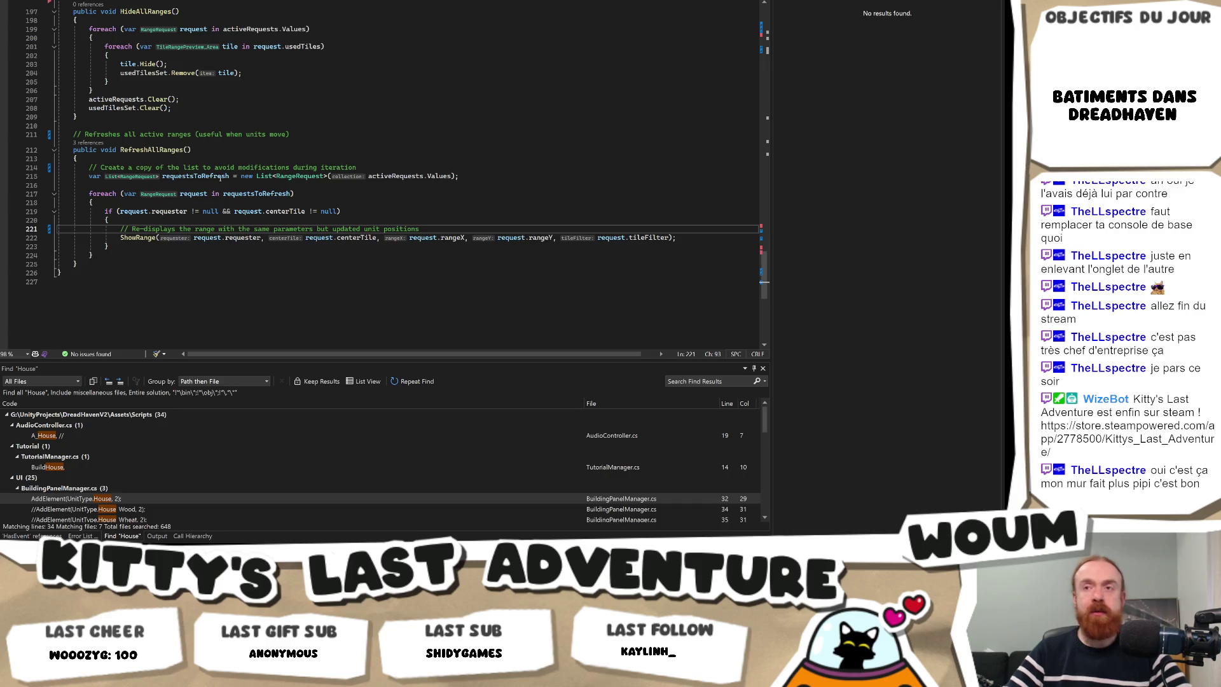
Delete the French comment above GetTotalUsedTilesCount.
{"action": "scroll", "coordinate": [331, 191], "scroll_direction": "up", "scroll_amount": 4}
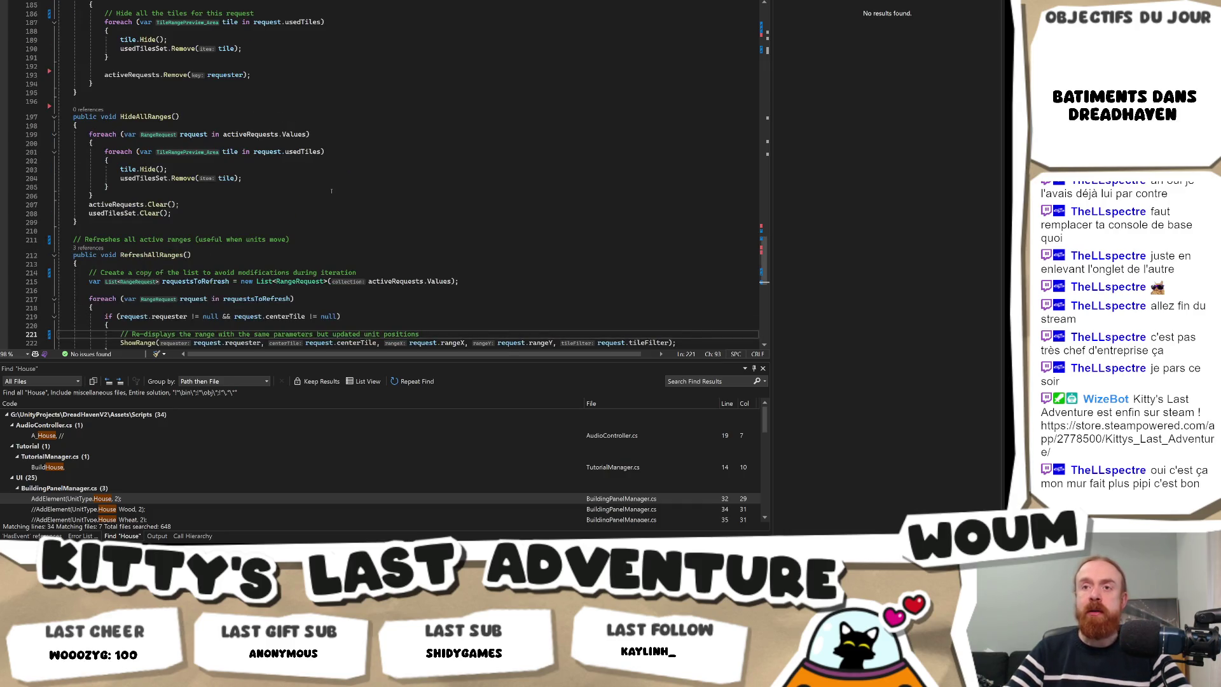
{"action": "scroll", "coordinate": [331, 191], "scroll_direction": "up", "scroll_amount": 6}
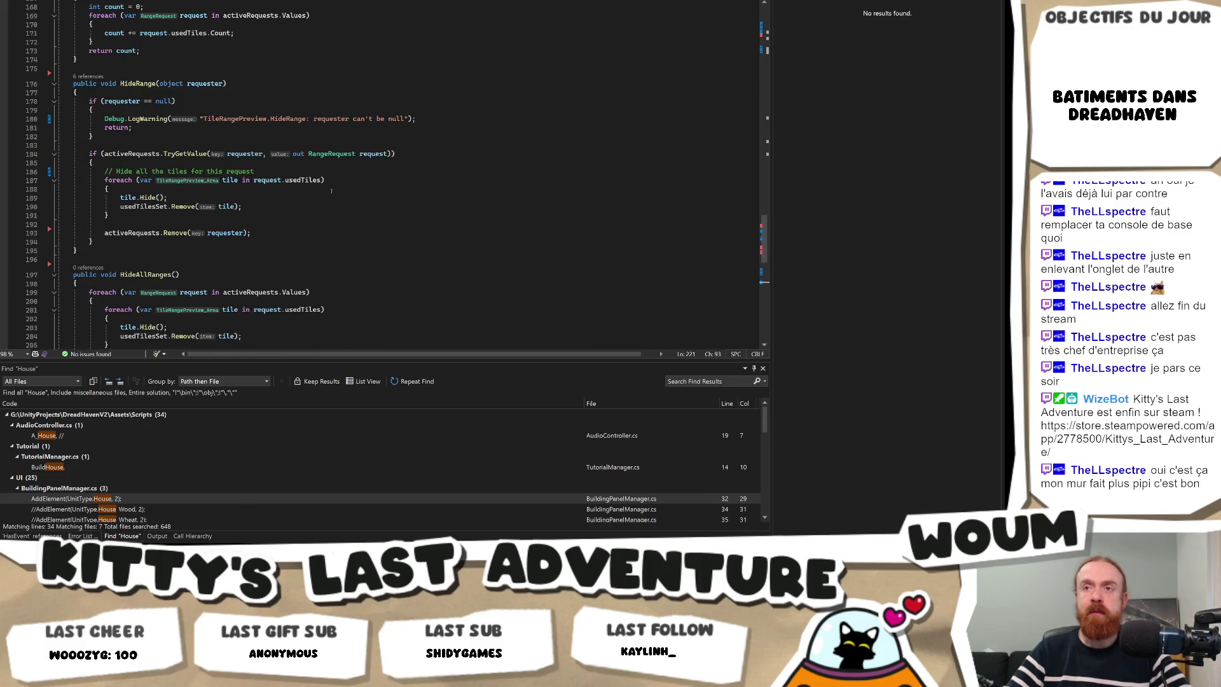
{"action": "scroll", "coordinate": [331, 190], "scroll_direction": "up", "scroll_amount": 4}
{"action": "scroll", "coordinate": [332, 191], "scroll_direction": "up", "scroll_amount": 4}
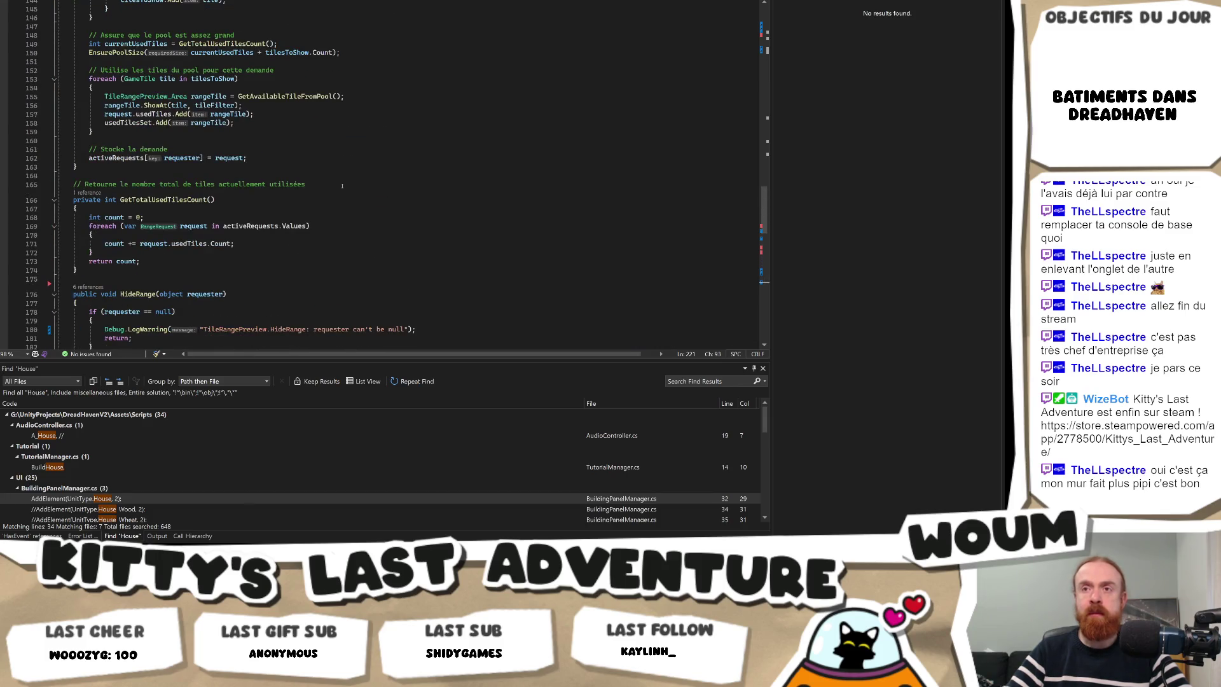
{"action": "left_click_drag", "start_coordinate": [332, 187], "coordinate": [343, 173]}
{"action": "key", "text": "Delete"}
Change the store-request comment on line 161 to '// Stock the request'.
{"action": "scroll", "coordinate": [175, 272], "scroll_direction": "up", "scroll_amount": 4}
{"action": "left_click", "coordinate": [141, 254]}
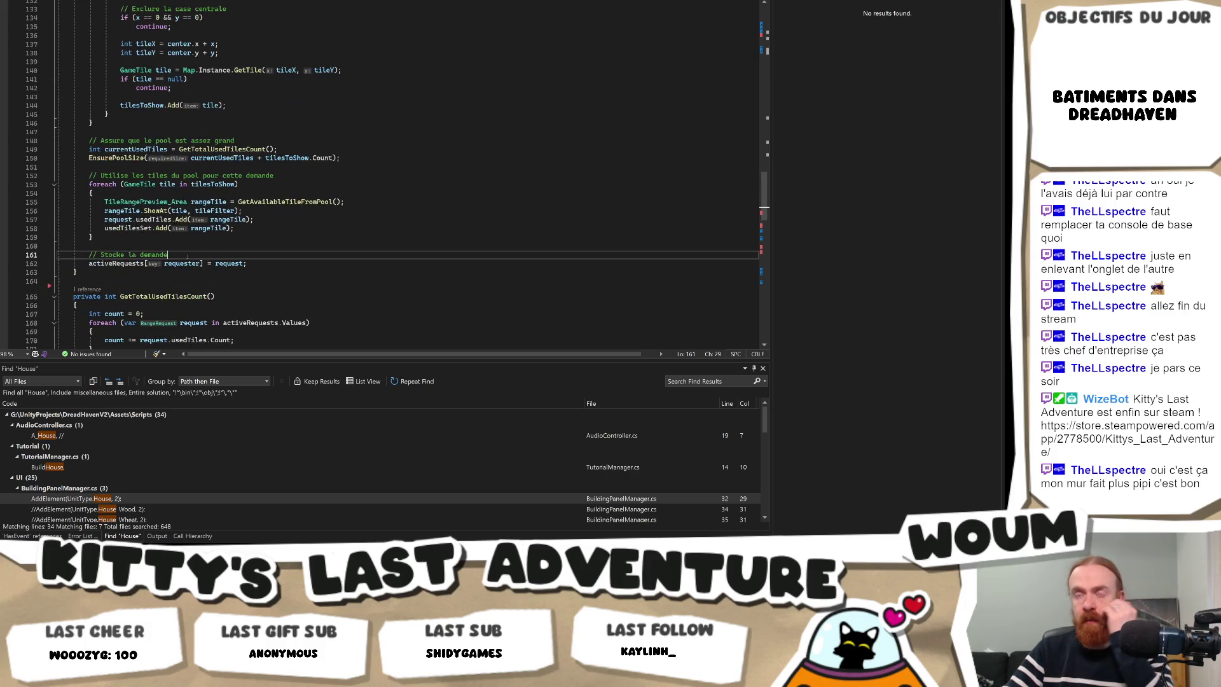
{"action": "left_click", "coordinate": [195, 254]}
{"action": "key", "text": "BackSpace"}
{"action": "key", "text": "BackSpace"}
{"action": "key", "text": "BackSpace"}
{"action": "type", "text": "the request"}
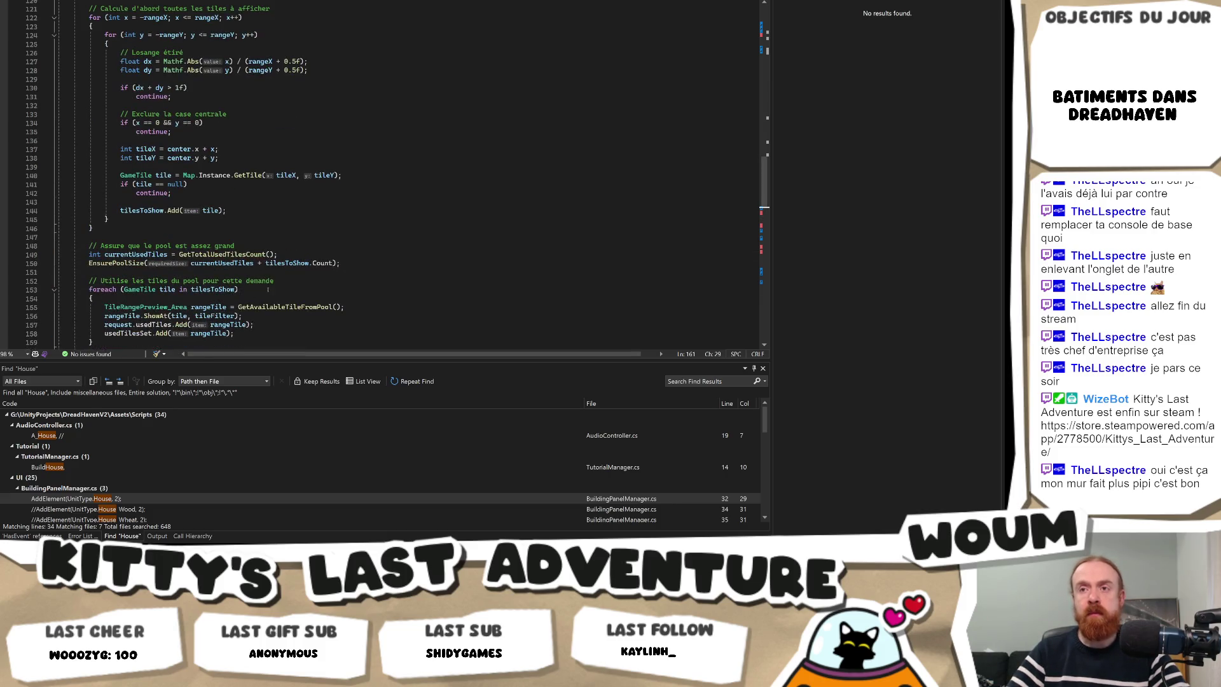
Remove the French pool-size comment line.
{"action": "scroll", "coordinate": [296, 237], "scroll_direction": "up", "scroll_amount": 2}
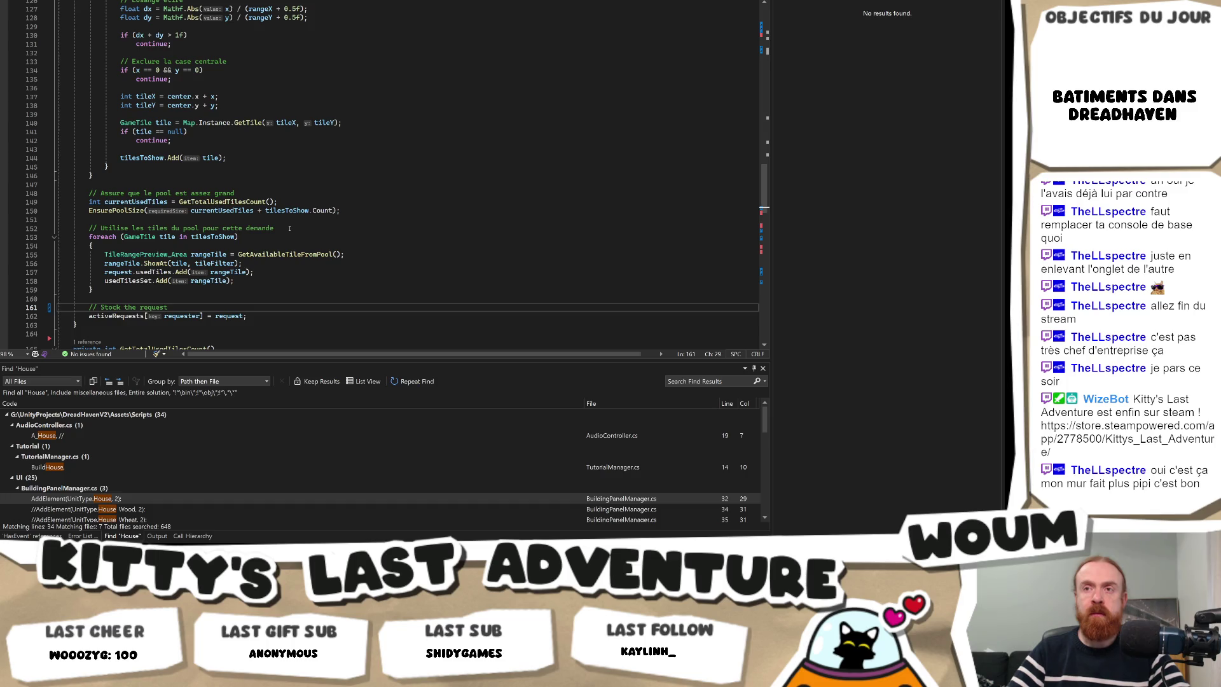
{"action": "left_click_drag", "start_coordinate": [289, 228], "coordinate": [45, 198]}
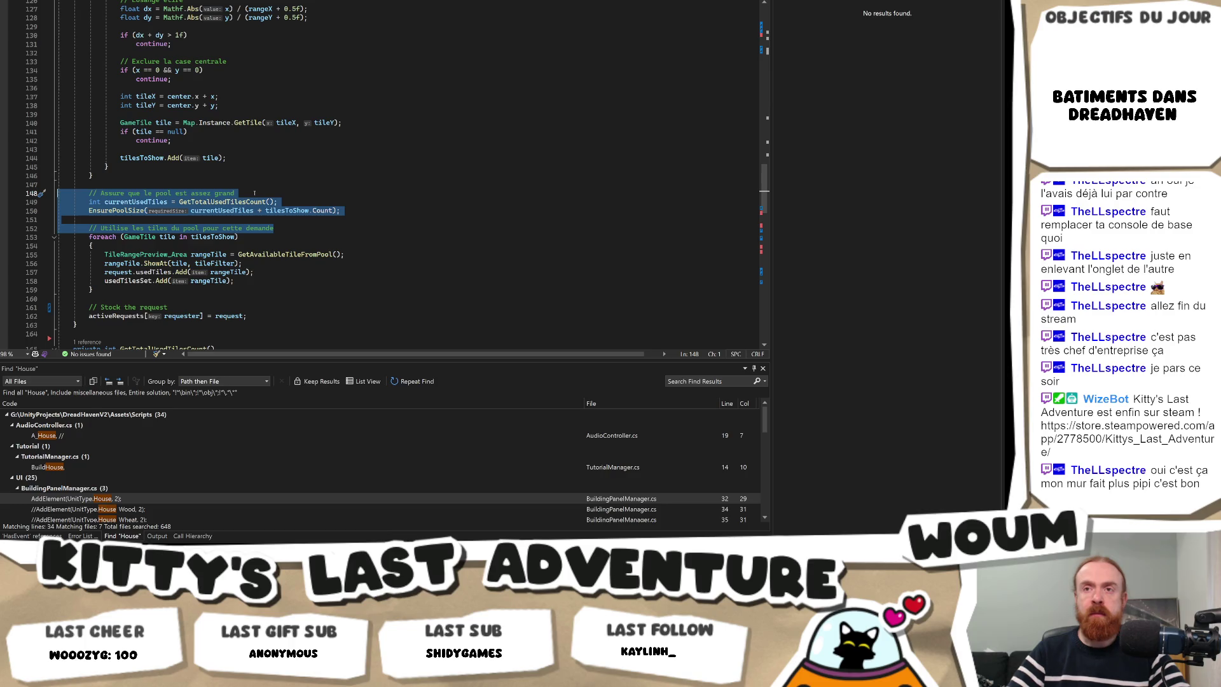
{"action": "left_click", "coordinate": [254, 193]}
{"action": "key", "text": "shift+Home"}
{"action": "key", "text": "BackSpace"}
{"action": "key", "text": "BackSpace"}
Replace the tile loop on lines 121–133 with its English-commented version.
{"action": "scroll", "coordinate": [250, 189], "scroll_direction": "up", "scroll_amount": 3}
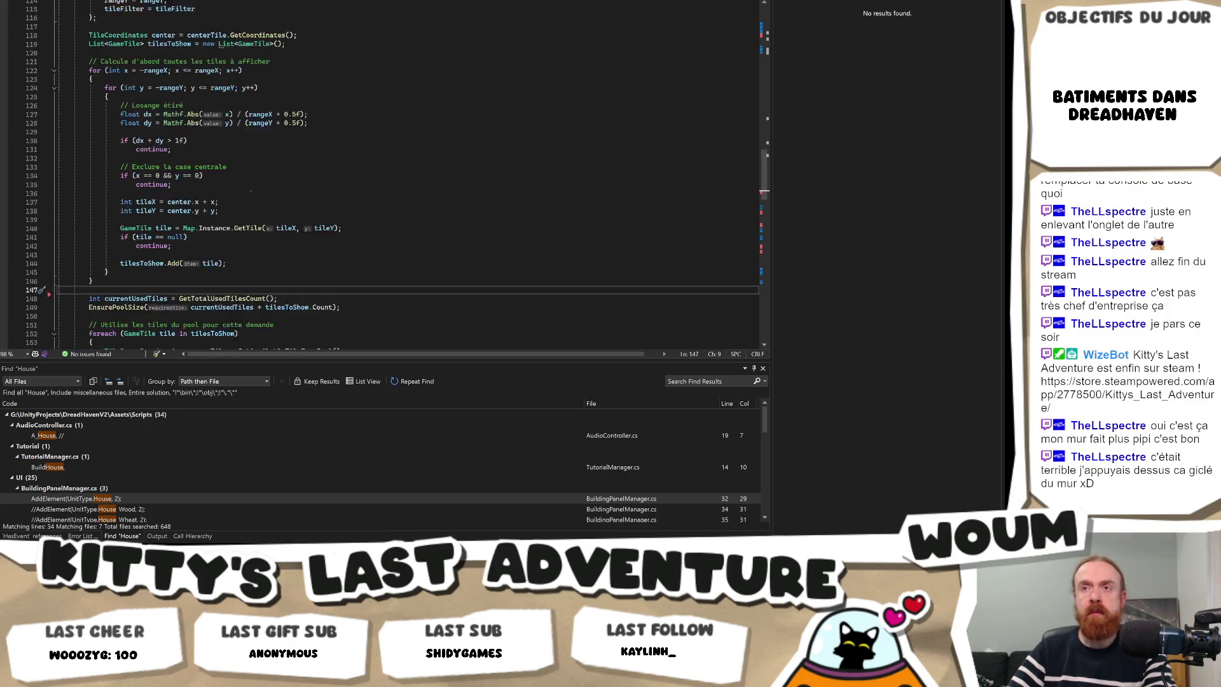
{"action": "scroll", "coordinate": [255, 189], "scroll_direction": "up", "scroll_amount": 1}
{"action": "left_click_drag", "start_coordinate": [239, 194], "coordinate": [131, 194]}
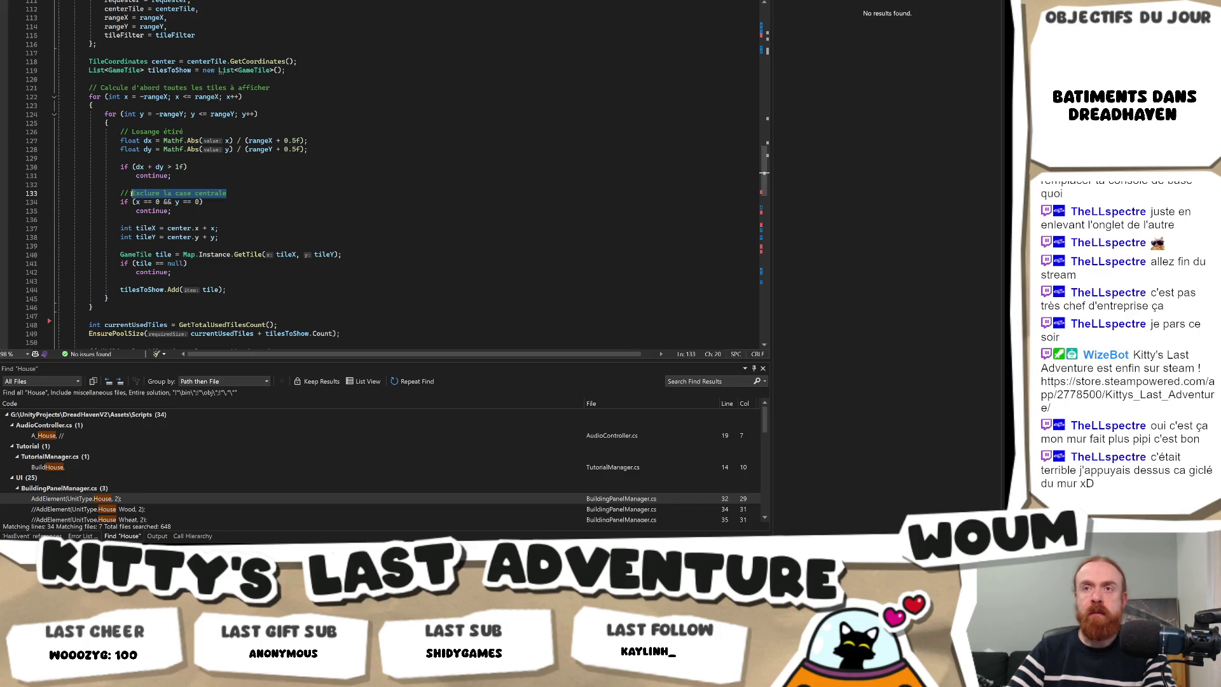
{"action": "mouse_move", "coordinate": [252, 196]}
{"action": "left_mouse_down"}
{"action": "mouse_move", "coordinate": [96, 194]}
{"action": "mouse_move", "coordinate": [32, 123]}
{"action": "mouse_move", "coordinate": [41, 89]}
{"action": "left_mouse_up"}
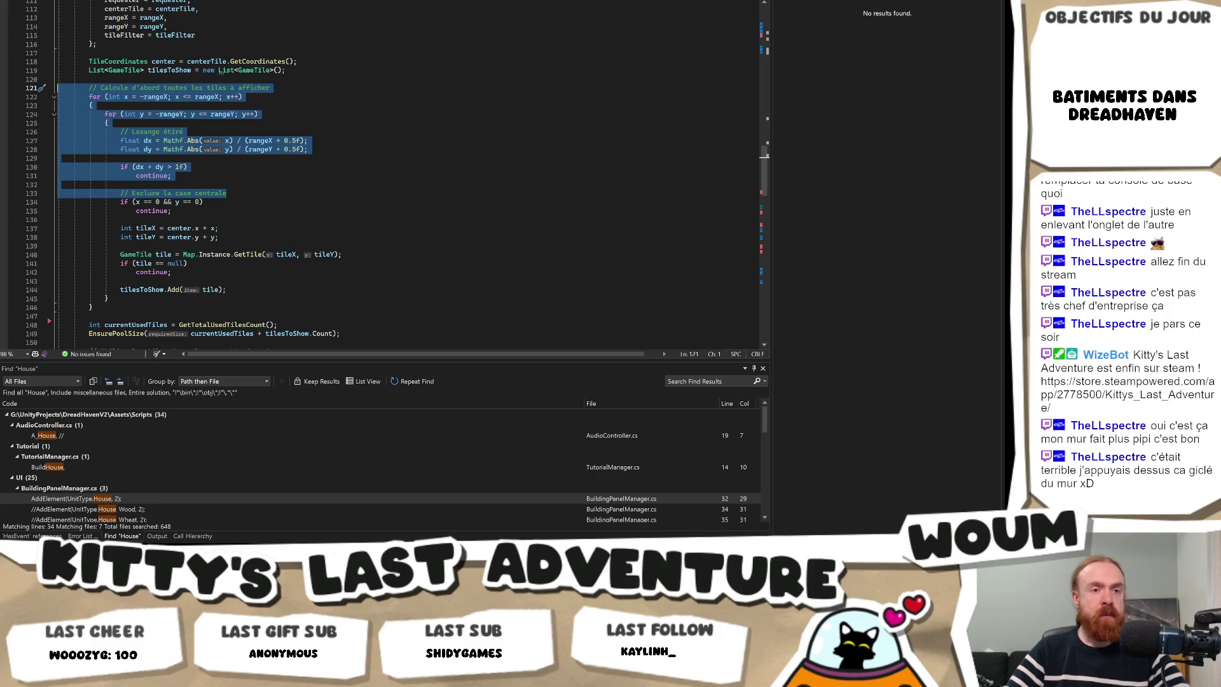
{"action": "key", "text": "alt+Tab"}
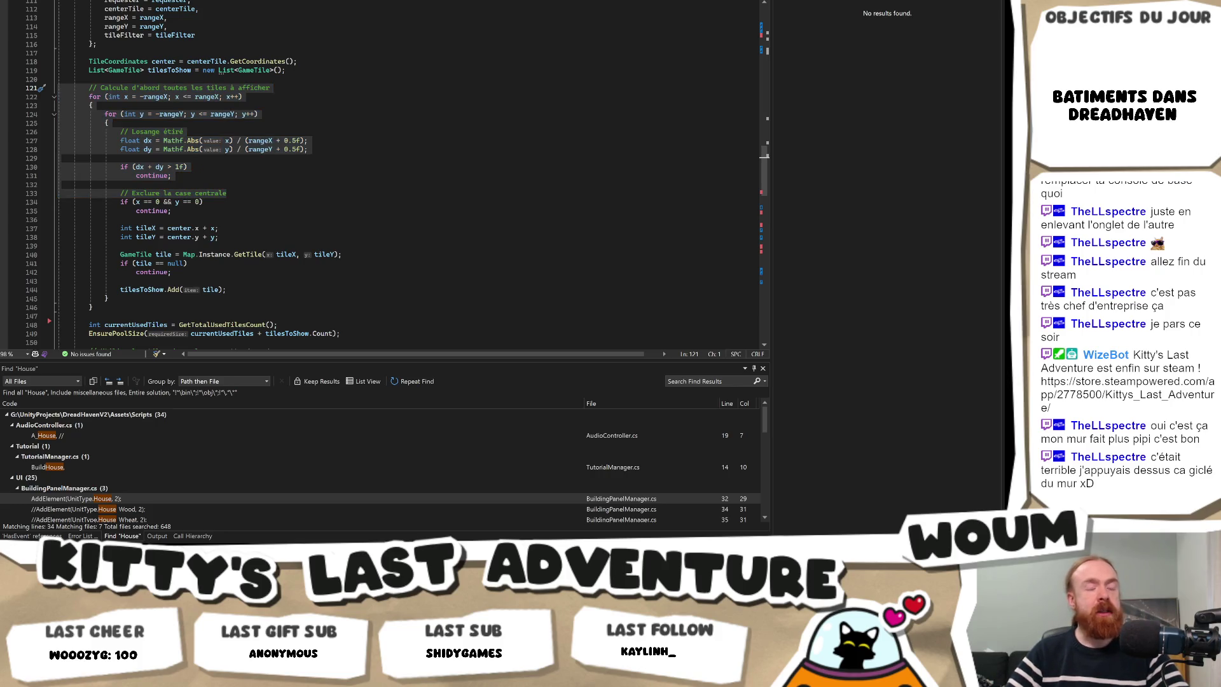
{"action": "key", "text": "alt+Tab"}
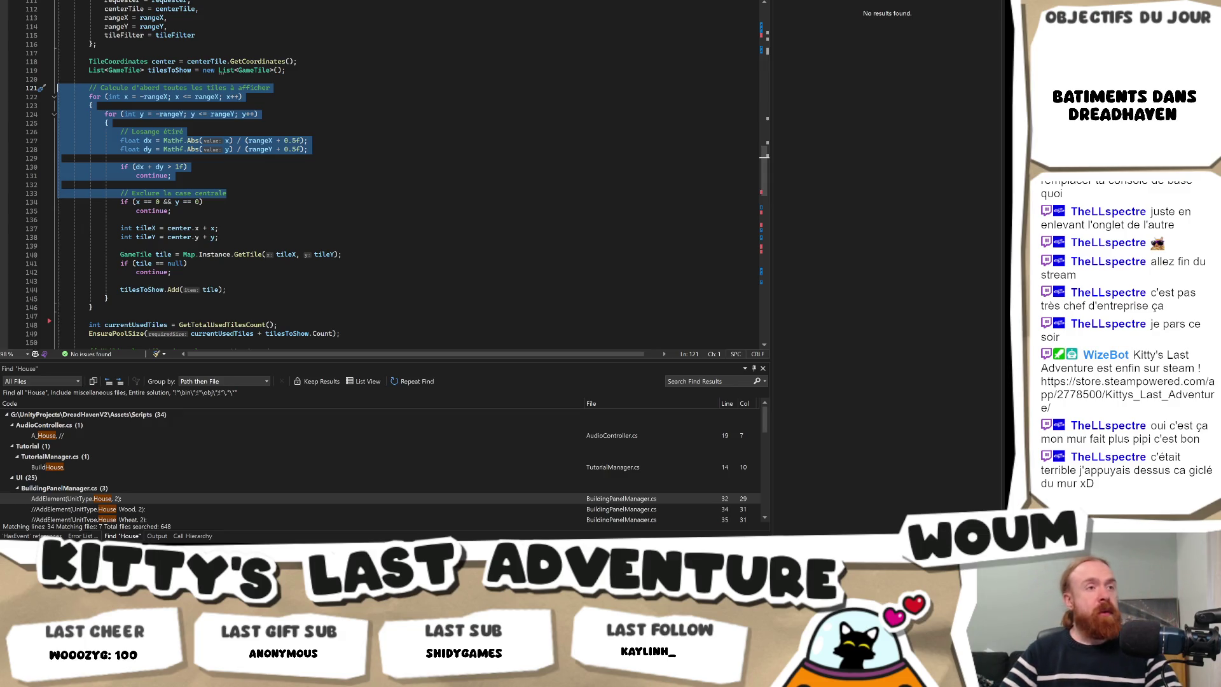
{"action": "key", "text": "alt+Tab"}
{"action": "key", "text": "alt+Tab"}
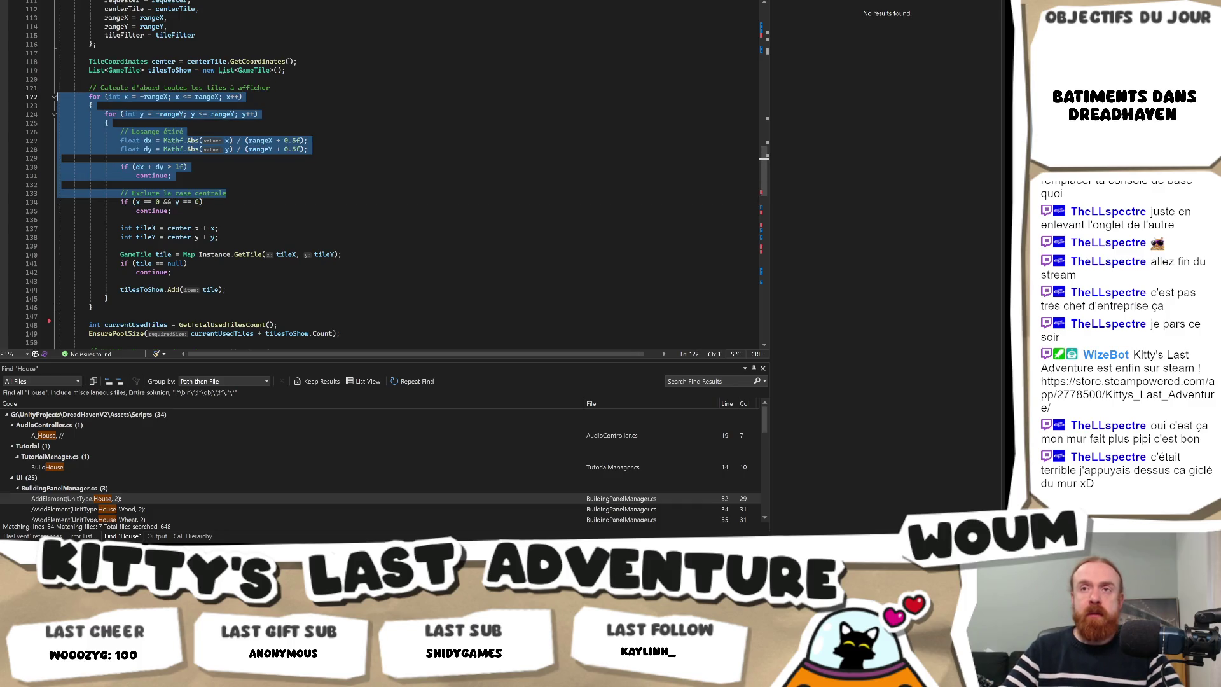
{"action": "type", "text": "// First compute all tiles to display         for (int x = -rangeX; x <= rangeX; x++)         {             for (int y = -rangeY; y <= rangeY; y++)             {                 // Stretched diamond shape                 float dx = Mathf.Abs(x) / (rangeX + 0.5f);                 float dy = Mathf.Abs(y) / (rangeY + 0.5f);                  if (dx + dy > 1f)                     continue;                  // Exclude the center tile"}
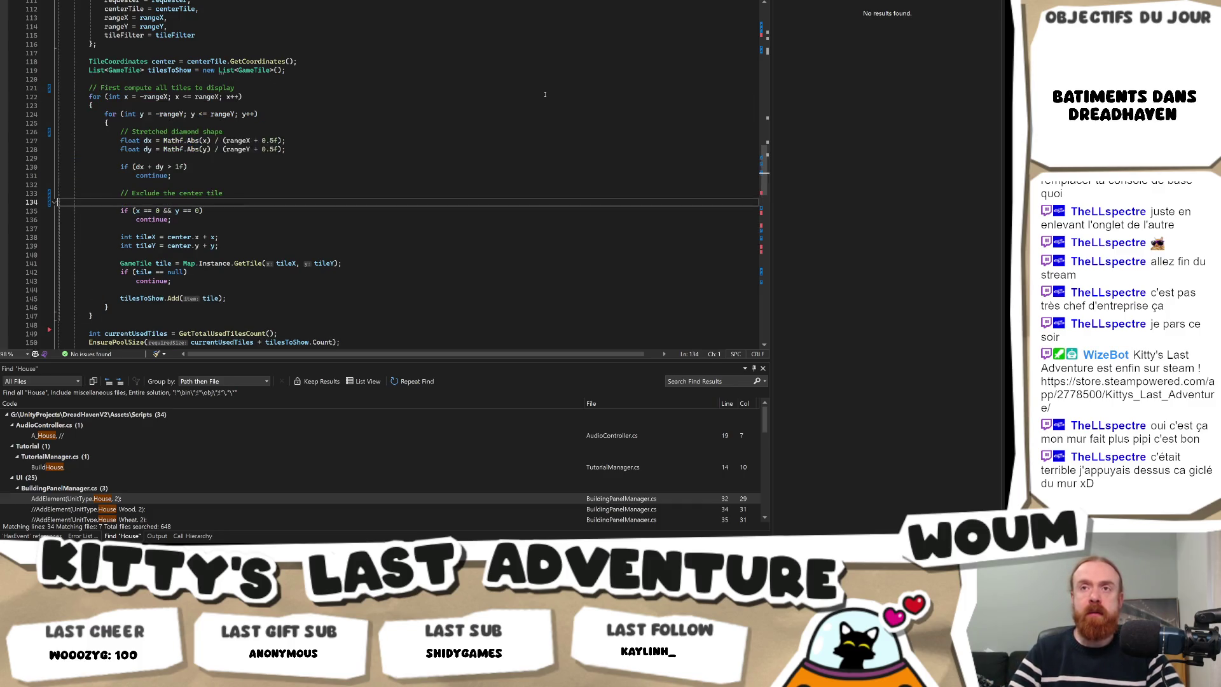
{"action": "key", "text": "BackSpace"}
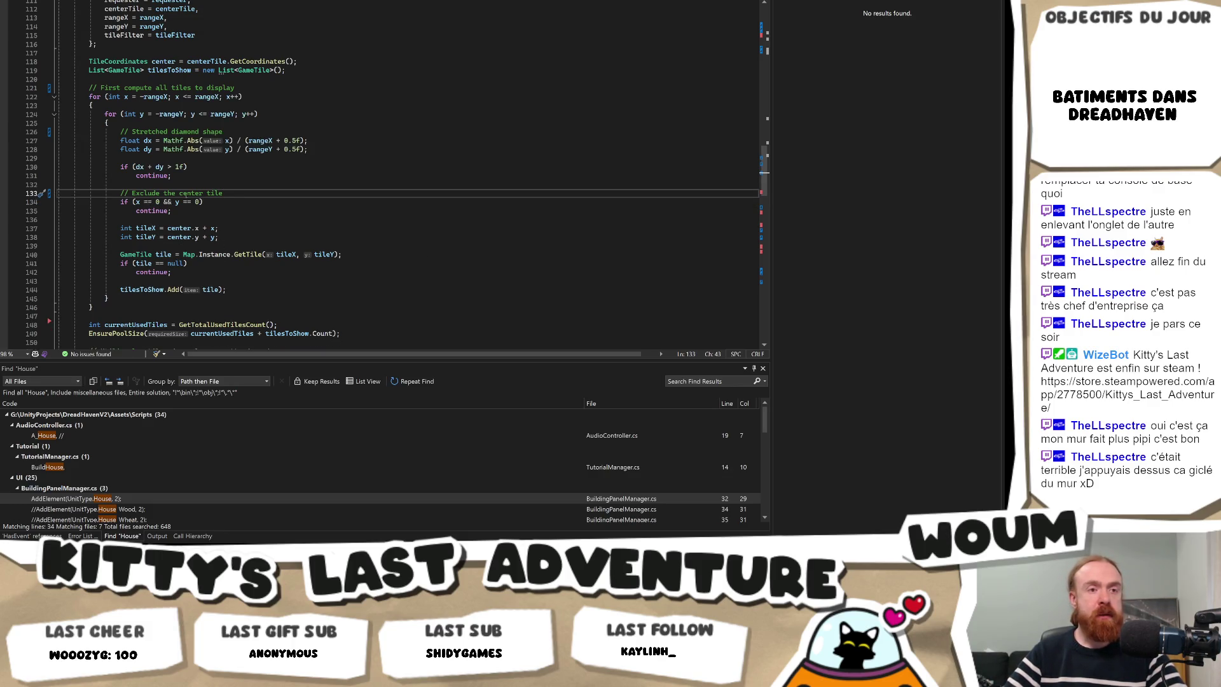
{"action": "scroll", "coordinate": [522, 243], "scroll_direction": "up", "scroll_amount": 6}
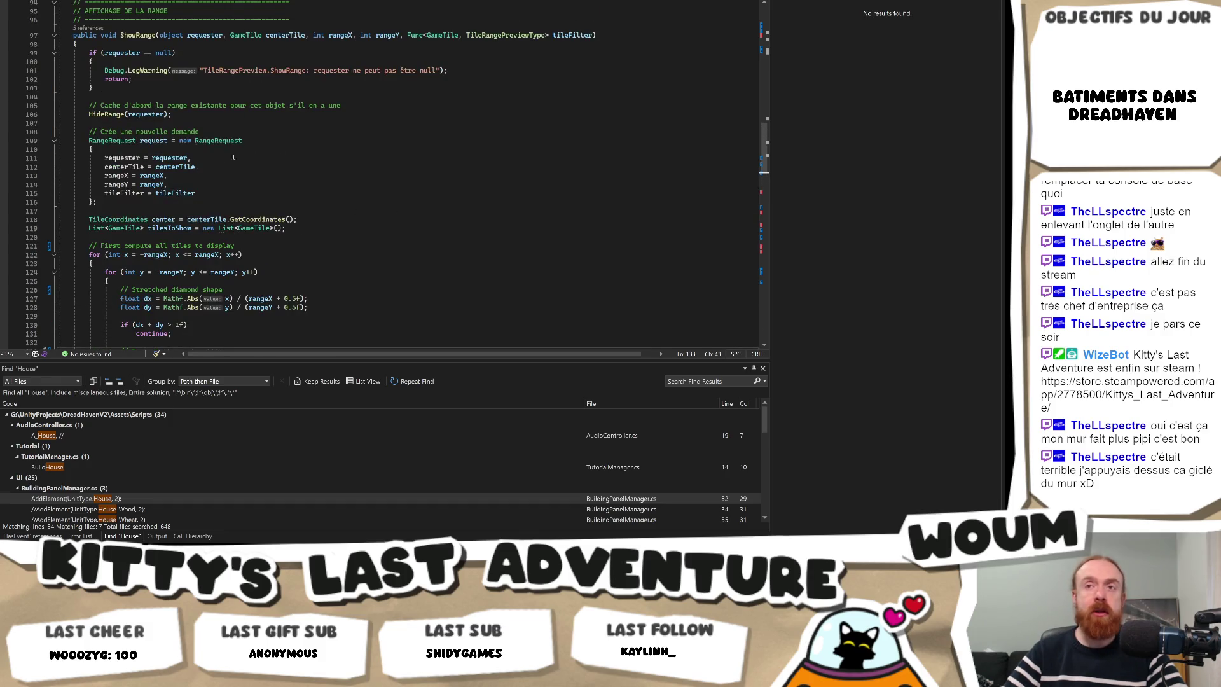
Delete the new-request comment and rewrite line 105 as 'First hide the current request if there's one'.
{"action": "mouse_move", "coordinate": [216, 131]}
{"action": "left_mouse_down"}
{"action": "mouse_move", "coordinate": [97, 131]}
{"action": "mouse_move", "coordinate": [112, 123]}
{"action": "left_mouse_up"}
{"action": "key", "text": "Delete"}
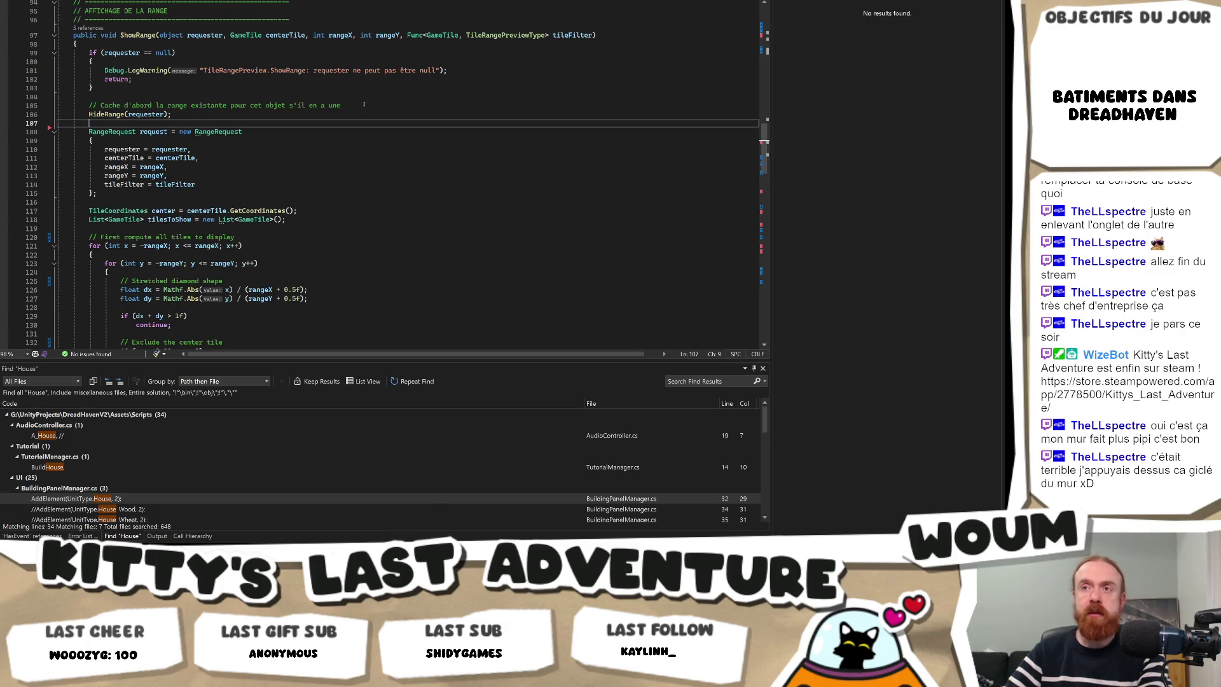
{"action": "mouse_move", "coordinate": [363, 107]}
{"action": "left_mouse_down"}
{"action": "mouse_move", "coordinate": [88, 107]}
{"action": "mouse_move", "coordinate": [100, 109]}
{"action": "left_mouse_up"}
{"action": "type", "text": "Firs"}
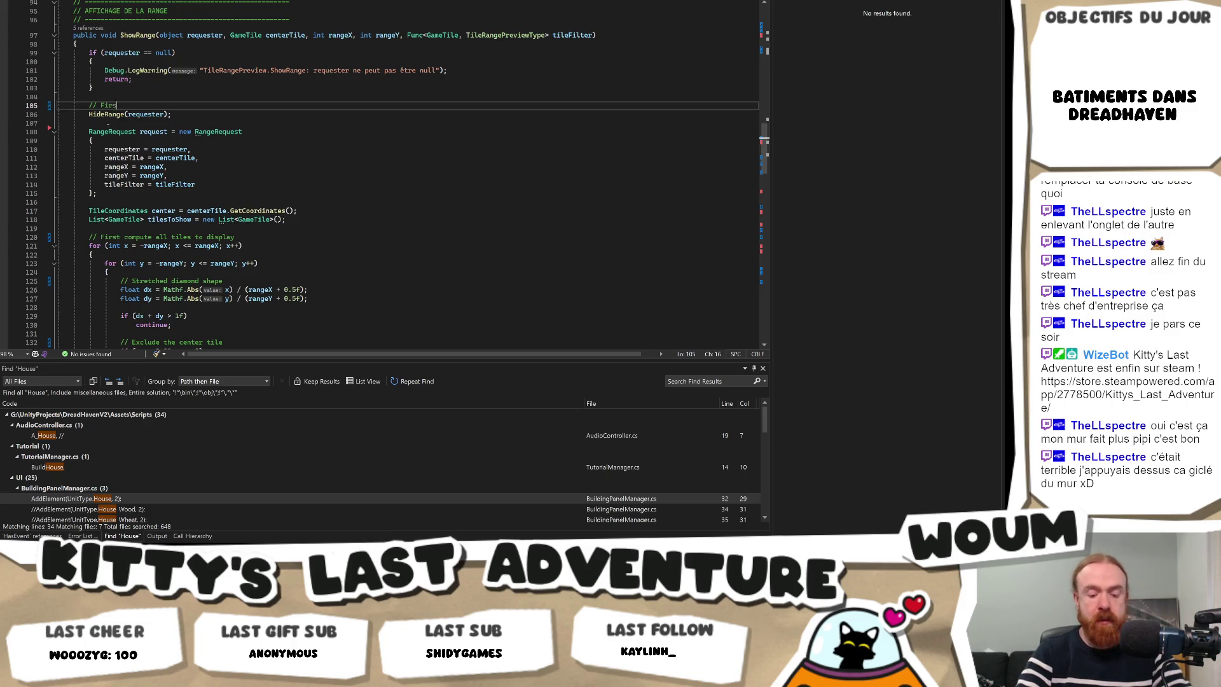
{"action": "type", "text": "t hide the current"}
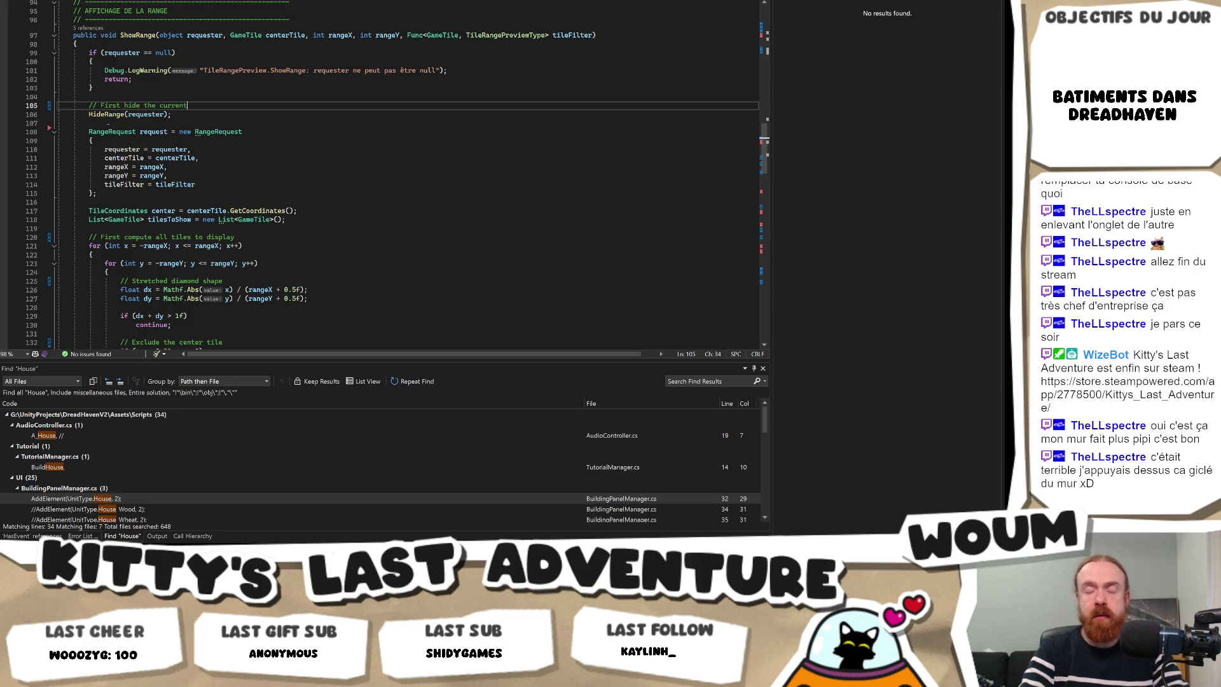
{"action": "type", "text": " request if ther"}
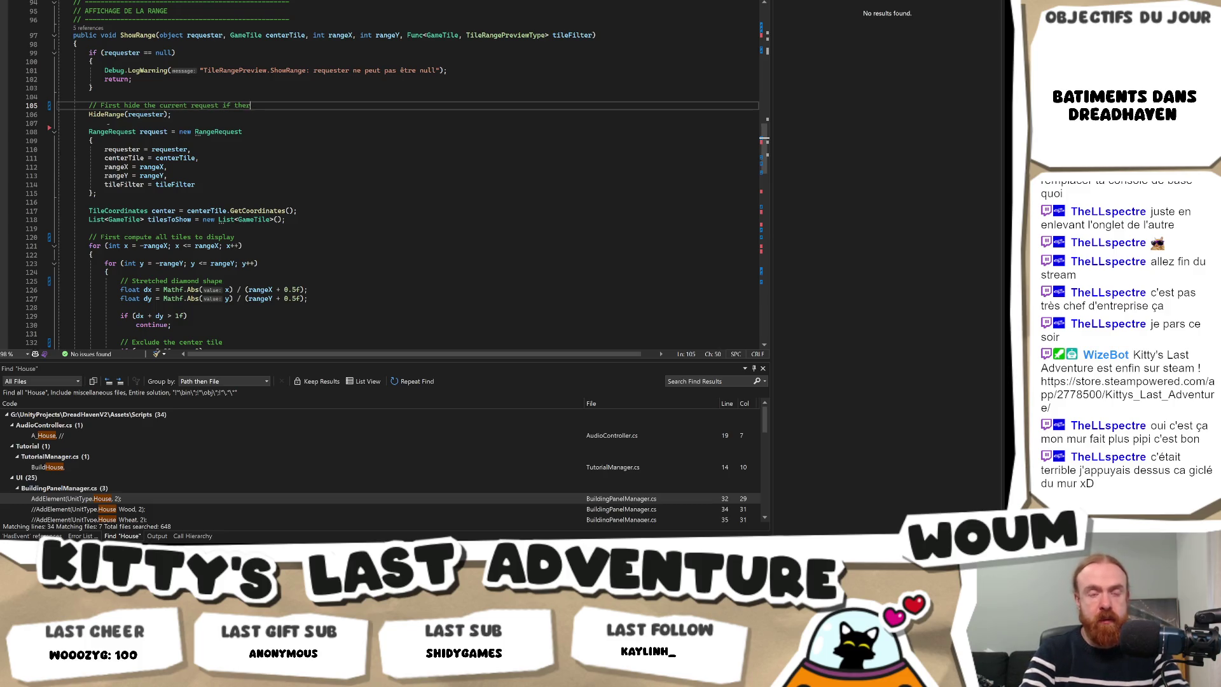
{"action": "type", "text": "e's one"}
Delete the three-line AFFICHAGE DE LA RANGE section header.
{"action": "scroll", "coordinate": [407, 178], "scroll_direction": "up", "scroll_amount": 4}
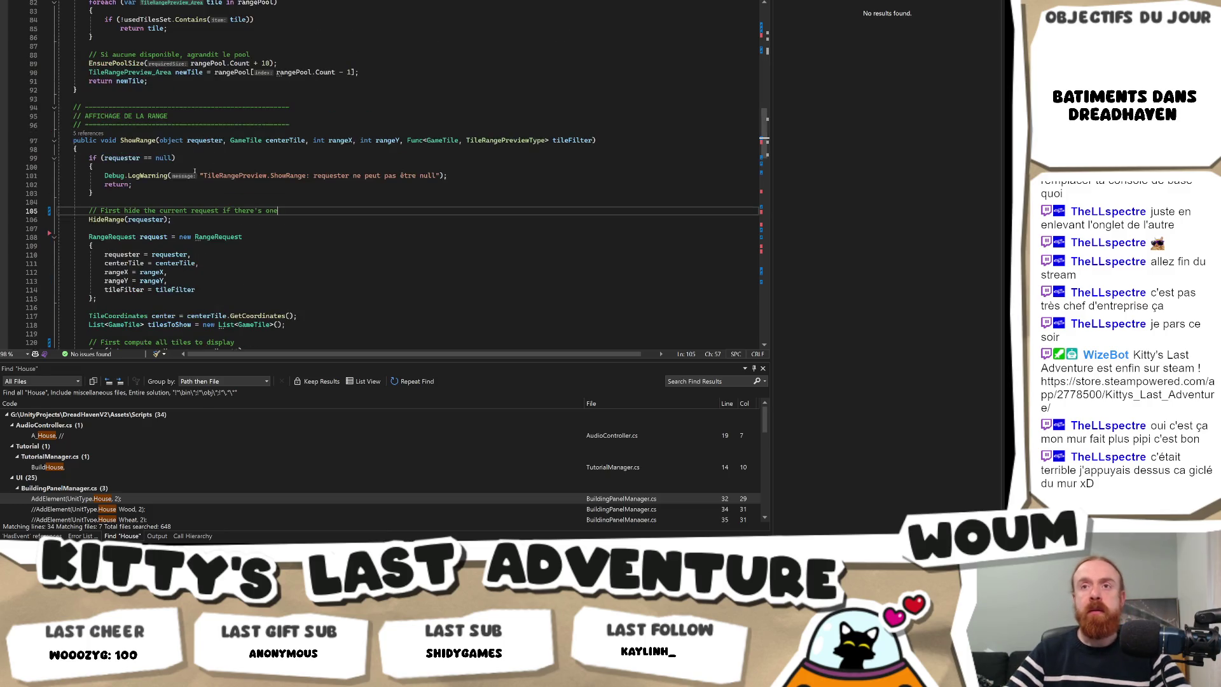
{"action": "left_click_drag", "start_coordinate": [290, 125], "coordinate": [74, 99]}
{"action": "key", "text": "Delete"}
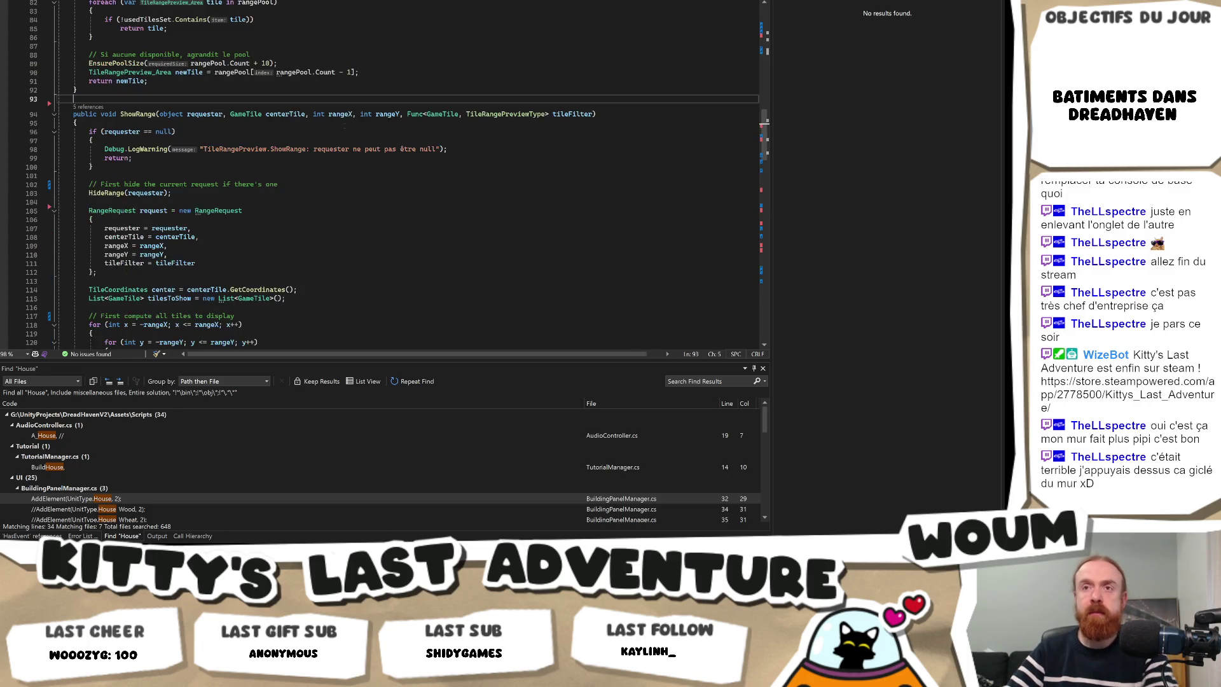
{"action": "scroll", "coordinate": [342, 132], "scroll_direction": "up", "scroll_amount": 7}
{"action": "scroll", "coordinate": [342, 133], "scroll_direction": "up", "scroll_amount": 1}
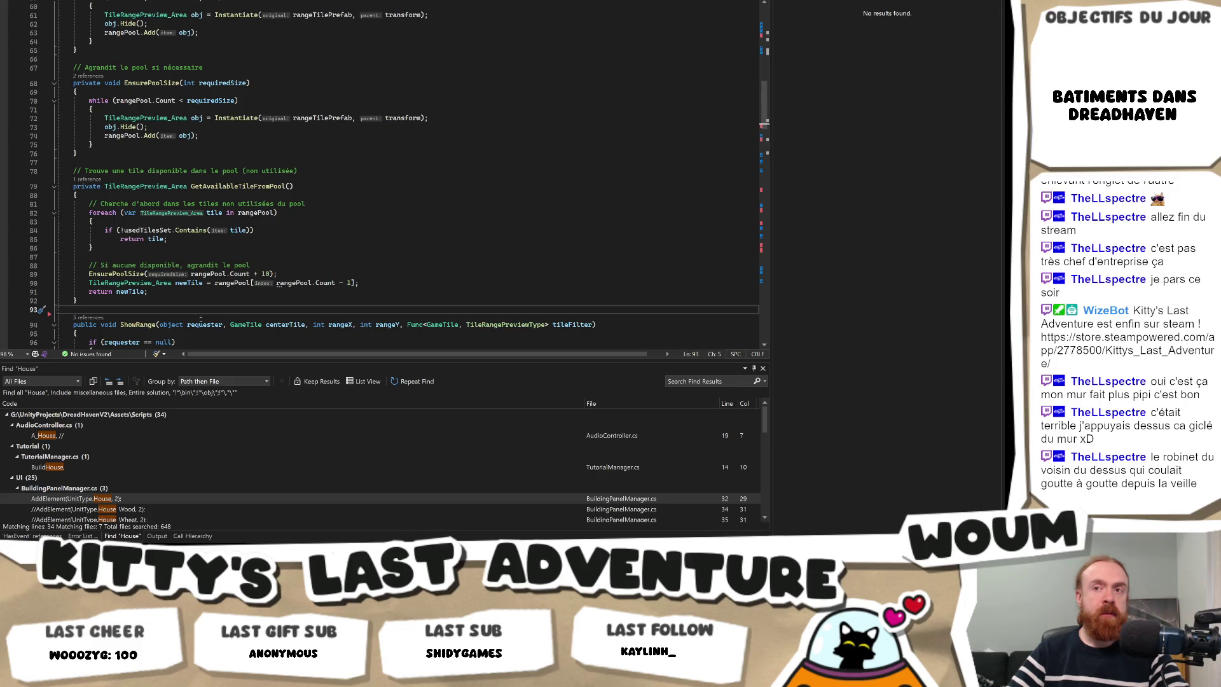
Replace lines 67–88 with English comments like 'Expands the pool if necessary' and 'Finds an available tile'.
{"action": "mouse_move", "coordinate": [253, 266]}
{"action": "left_mouse_down"}
{"action": "mouse_move", "coordinate": [89, 266]}
{"action": "mouse_move", "coordinate": [15, 178]}
{"action": "mouse_move", "coordinate": [40, 170]}
{"action": "mouse_move", "coordinate": [38, 68]}
{"action": "left_mouse_up"}
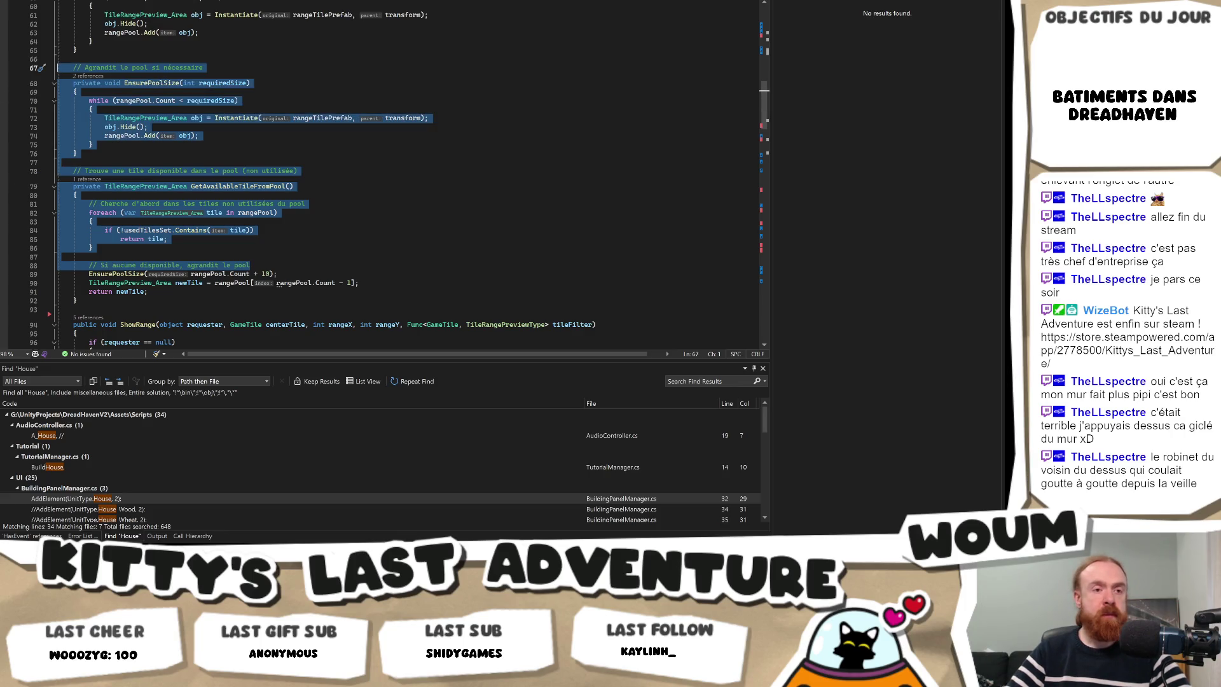
{"action": "key", "text": "alt+Tab"}
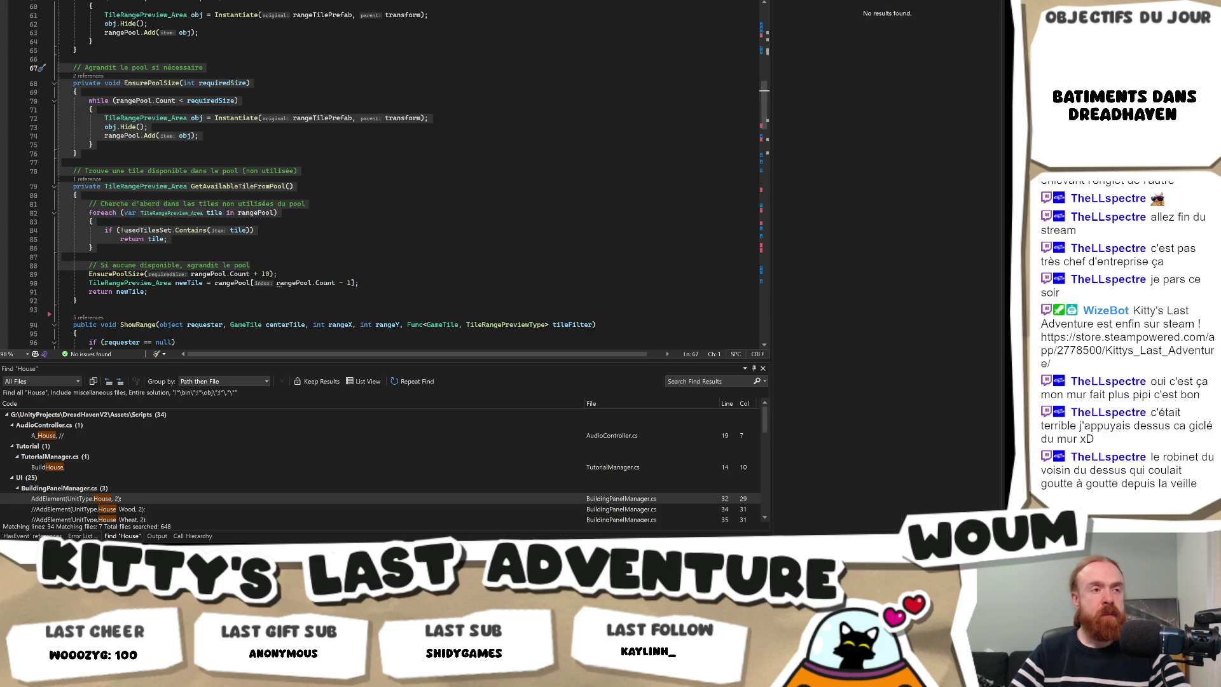
{"action": "key", "text": "alt+Tab"}
{"action": "key", "text": "alt+Tab"}
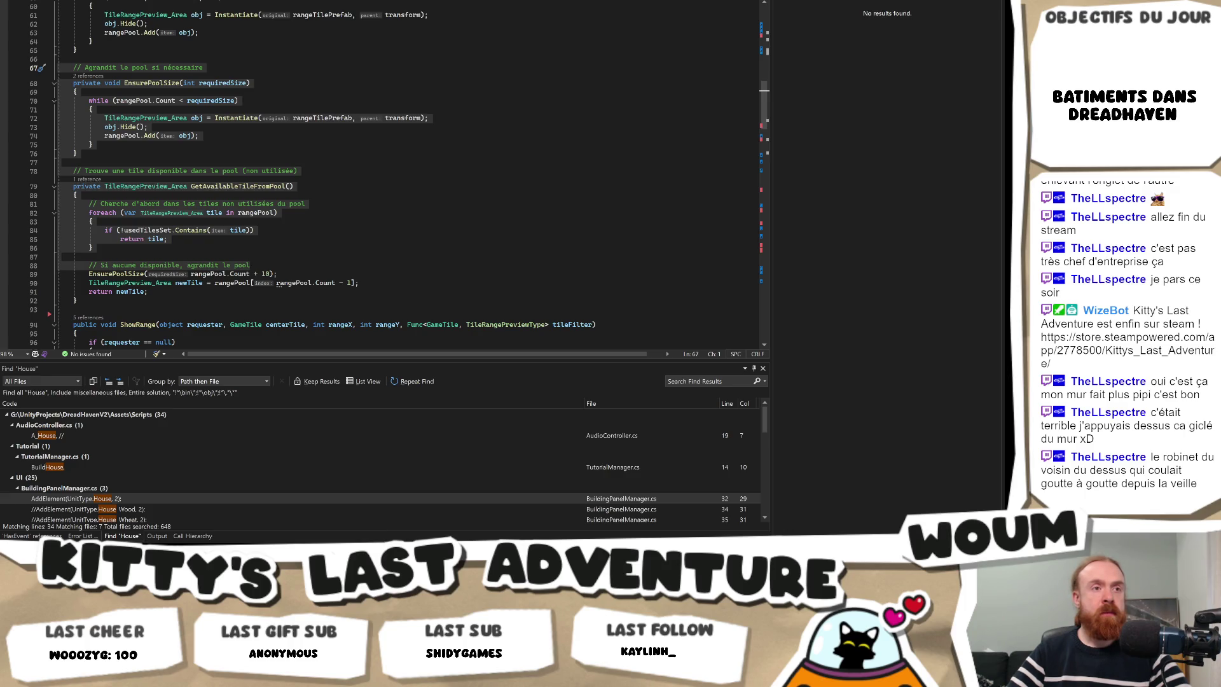
{"action": "mouse_move", "coordinate": [251, 266]}
{"action": "left_mouse_down"}
{"action": "mouse_move", "coordinate": [76, 261]}
{"action": "mouse_move", "coordinate": [57, 38]}
{"action": "mouse_move", "coordinate": [57, 80]}
{"action": "mouse_move", "coordinate": [57, 67]}
{"action": "left_mouse_up"}
{"action": "key", "text": "ctrl+v"}
{"action": "key", "text": "BackSpace"}
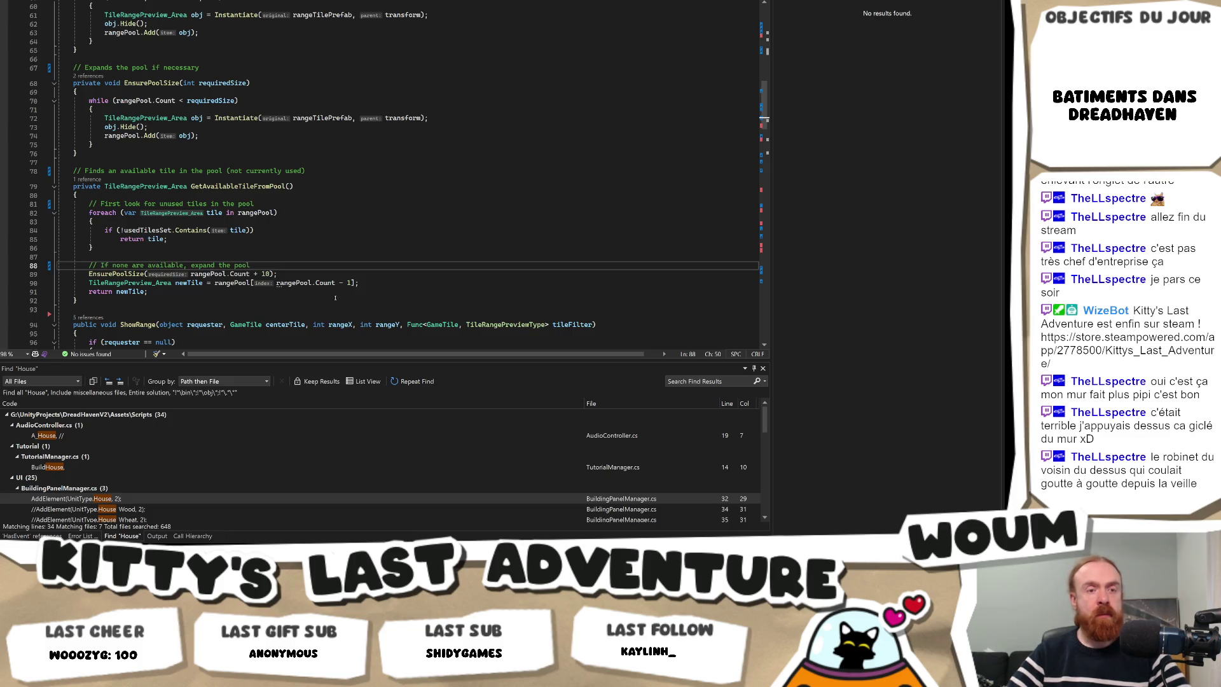
{"action": "scroll", "coordinate": [244, 263], "scroll_direction": "up", "scroll_amount": 8}
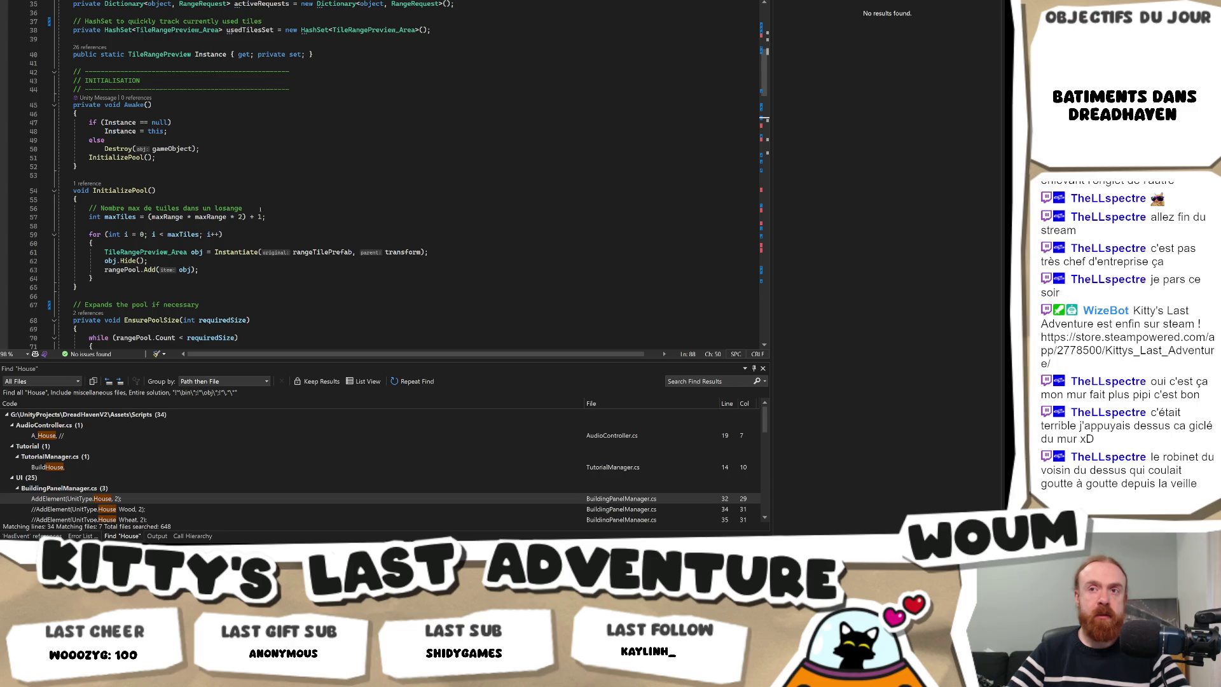
Delete the line-56 max-tiles comment and the three-line INITIALISATION banner.
{"action": "left_click_drag", "start_coordinate": [260, 208], "coordinate": [259, 201]}
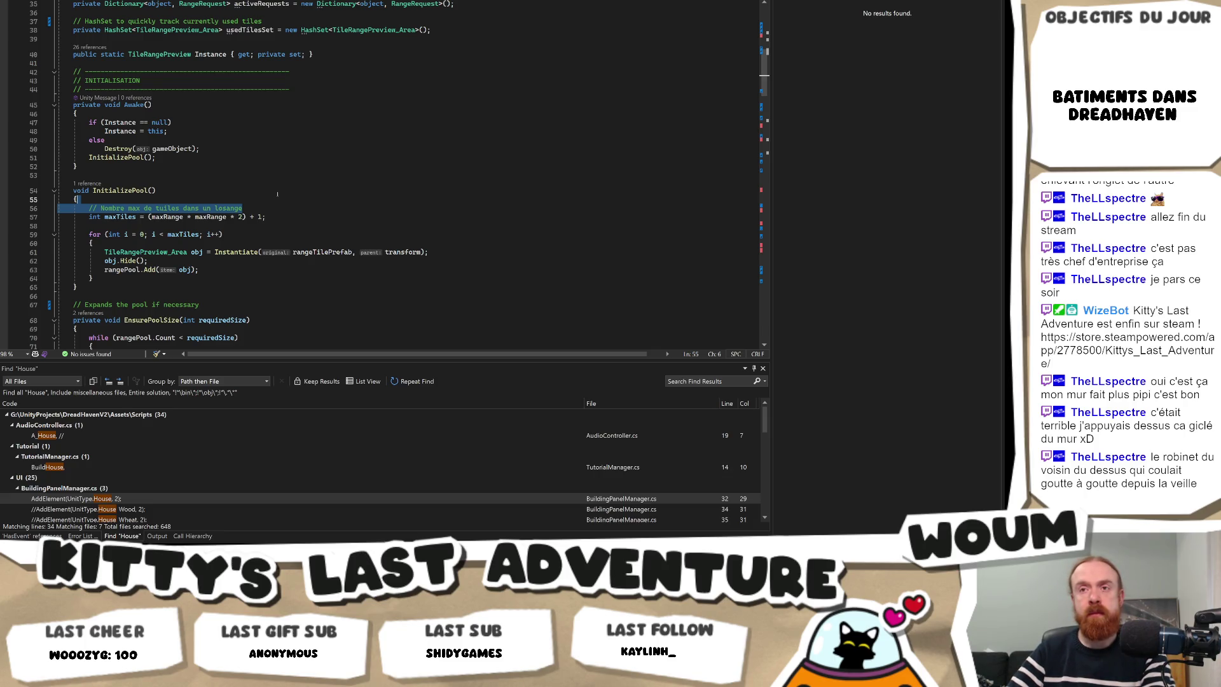
{"action": "key", "text": "Delete"}
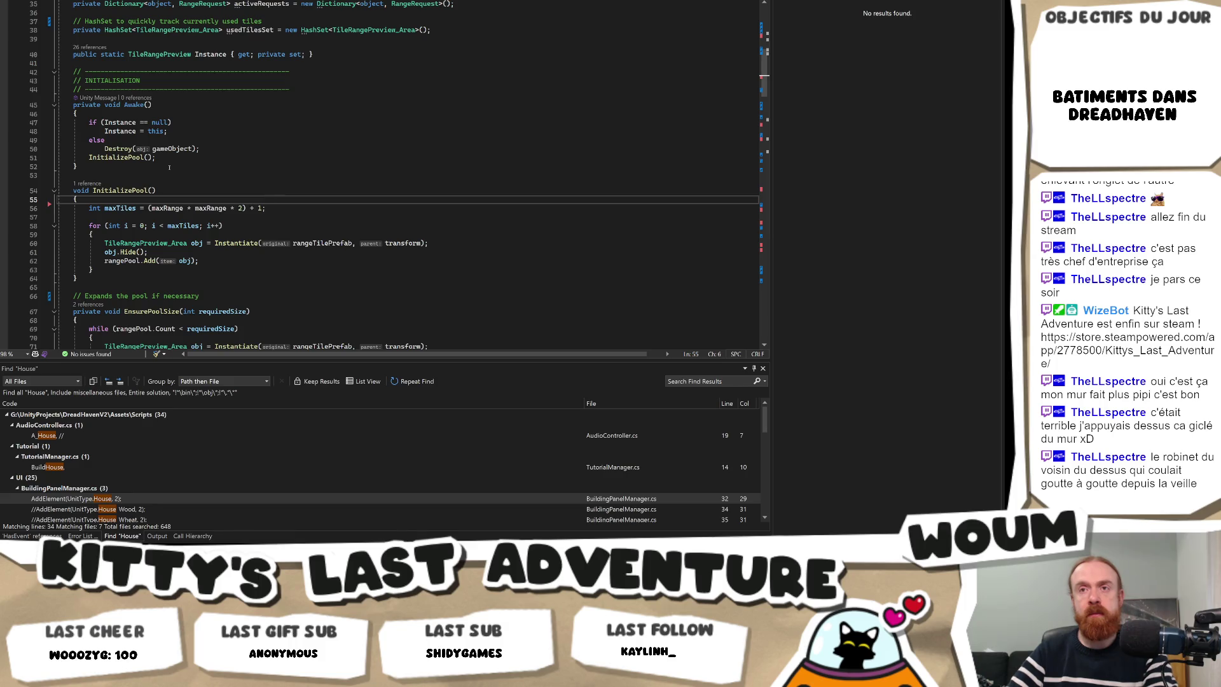
{"action": "double_click", "coordinate": [119, 79]}
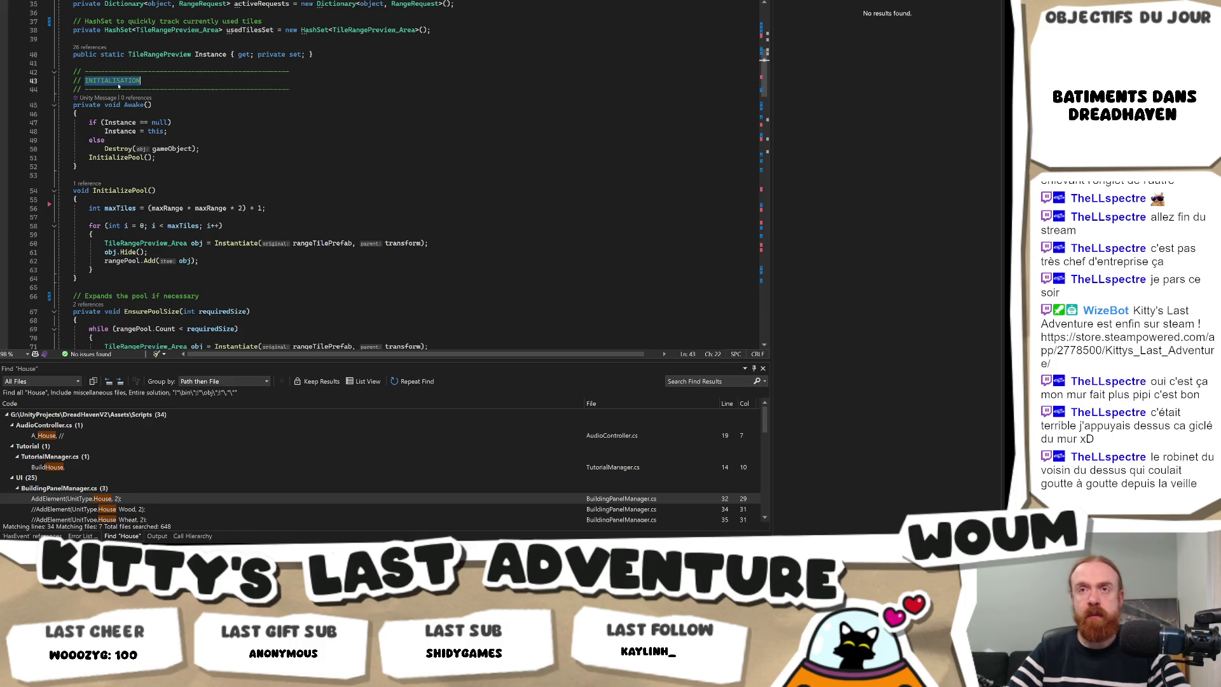
{"action": "scroll", "coordinate": [305, 184], "scroll_direction": "up", "scroll_amount": 4}
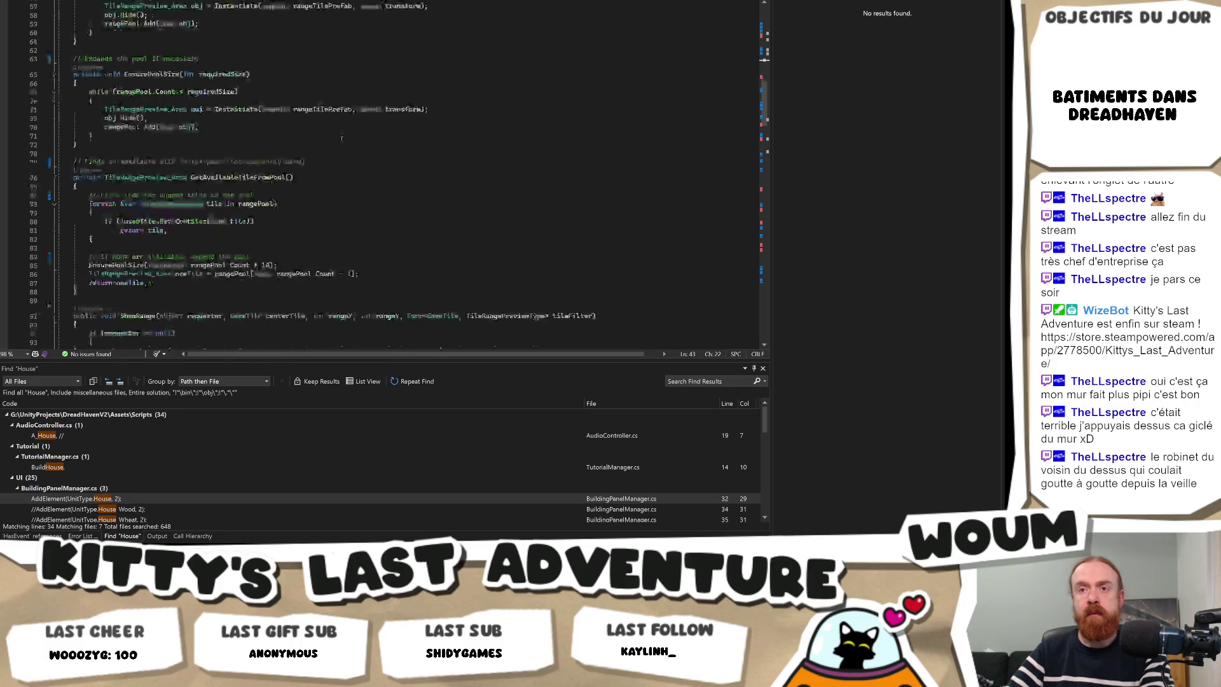
{"action": "left_click_drag", "start_coordinate": [305, 184], "coordinate": [312, 163]}
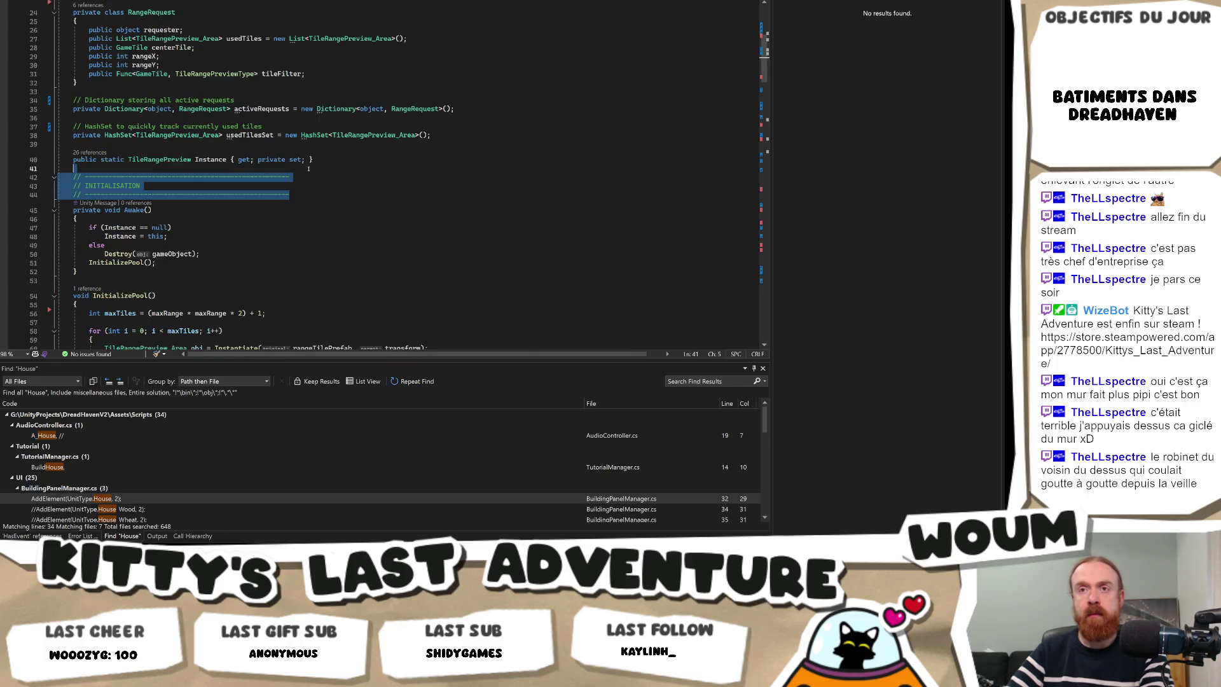
{"action": "key", "text": "Delete"}
{"action": "scroll", "coordinate": [304, 172], "scroll_direction": "up", "scroll_amount": 6}
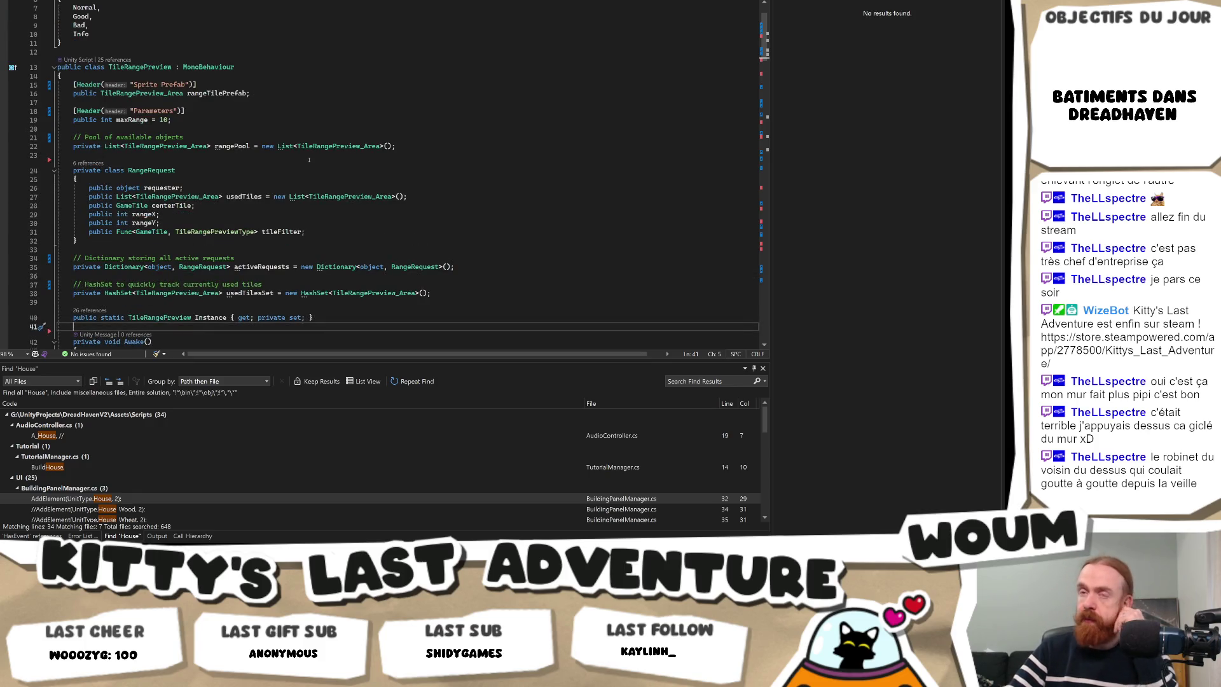
{"action": "scroll", "coordinate": [308, 159], "scroll_direction": "up", "scroll_amount": 2}
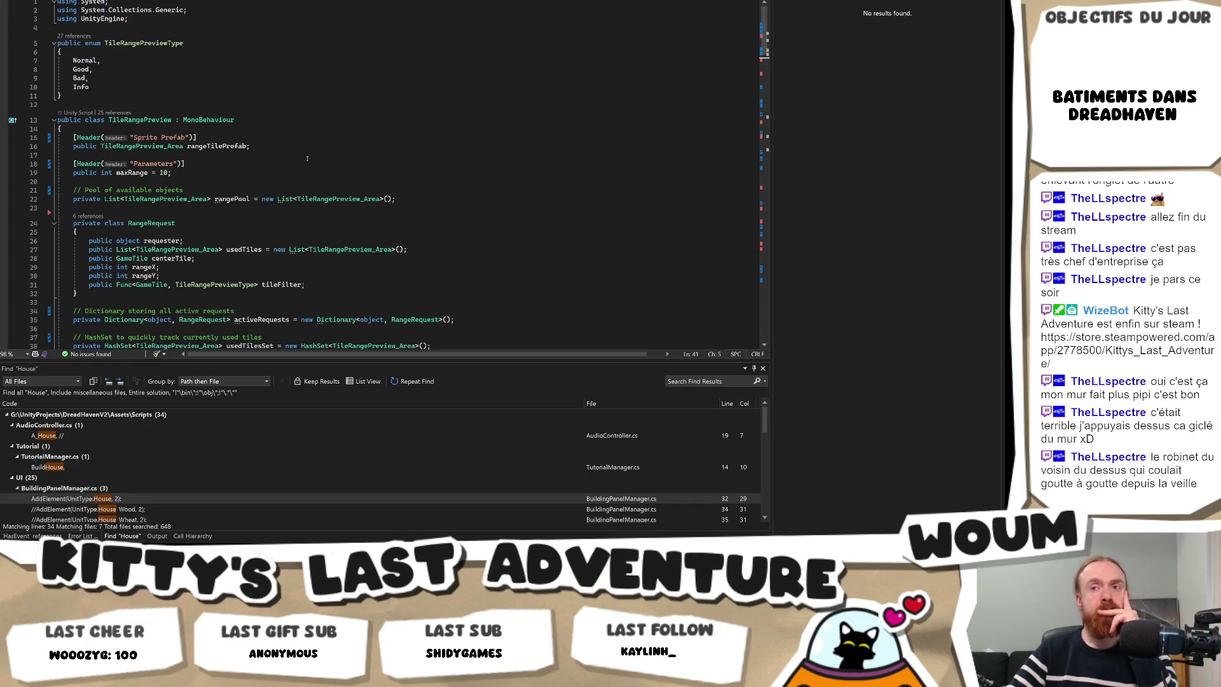
{"action": "scroll", "coordinate": [307, 158], "scroll_direction": "down", "scroll_amount": 5}
{"action": "scroll", "coordinate": [309, 159], "scroll_direction": "down", "scroll_amount": 9}
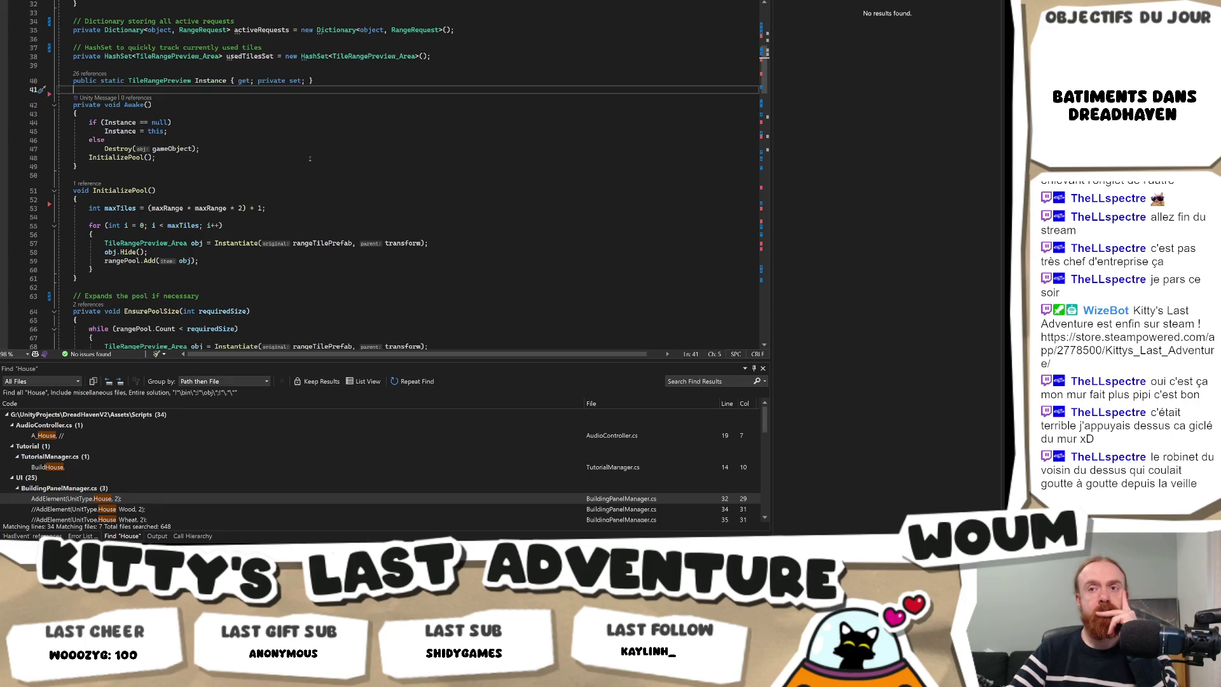
{"action": "scroll", "coordinate": [311, 159], "scroll_direction": "down", "scroll_amount": 7}
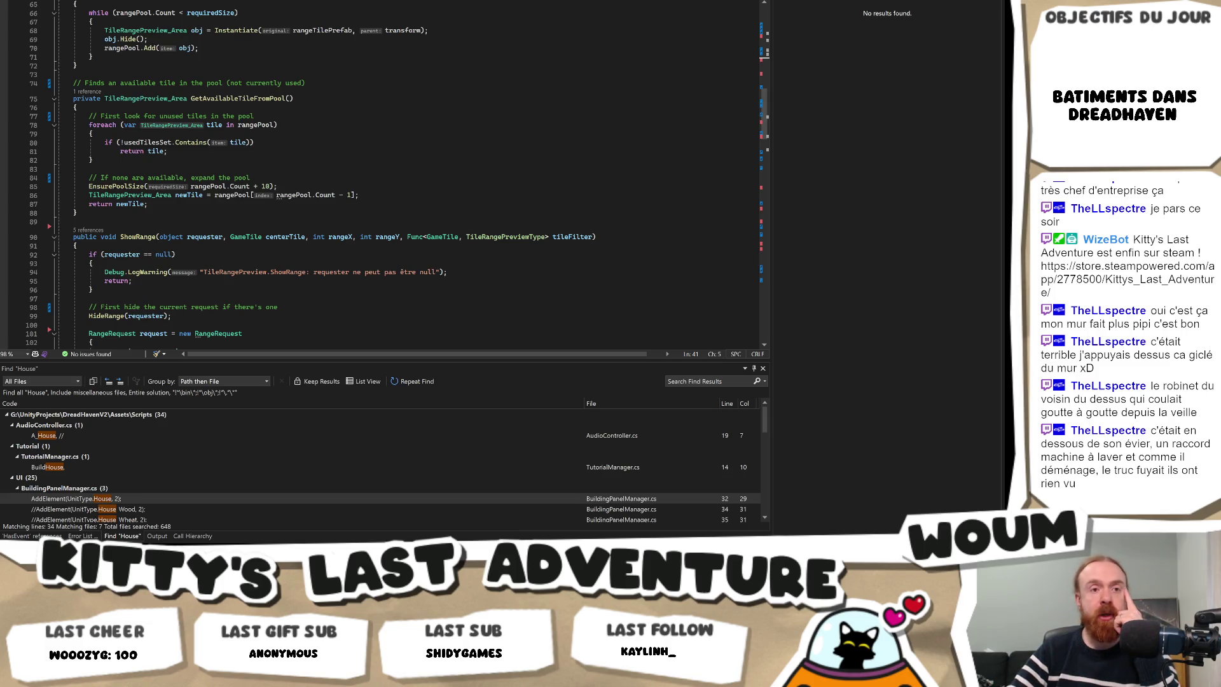
Review the top of the cleaned TileRangePreview.cs, then bring up GitHub Desktop's pending changes.
{"action": "scroll", "coordinate": [257, 218], "scroll_direction": "up", "scroll_amount": 15}
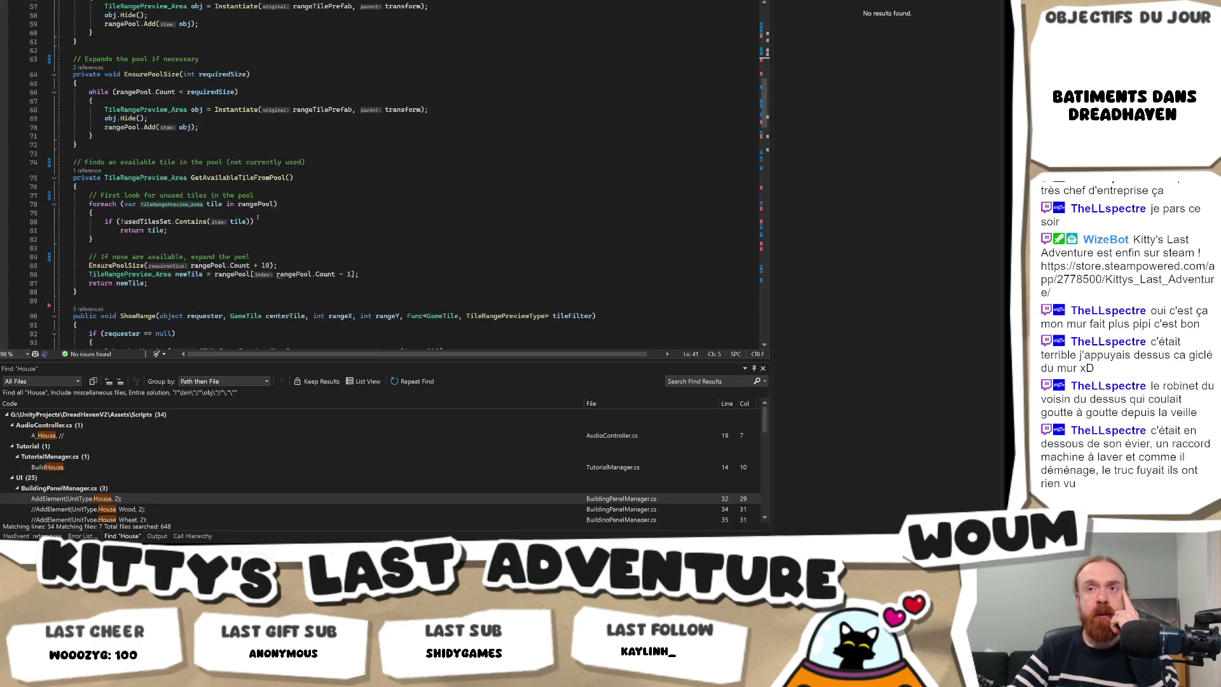
{"action": "scroll", "coordinate": [258, 217], "scroll_direction": "up", "scroll_amount": 4}
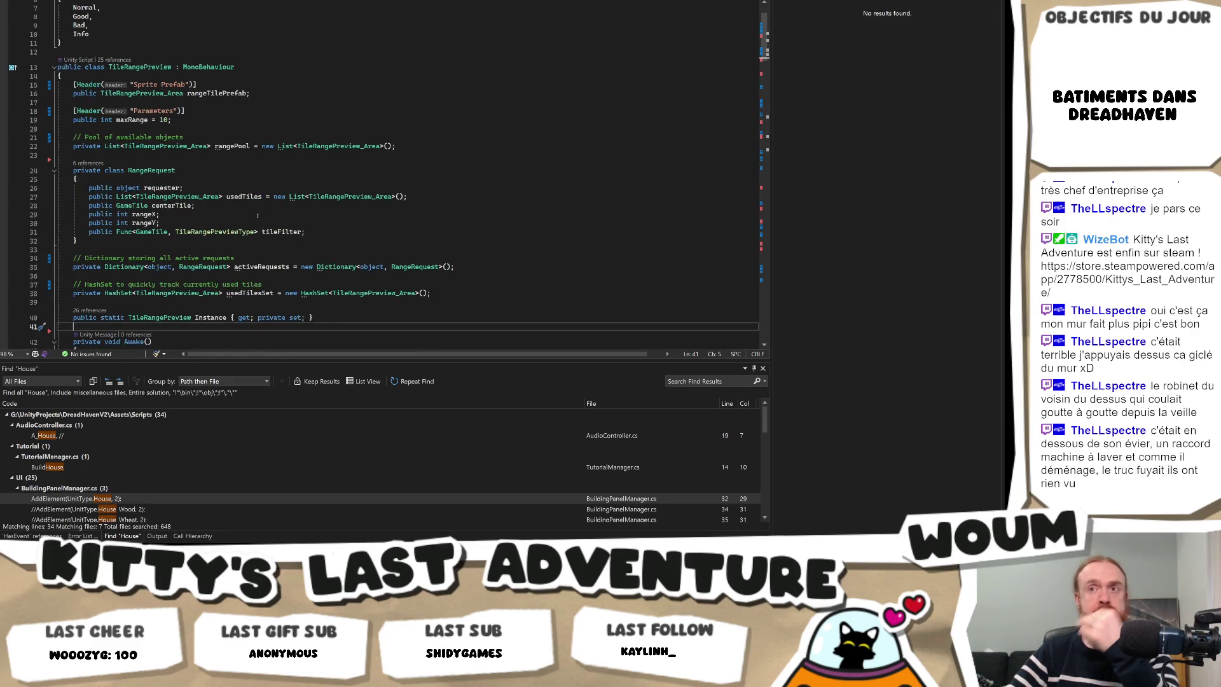
{"action": "left_click", "coordinate": [293, 182]}
{"action": "scroll", "coordinate": [296, 182], "scroll_direction": "up", "scroll_amount": 2}
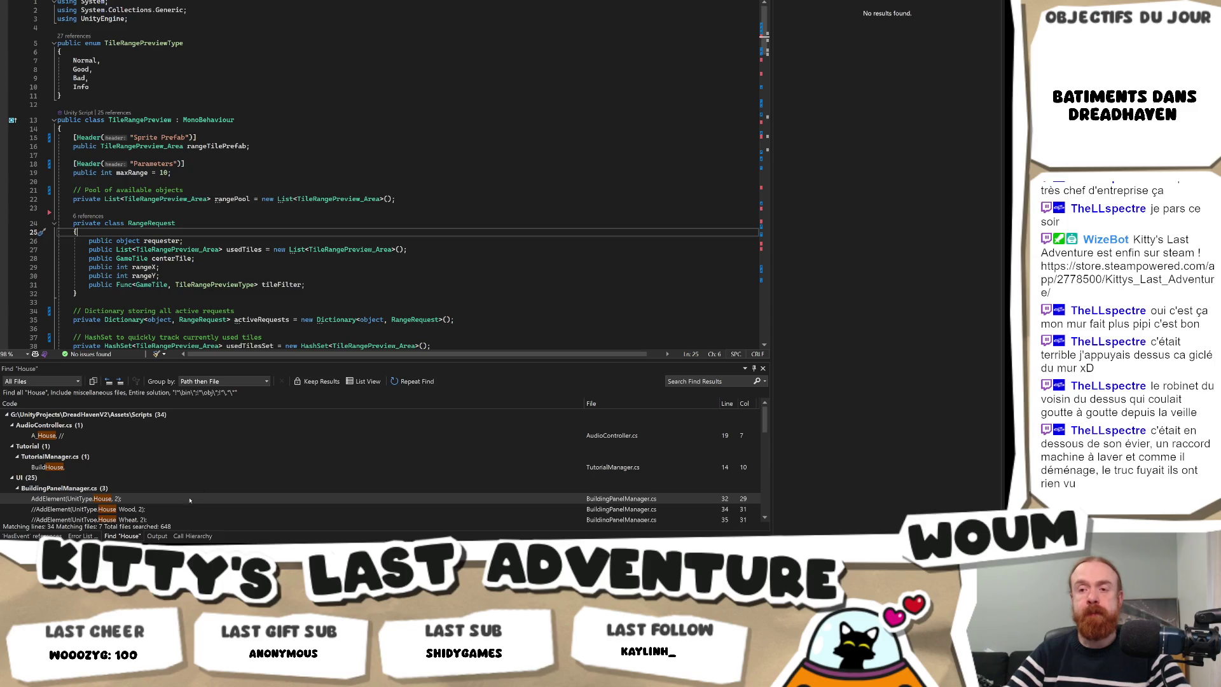
{"action": "mouse_move", "coordinate": [164, 537]}
{"action": "left_click", "coordinate": [150, 503]}
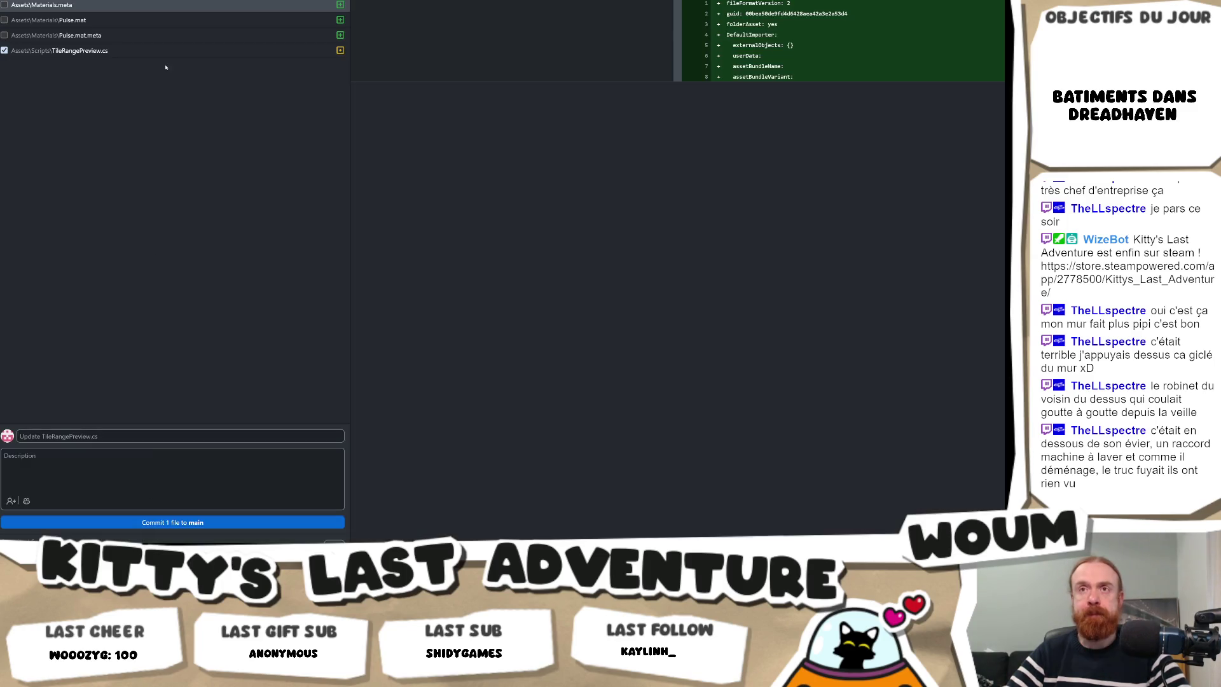
Commit TileRangePreview.cs to main as 'Update TileRangePreview.cs' and return to Visual Studio.
{"action": "left_click", "coordinate": [66, 49]}
{"action": "left_click", "coordinate": [57, 436]}
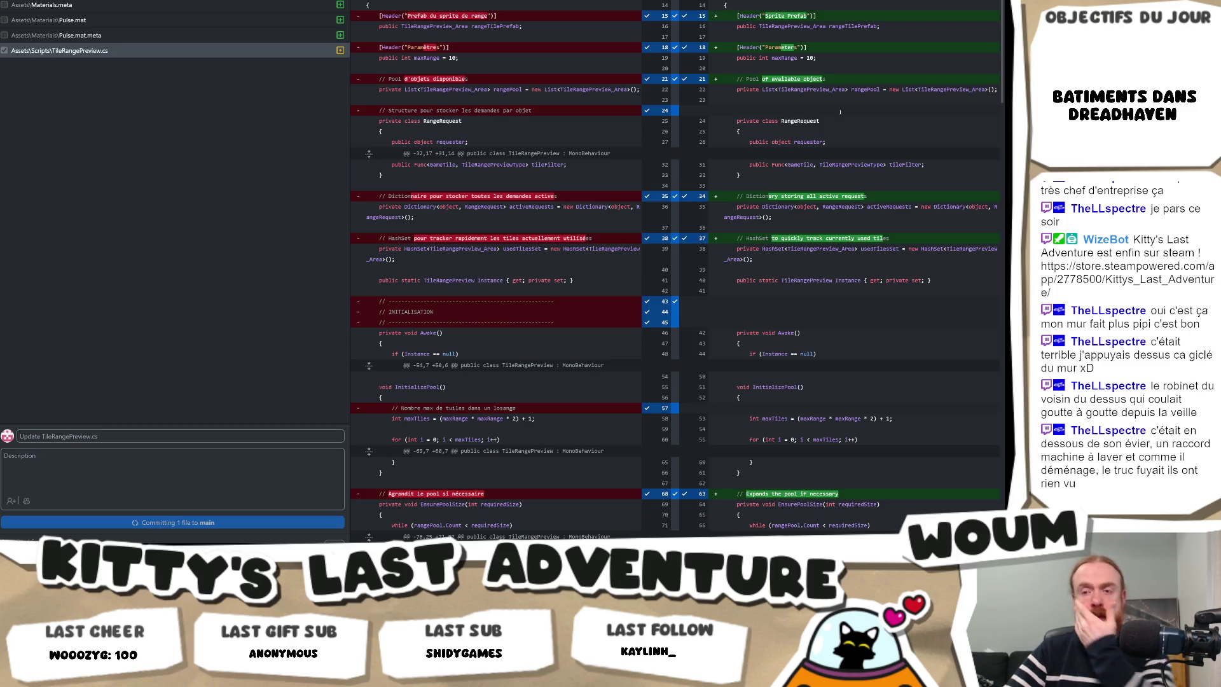
{"action": "key", "text": "alt+Tab"}
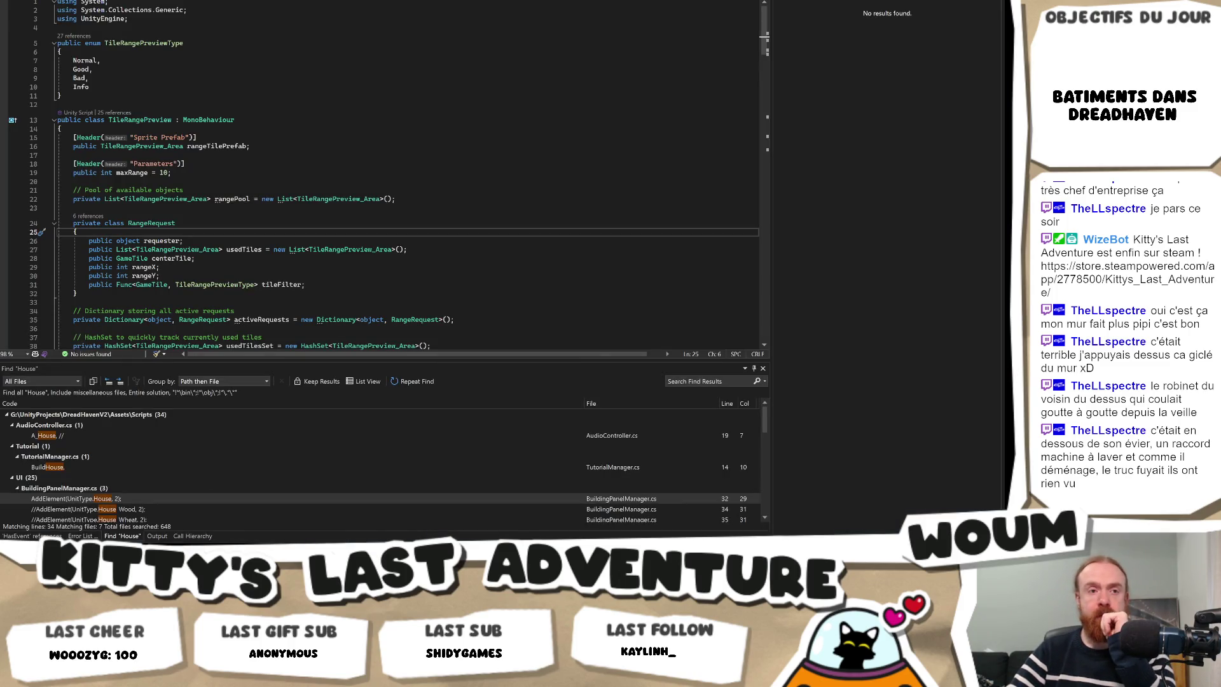
Switch from Visual Studio over to the Unity editor.
{"action": "key", "text": "alt+Tab"}
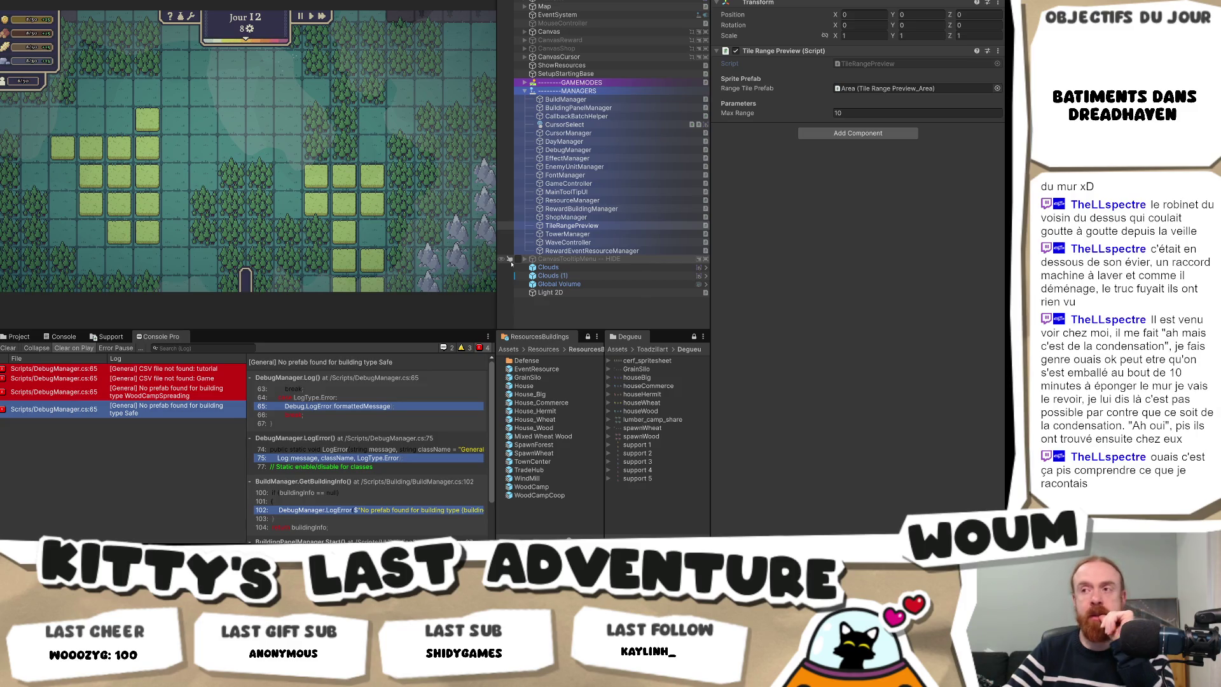
Inspect the TileRangePreview and TowerManager objects in the Hierarchy, then switch back toward Visual Studio.
{"action": "left_click", "coordinate": [507, 226]}
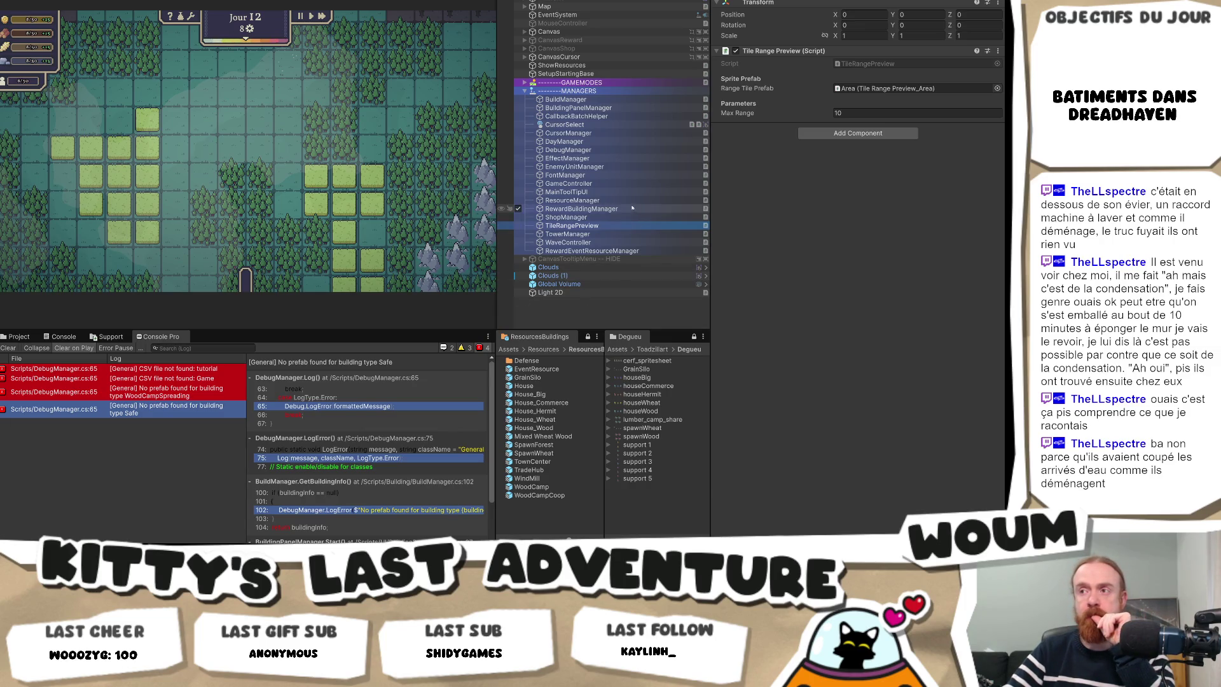
{"action": "left_click", "coordinate": [597, 235]}
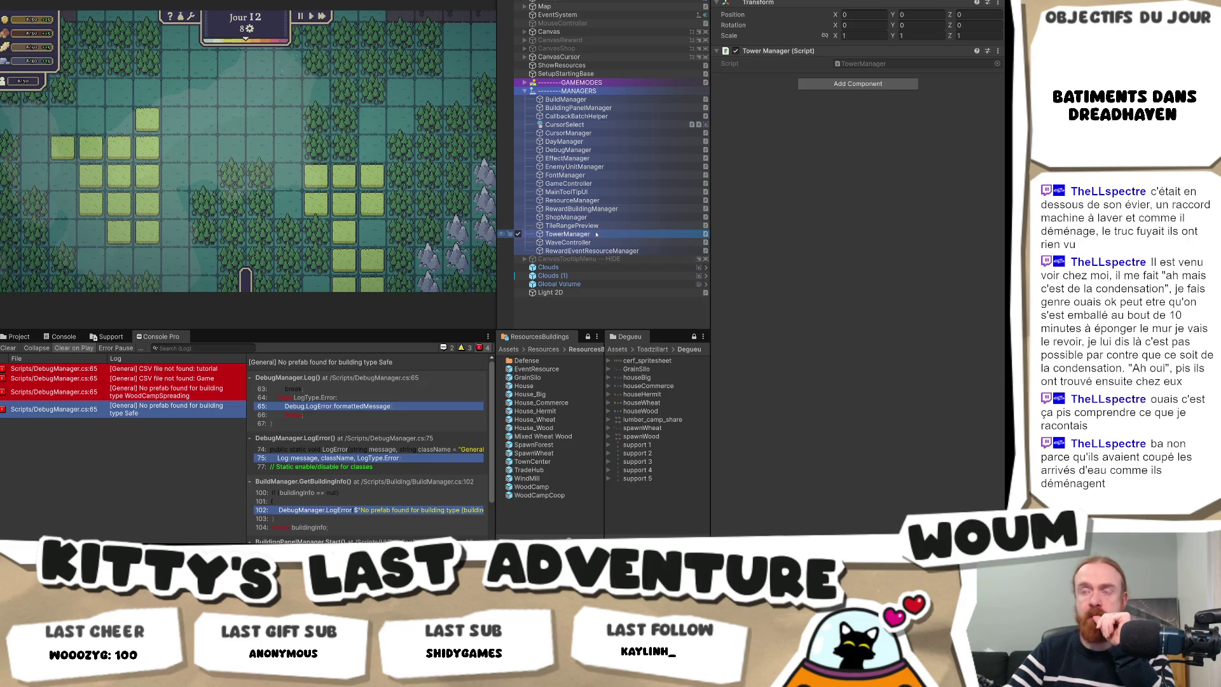
{"action": "key", "text": "alt+Tab"}
{"action": "key", "text": "alt+Tab"}
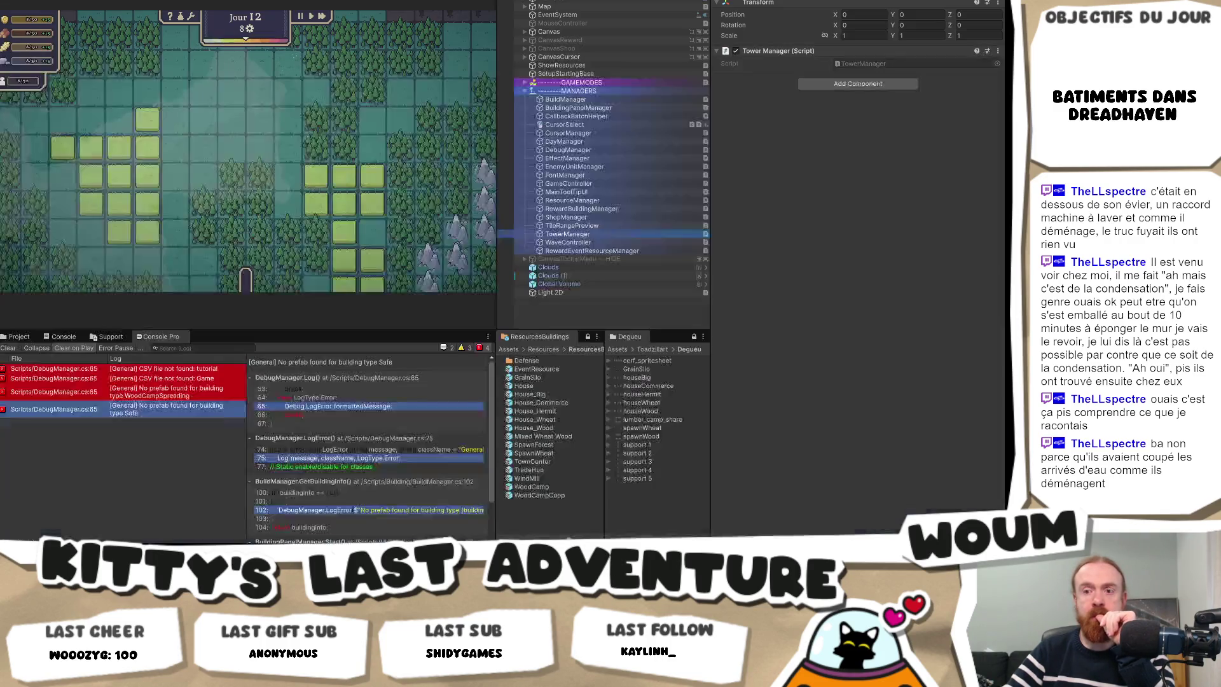
{"action": "key", "text": "alt+Tab"}
{"action": "key", "text": "Tab"}
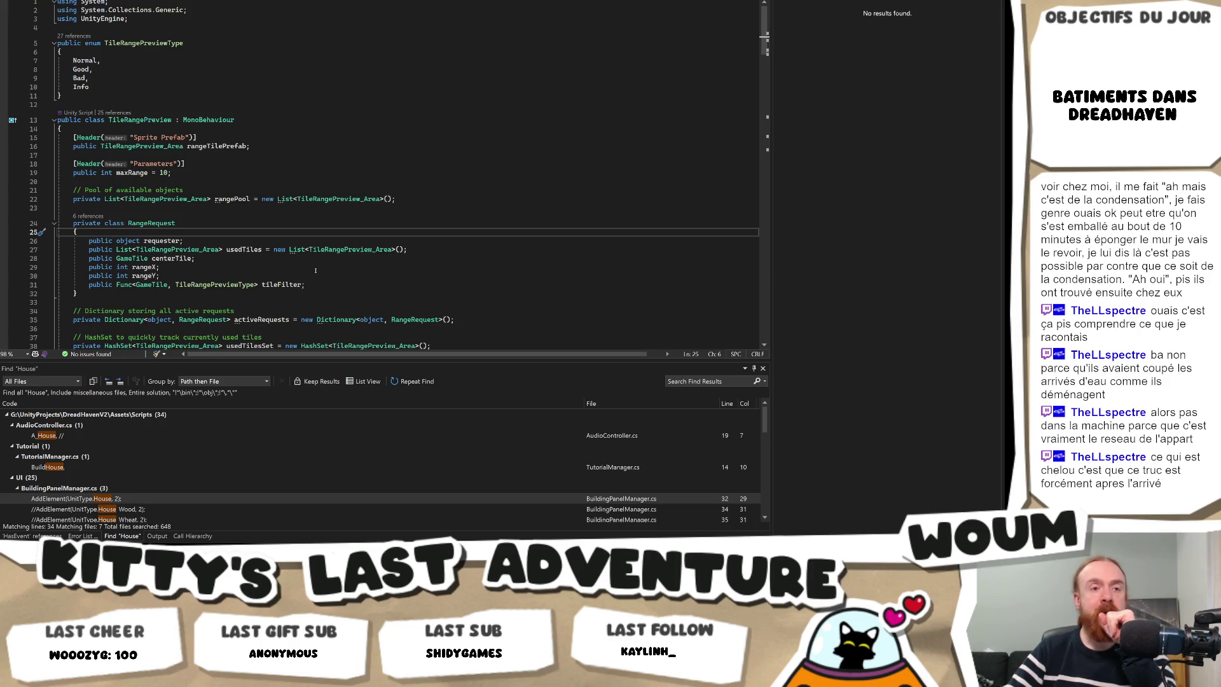
Switch to the browser's GX.games 'My games' dashboard and look over the listed games.
{"action": "key", "text": "alt+Tab"}
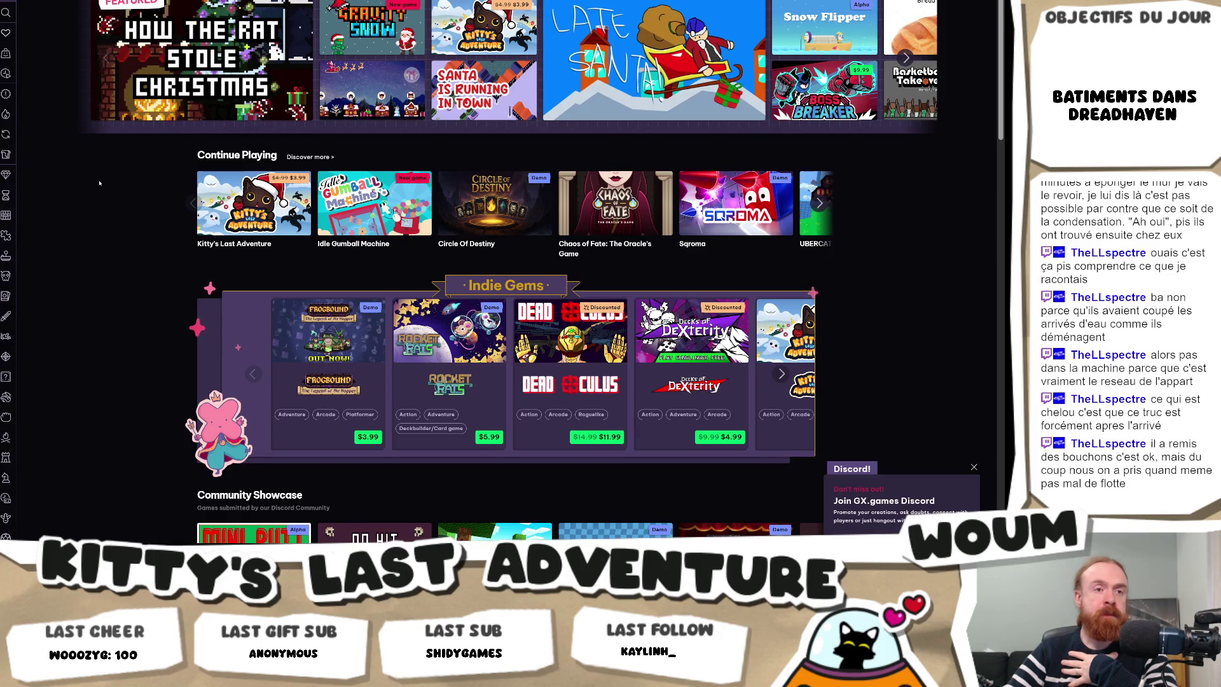
{"action": "scroll", "coordinate": [98, 170], "scroll_direction": "down", "scroll_amount": 3}
{"action": "scroll", "coordinate": [99, 169], "scroll_direction": "up", "scroll_amount": 3}
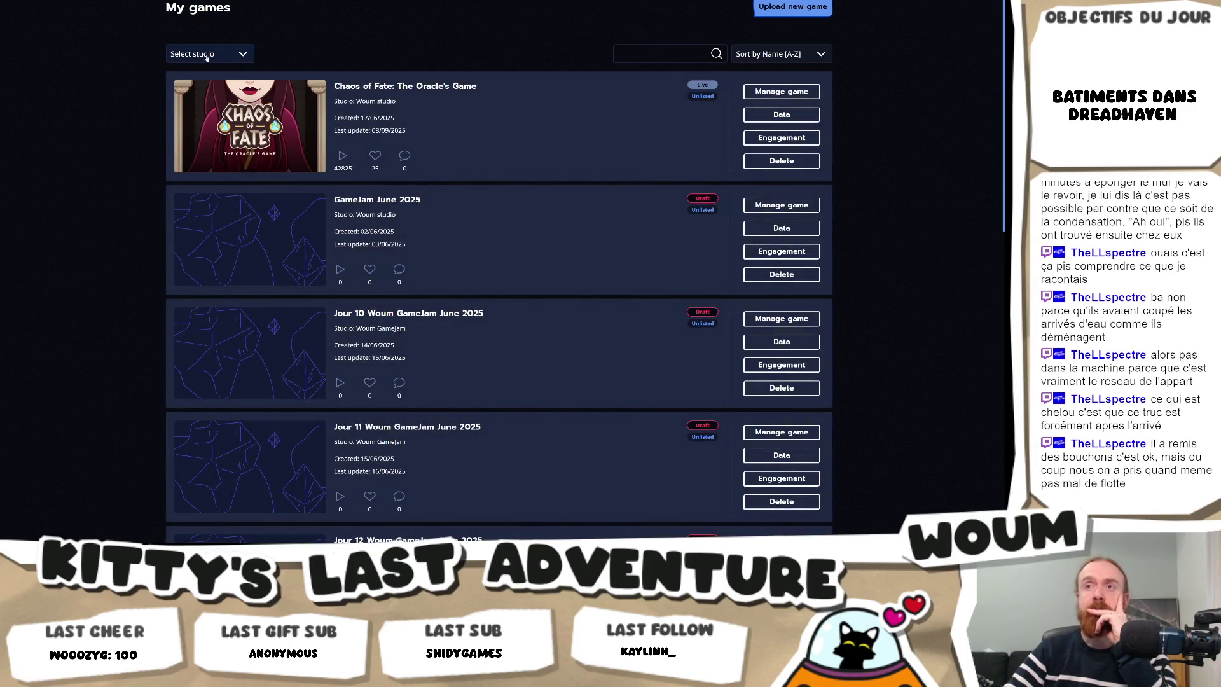
Sort My games by Oldest and open Kitty's Last Adventure's management page.
{"action": "left_click", "coordinate": [210, 54]}
{"action": "left_click", "coordinate": [747, 59]}
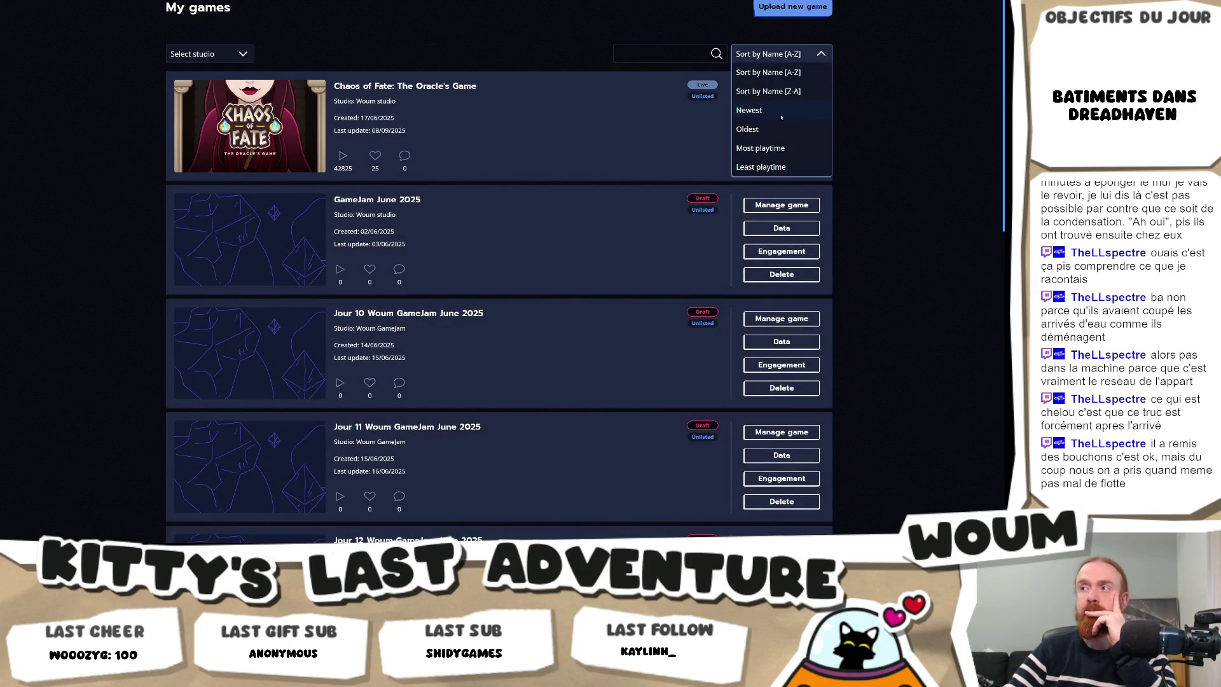
{"action": "left_click", "coordinate": [761, 128]}
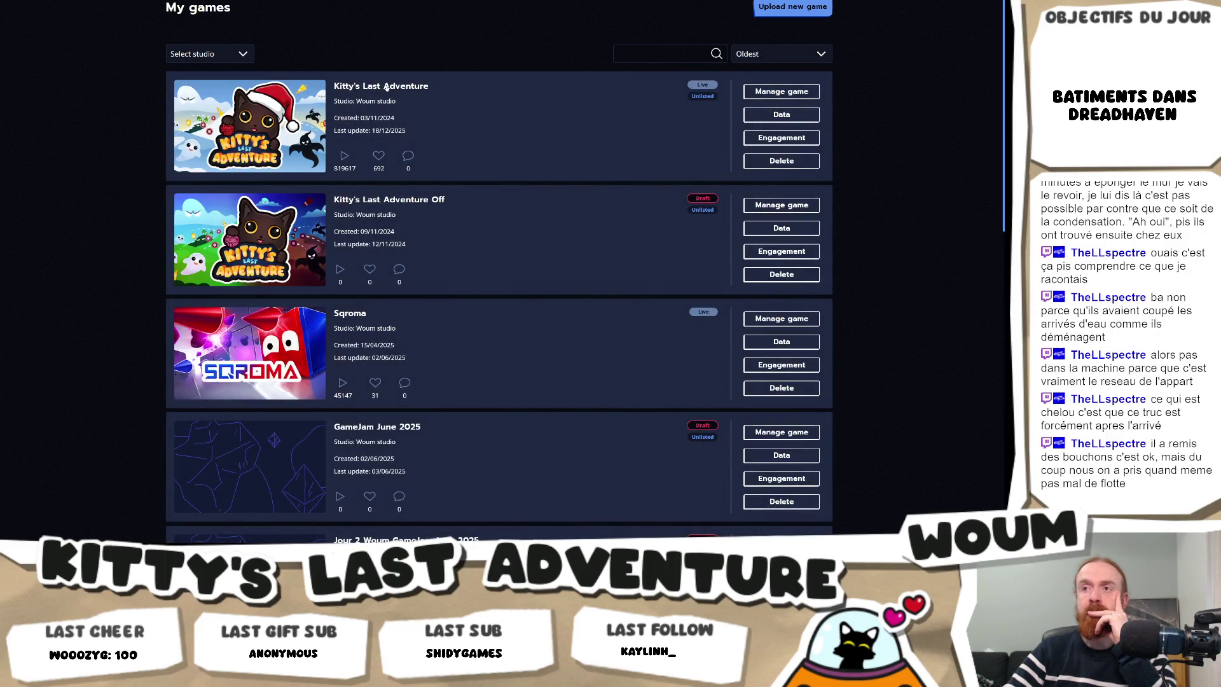
{"action": "left_click", "coordinate": [386, 87]}
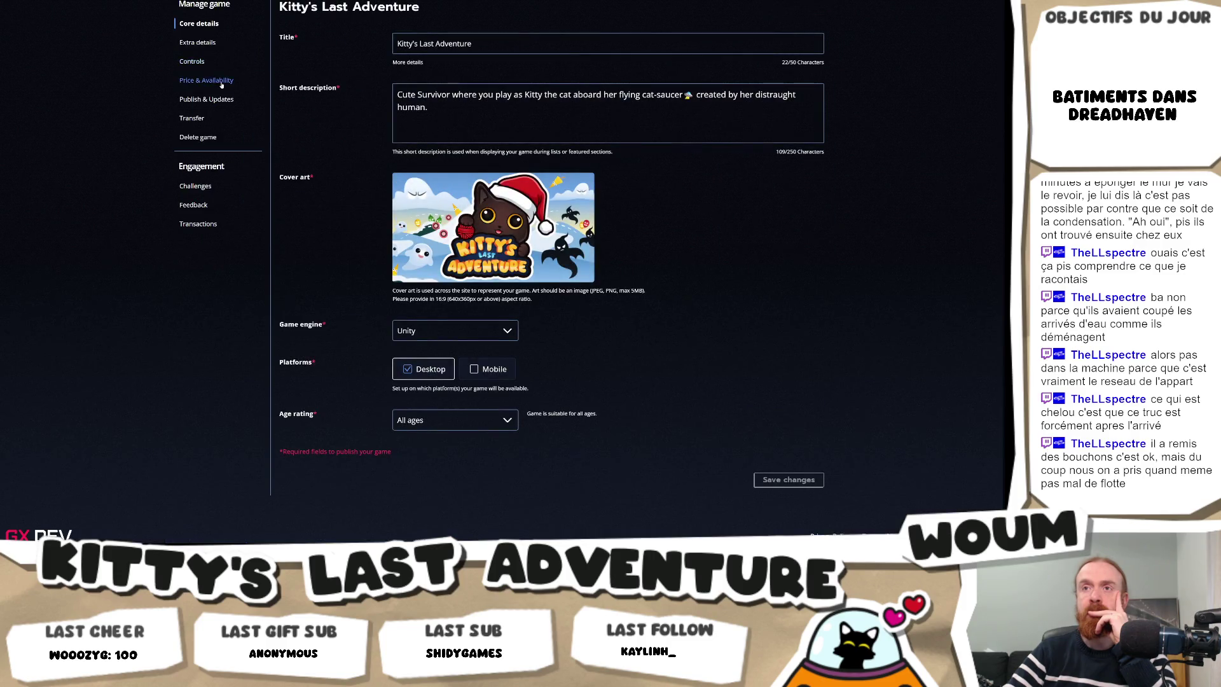
View the game's Feedback and its Extra details with tags and cover video.
{"action": "left_click", "coordinate": [194, 205]}
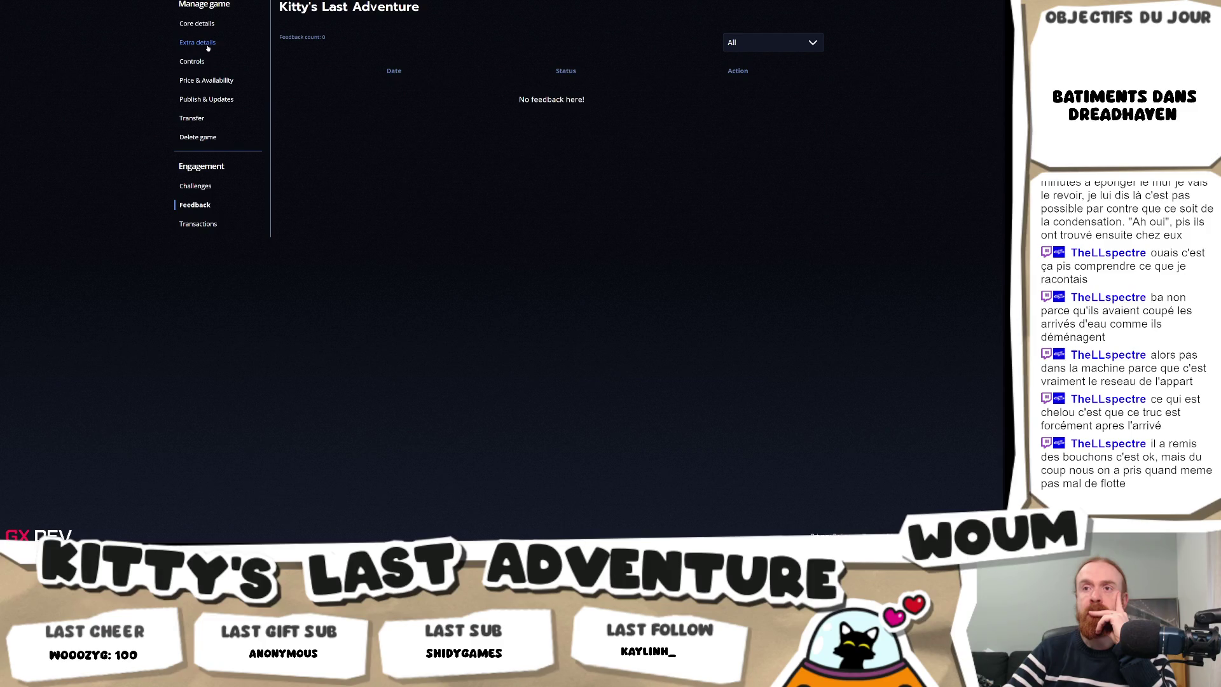
{"action": "left_click", "coordinate": [208, 45]}
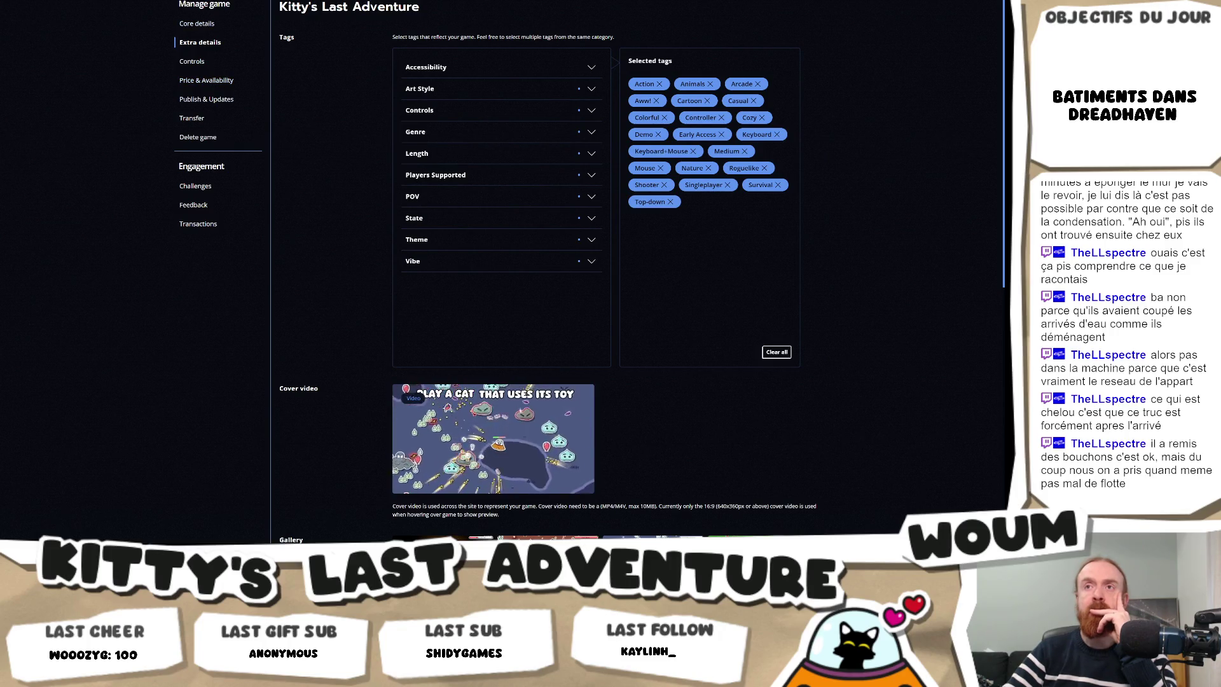
{"action": "left_click", "coordinate": [207, 26]}
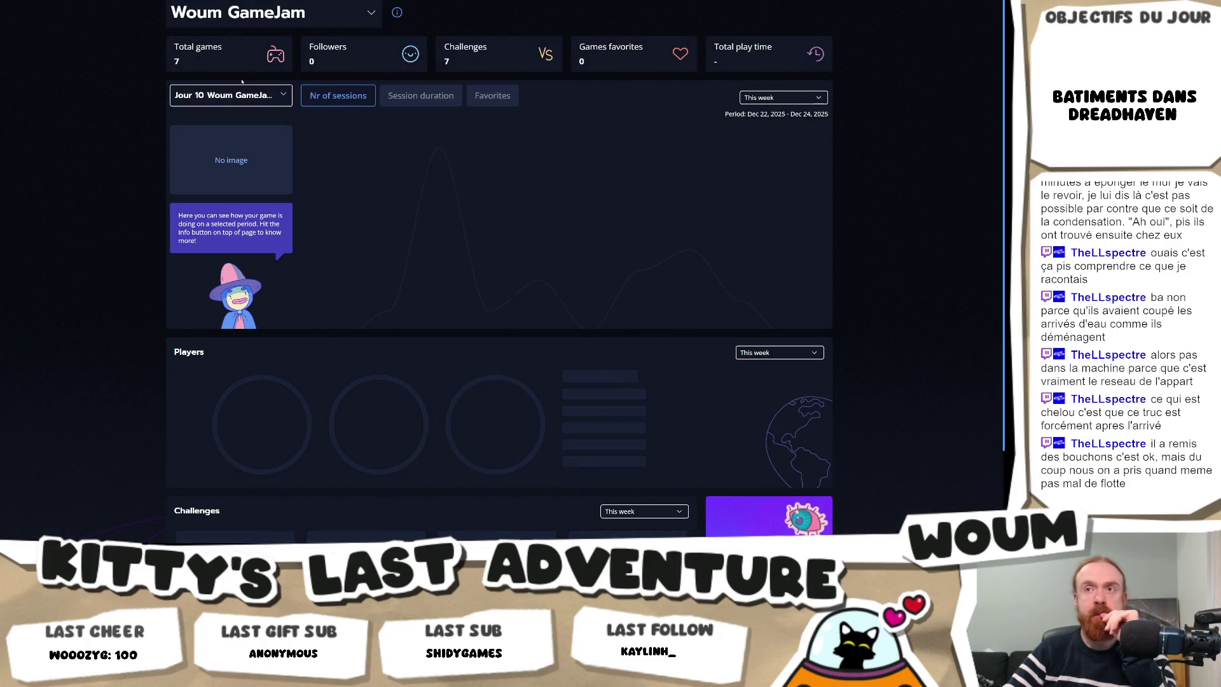
Search the Woum GameJam game list for 'kitty', then close the list.
{"action": "left_click", "coordinate": [241, 96]}
{"action": "type", "text": "kitty"}
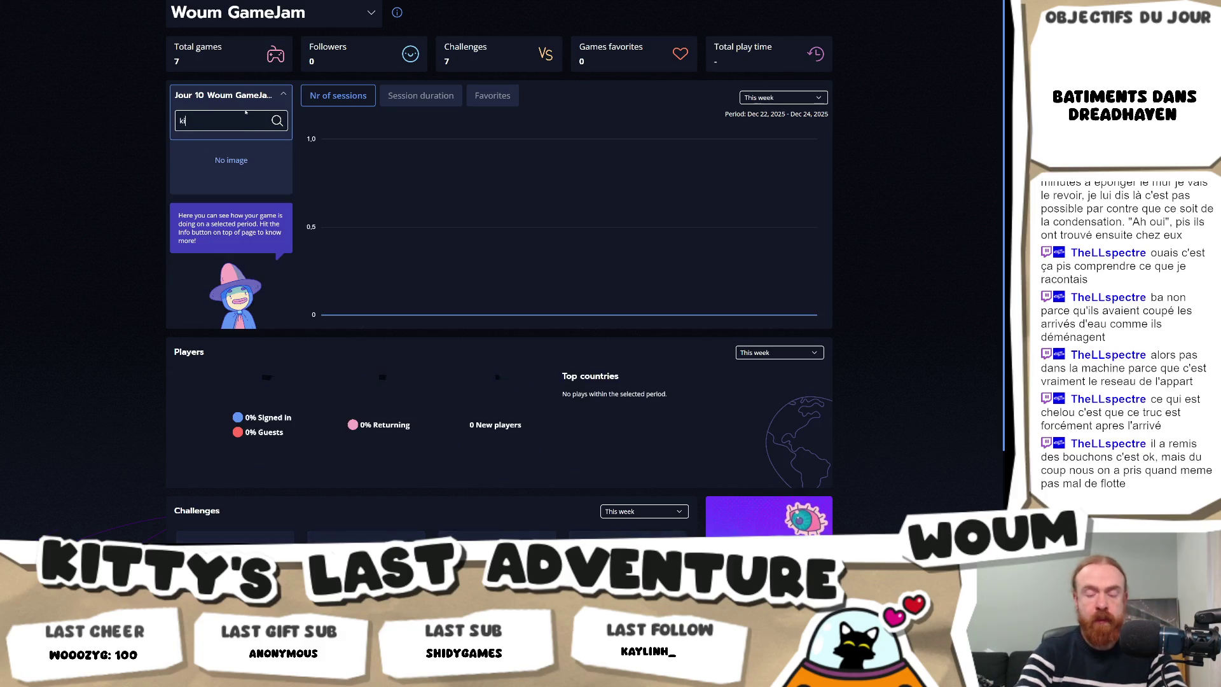
{"action": "left_click", "coordinate": [247, 95]}
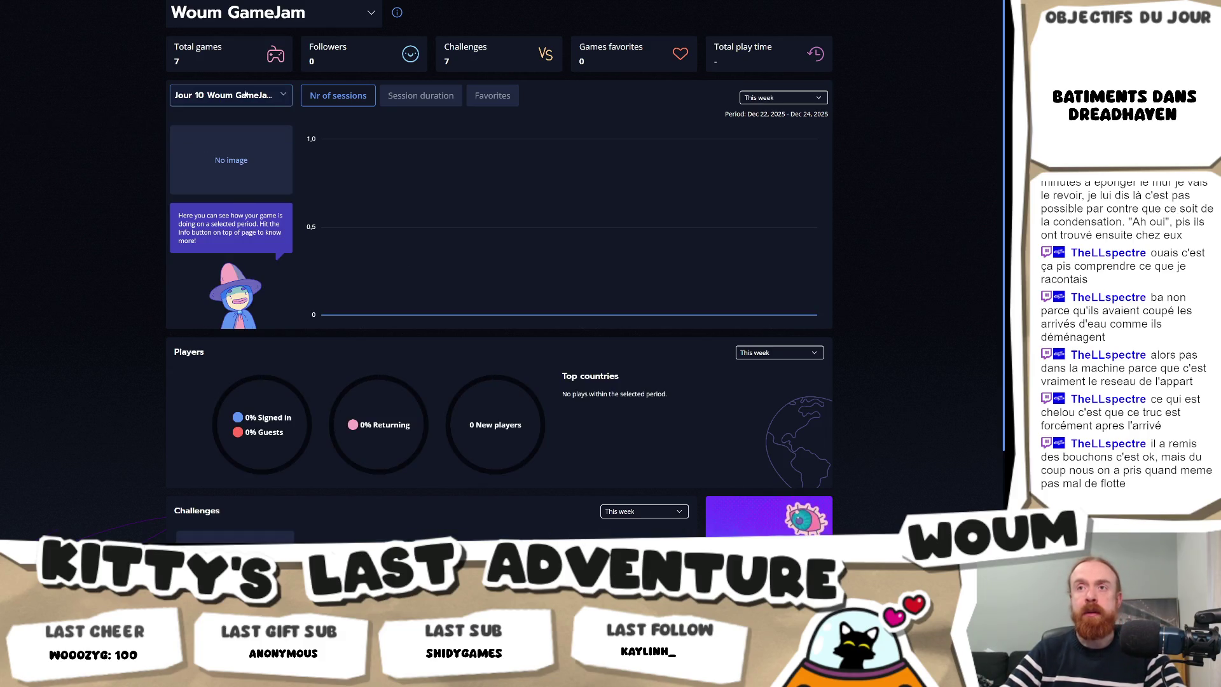
{"action": "left_click", "coordinate": [246, 94]}
{"action": "scroll", "coordinate": [445, 99], "scroll_direction": "down", "scroll_amount": 1}
{"action": "scroll", "coordinate": [636, 102], "scroll_direction": "up", "scroll_amount": 1}
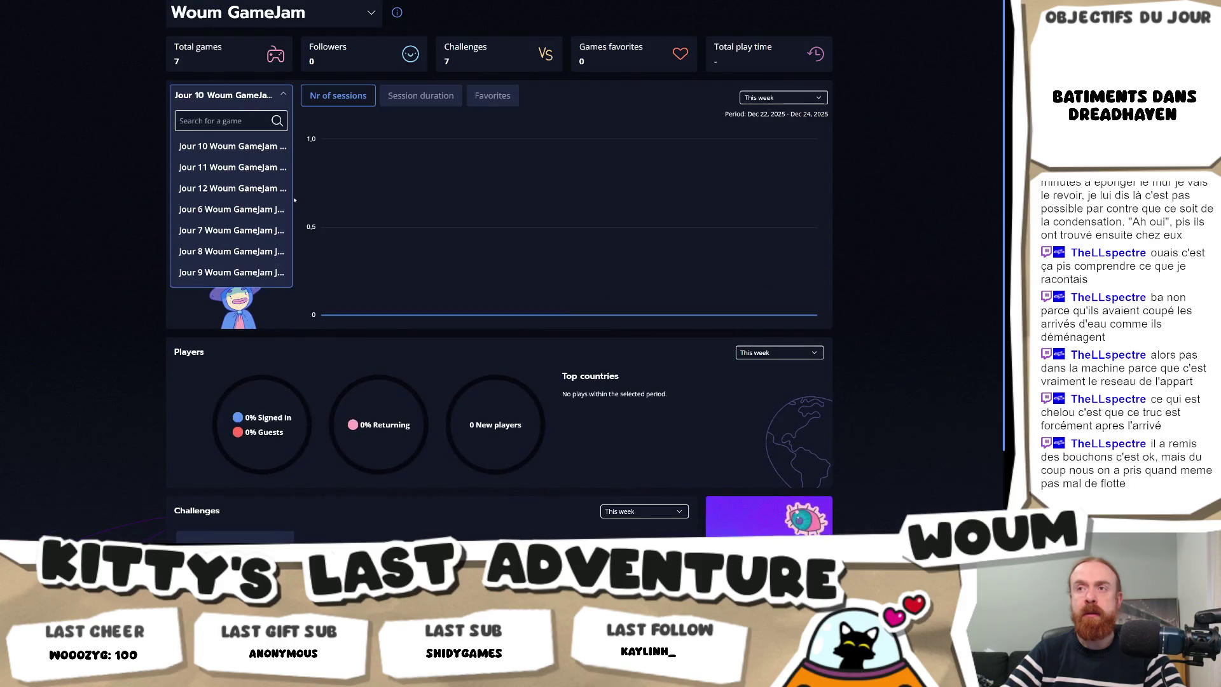
{"action": "left_click", "coordinate": [284, 92]}
Switch to the Woum studio account and show Kitty's Last Adventure stats.
{"action": "left_click", "coordinate": [277, 13]}
{"action": "left_click", "coordinate": [232, 98]}
{"action": "left_click", "coordinate": [247, 96]}
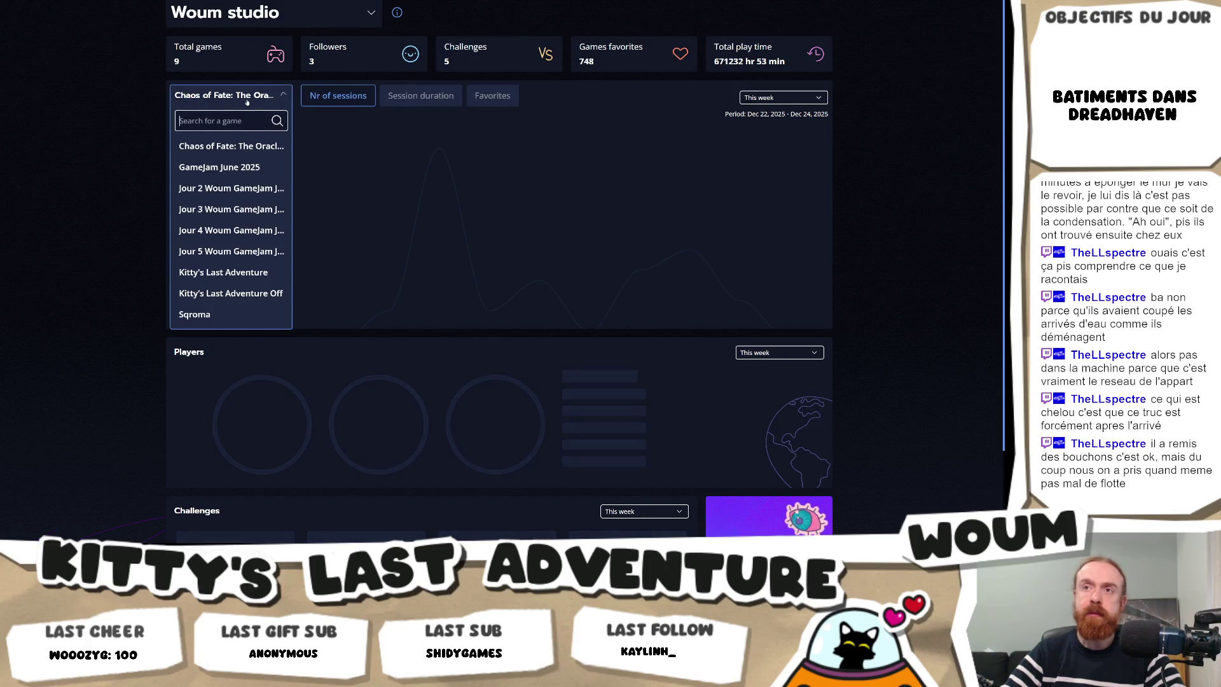
{"action": "left_click", "coordinate": [240, 273]}
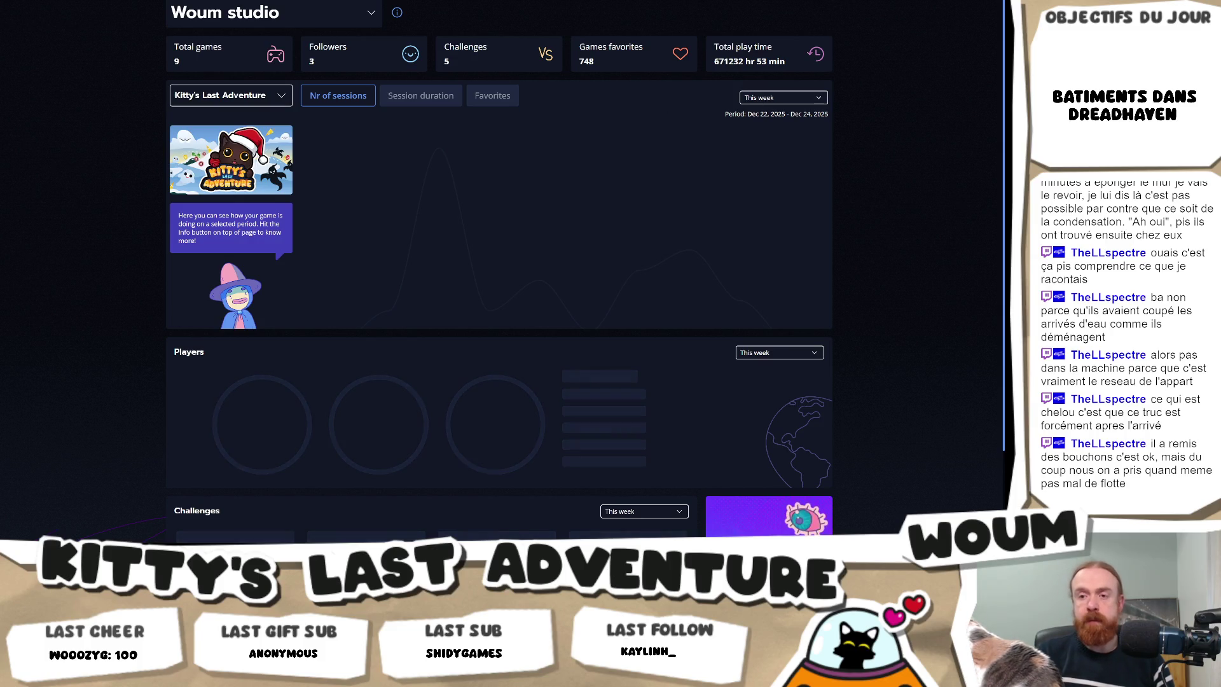
{"action": "key", "text": "alt+Tab"}
{"action": "key", "text": "alt+Tab"}
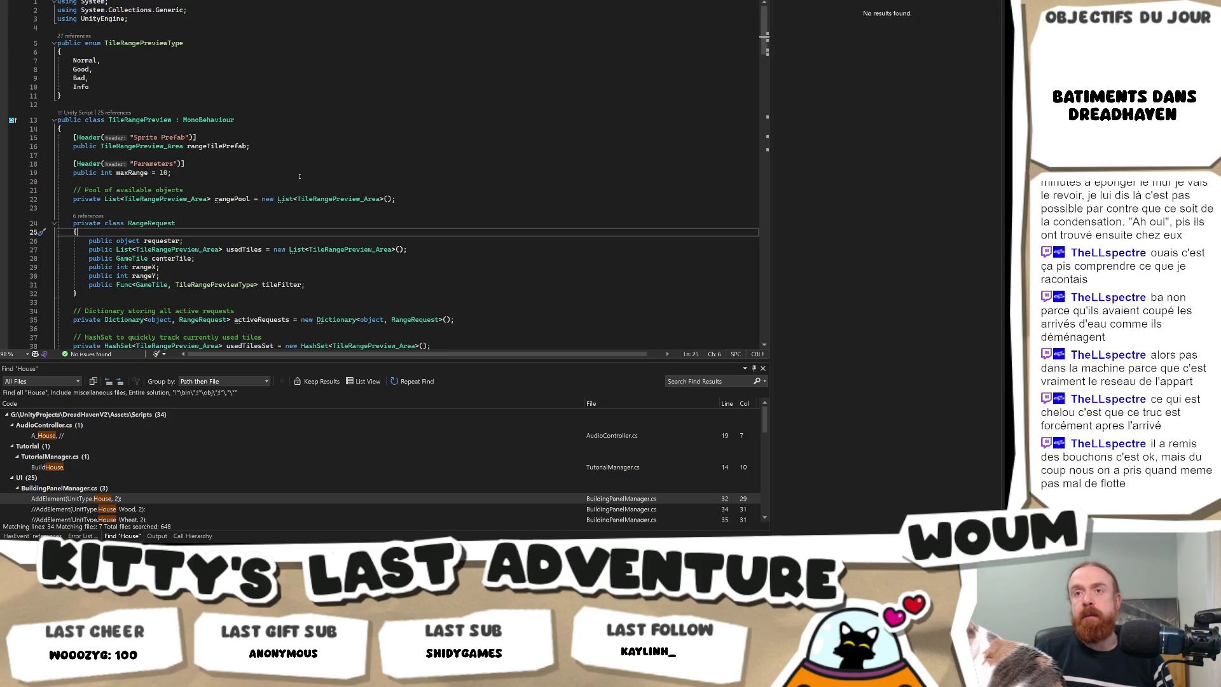
Scroll through TileRangePreview.cs, then return to the Kitty's Last Adventure stats dashboard.
{"action": "scroll", "coordinate": [298, 176], "scroll_direction": "down", "scroll_amount": 12}
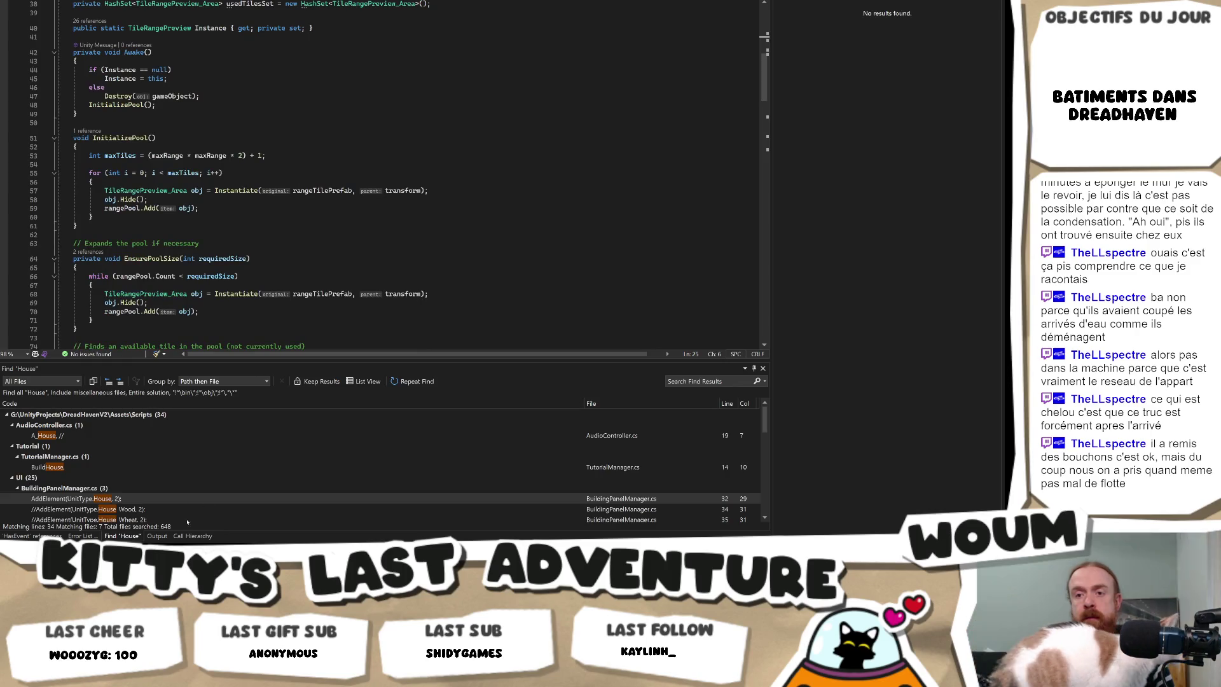
{"action": "mouse_move", "coordinate": [175, 544]}
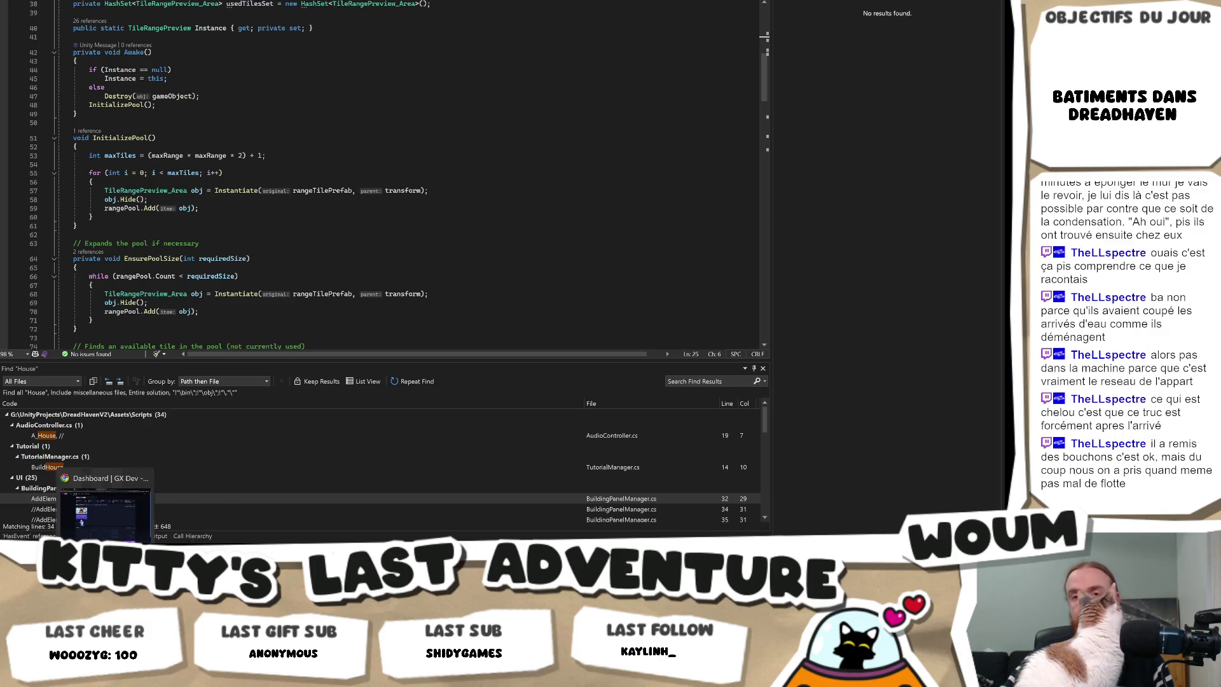
{"action": "left_click", "coordinate": [113, 529]}
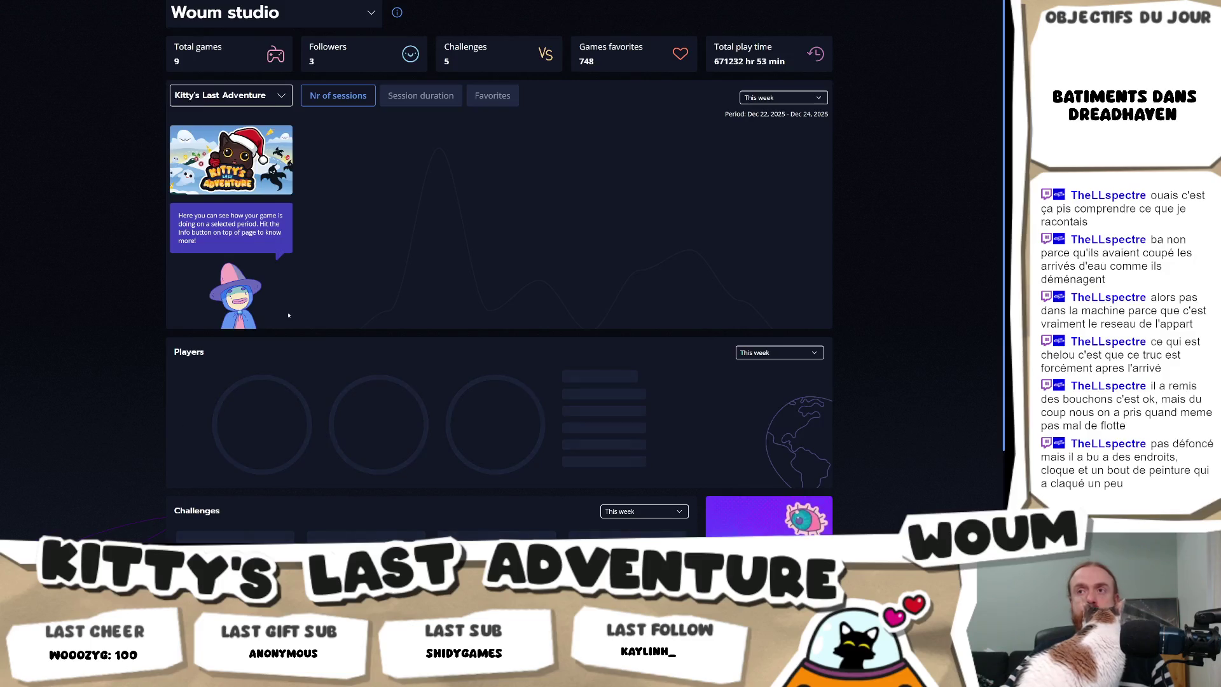
Refresh the dashboard and choose Last week in the chart's period list.
{"action": "left_click", "coordinate": [799, 104]}
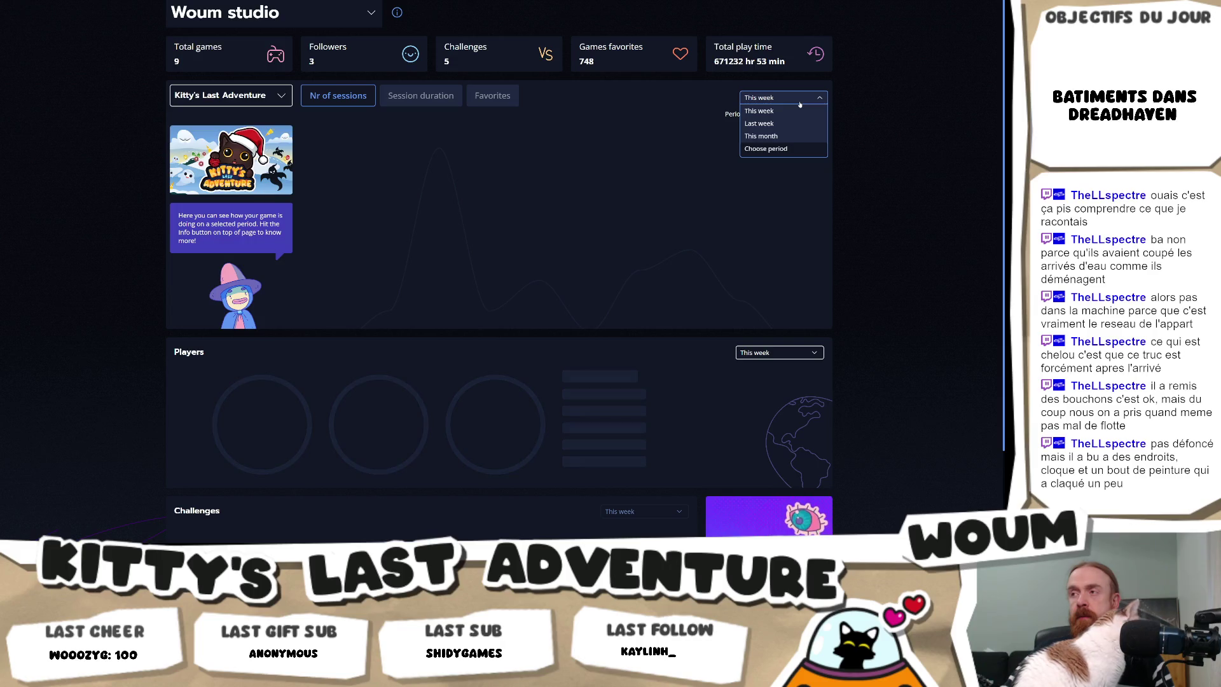
{"action": "left_click", "coordinate": [800, 105]}
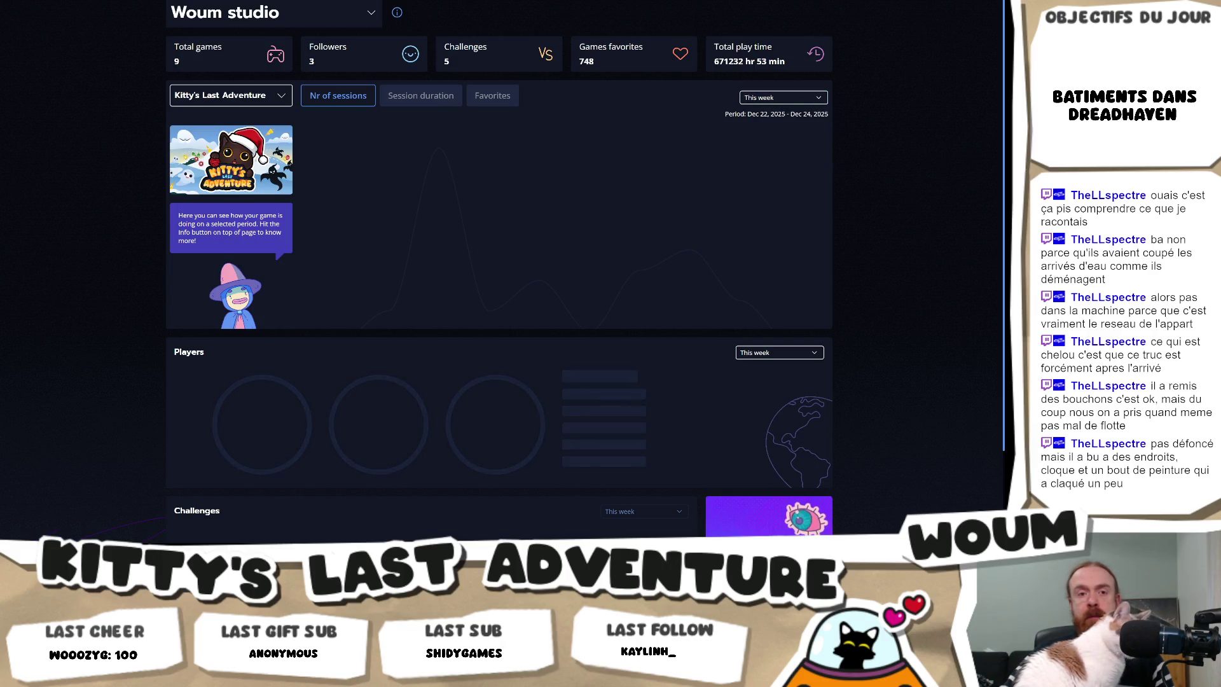
{"action": "left_click", "coordinate": [794, 97]}
{"action": "left_click", "coordinate": [894, 154]}
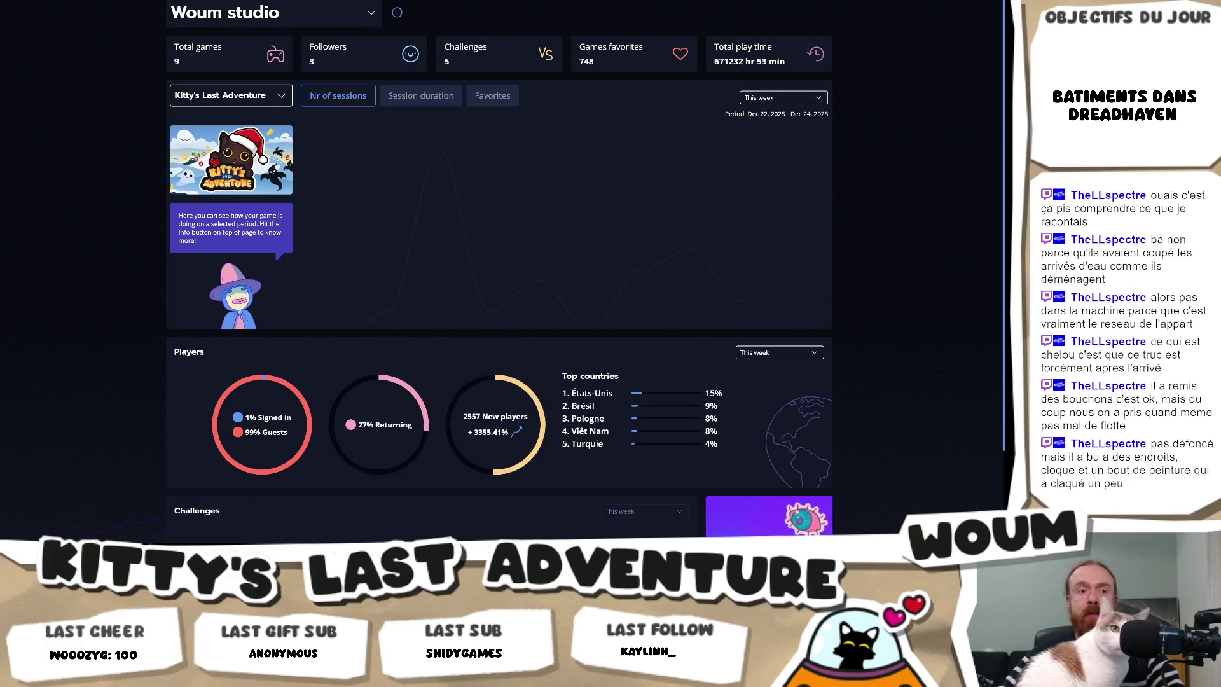
{"action": "key", "text": "F5"}
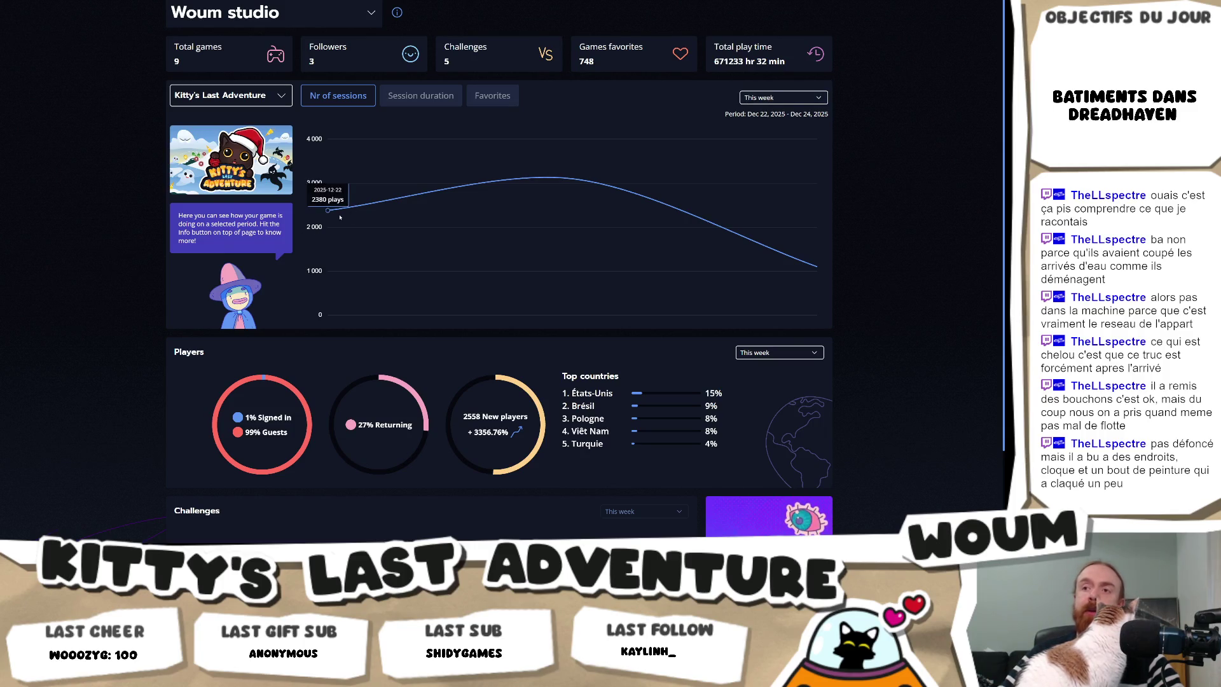
{"action": "left_click", "coordinate": [813, 98]}
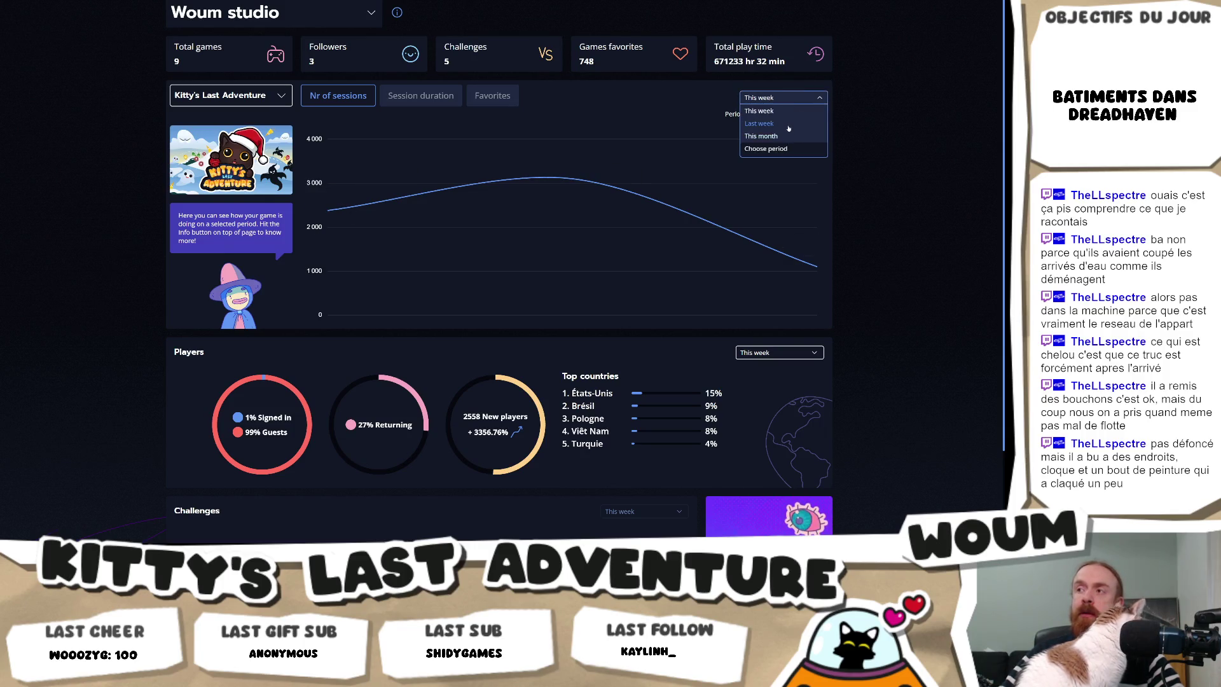
{"action": "left_click", "coordinate": [788, 125]}
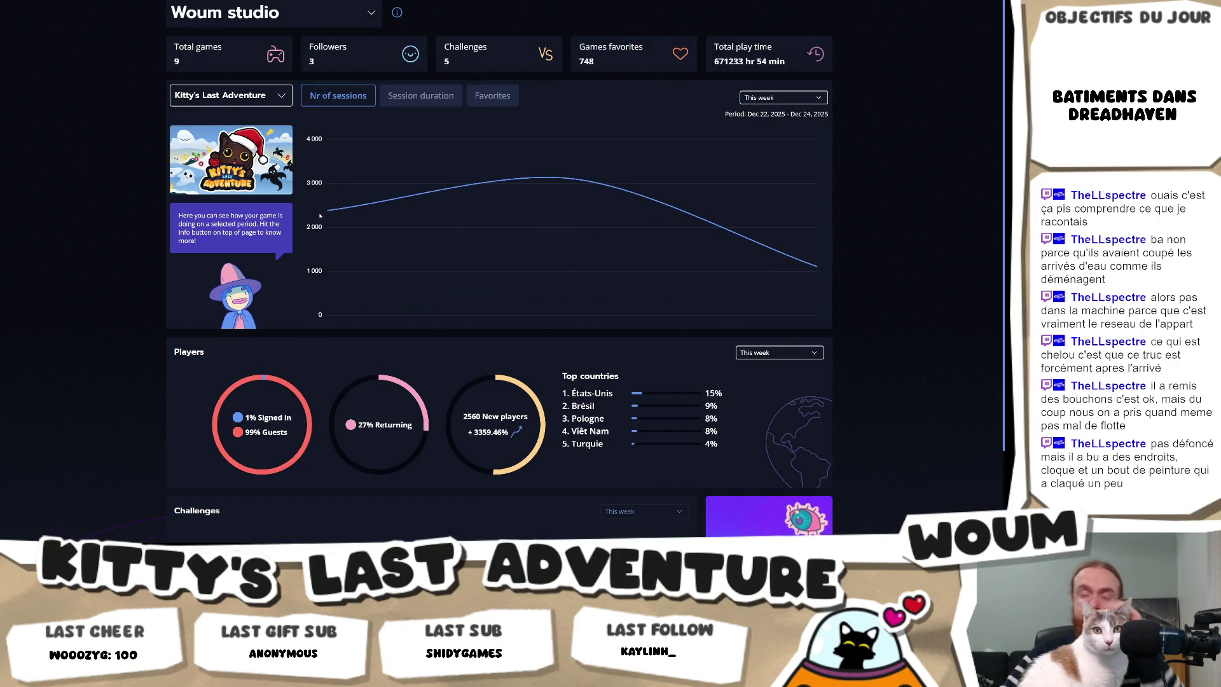
Reload again and reselect Last week to chart the Dec 15–21 sessions.
{"action": "mouse_move", "coordinate": [330, 218]}
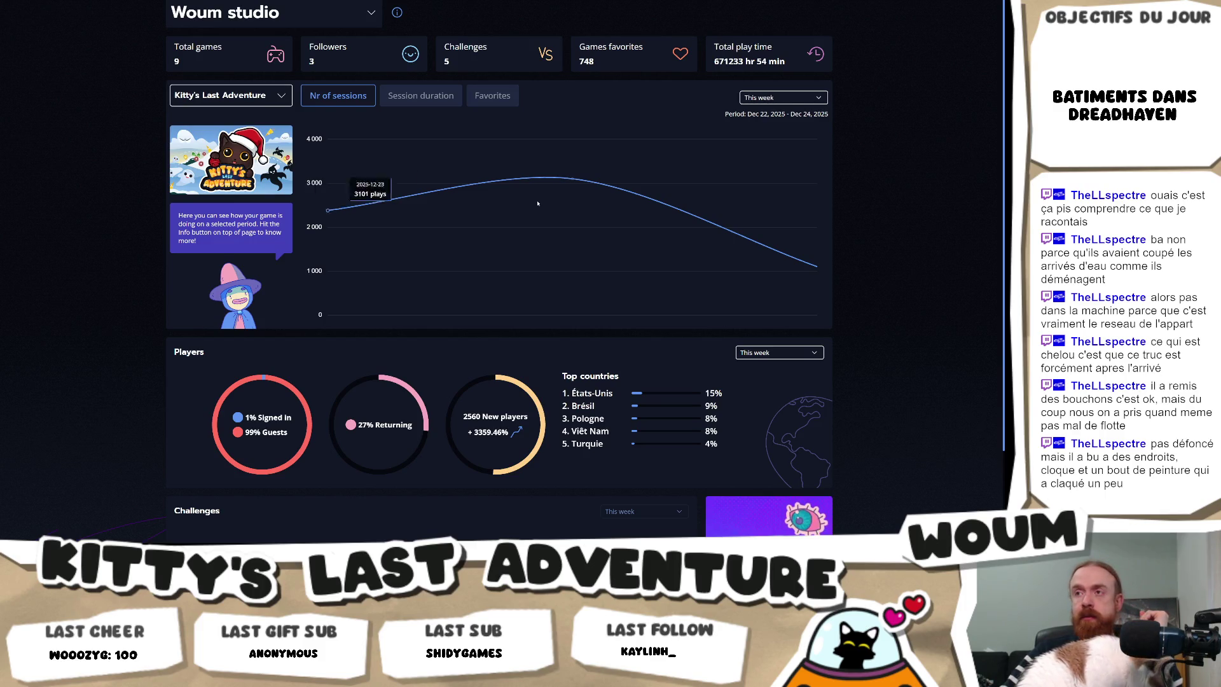
{"action": "mouse_move", "coordinate": [601, 187]}
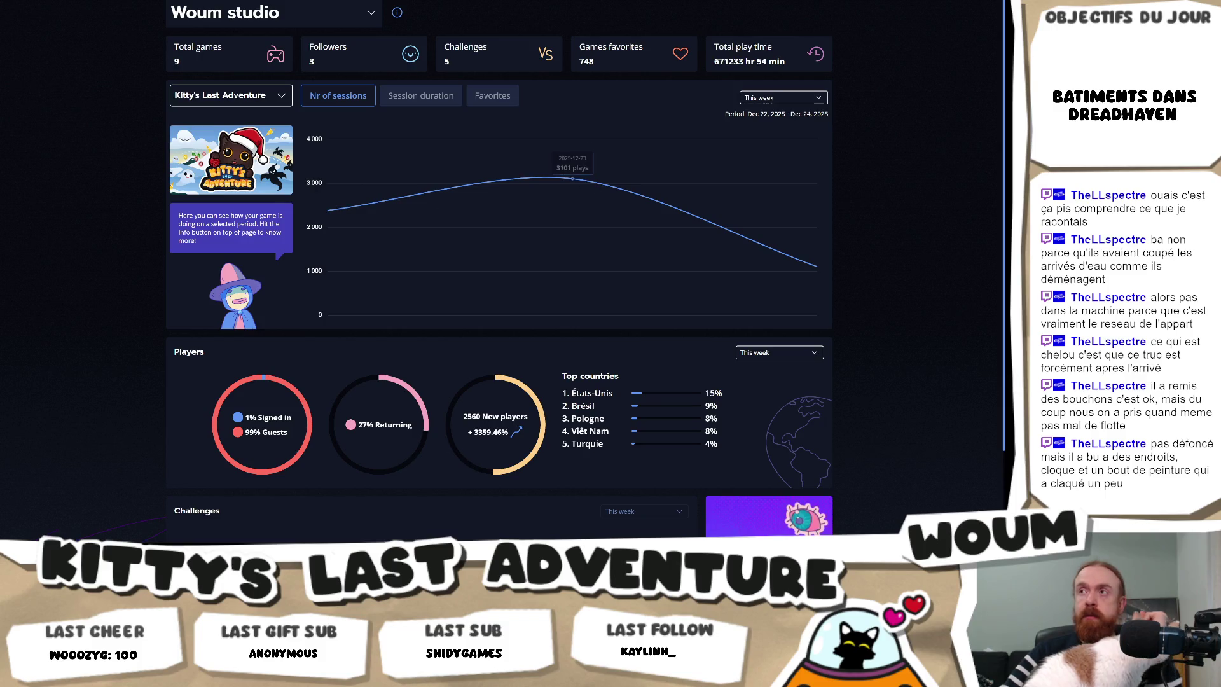
{"action": "left_click", "coordinate": [783, 97]}
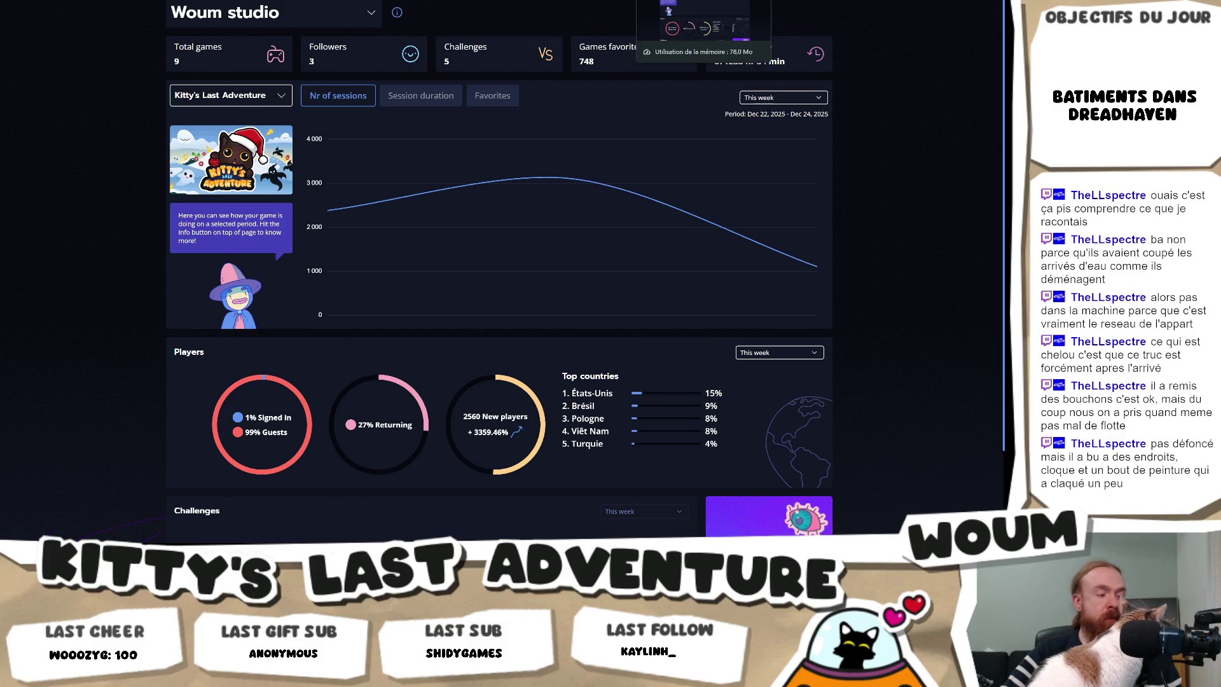
{"action": "left_click", "coordinate": [700, 38]}
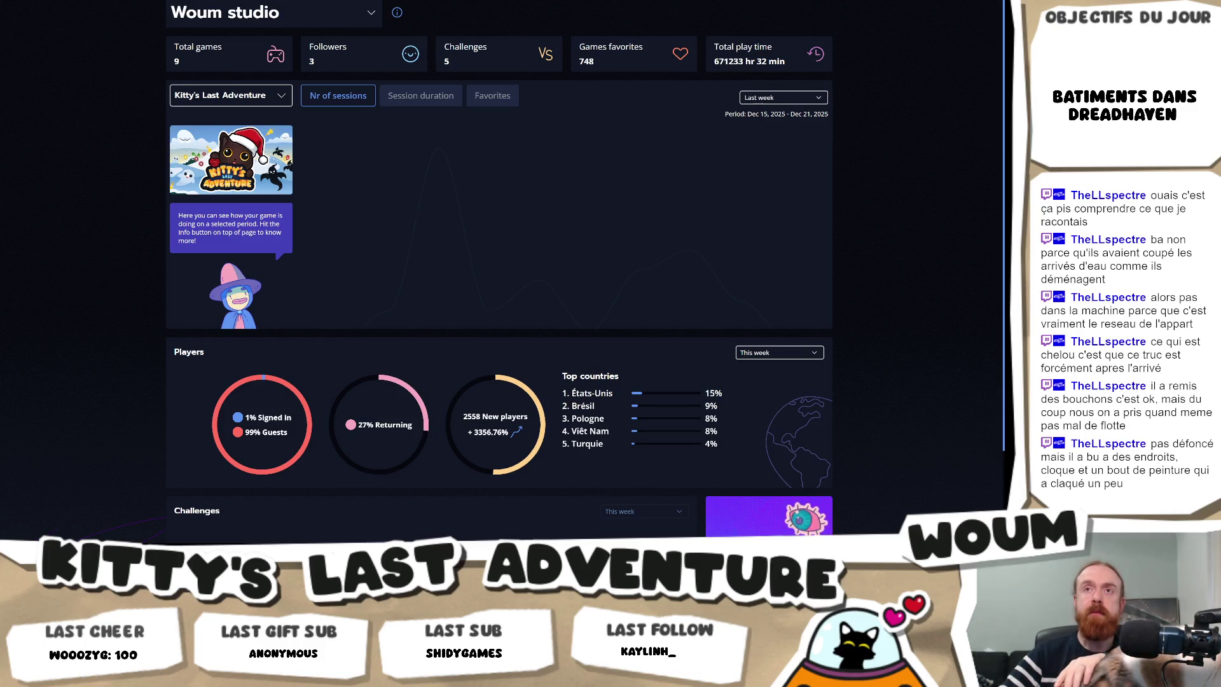
{"action": "key", "text": "F5"}
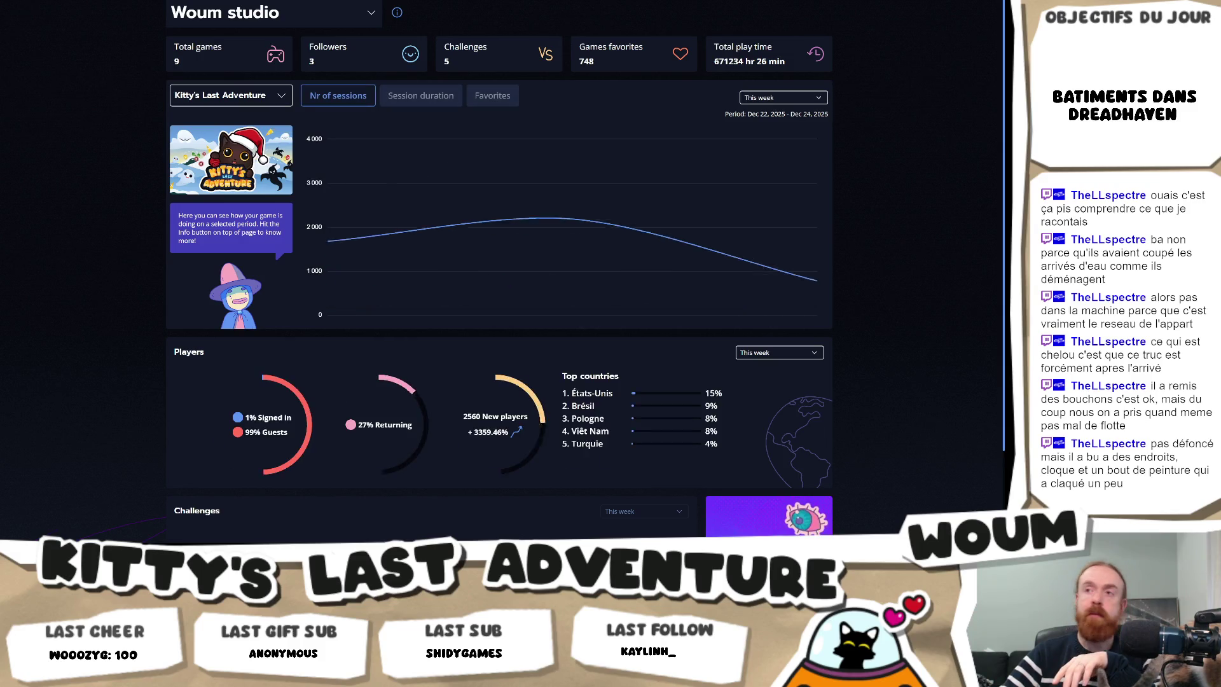
{"action": "left_click", "coordinate": [766, 100]}
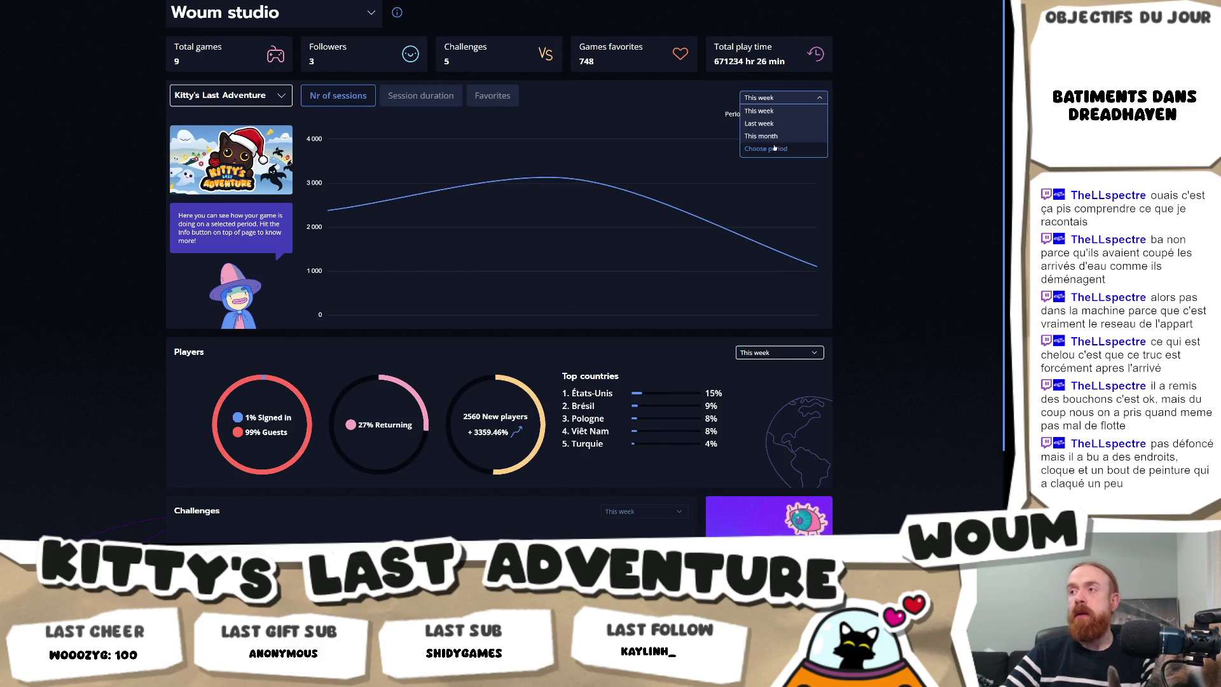
{"action": "left_click", "coordinate": [777, 126]}
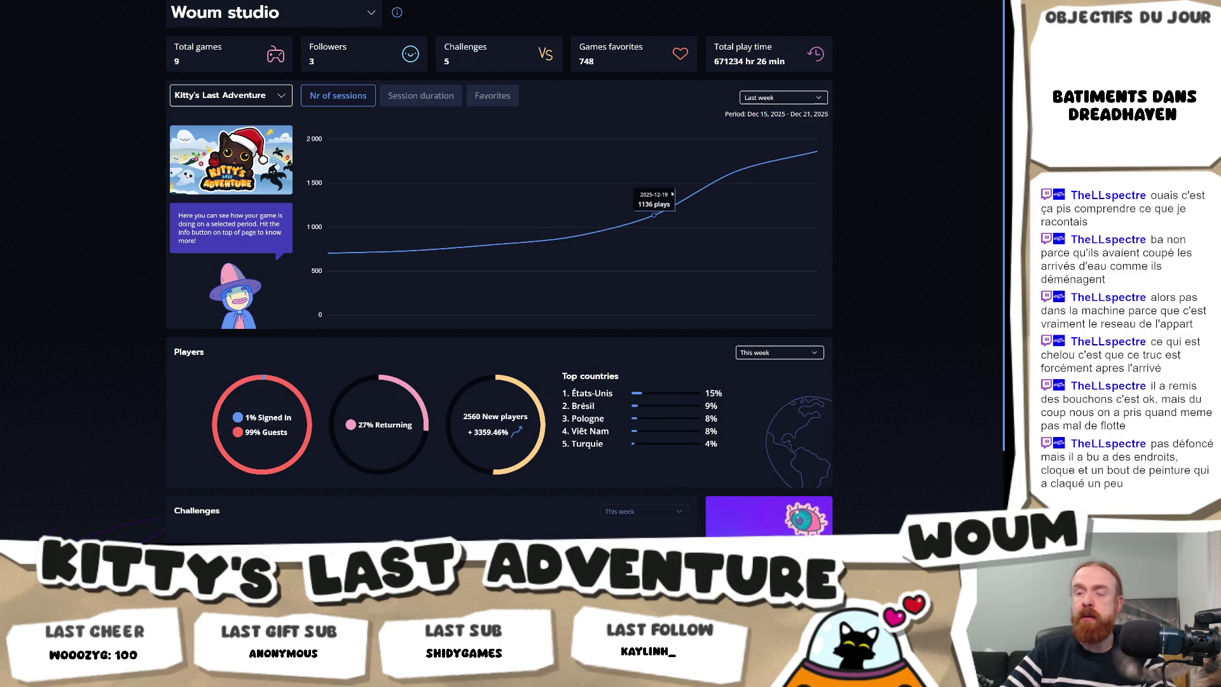
{"action": "left_click", "coordinate": [783, 97]}
Return the session chart to This week (Dec 22–24, 2025), then bring up Codecks.
{"action": "left_click", "coordinate": [769, 110]}
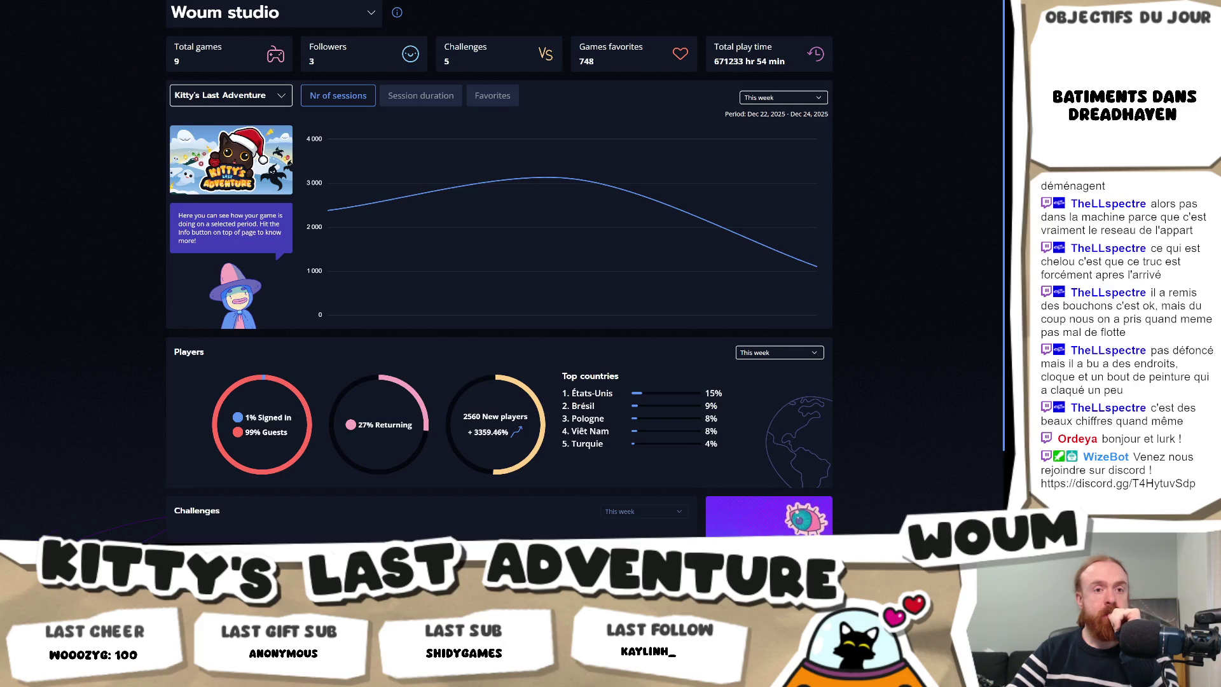
{"action": "mouse_move", "coordinate": [496, 295]}
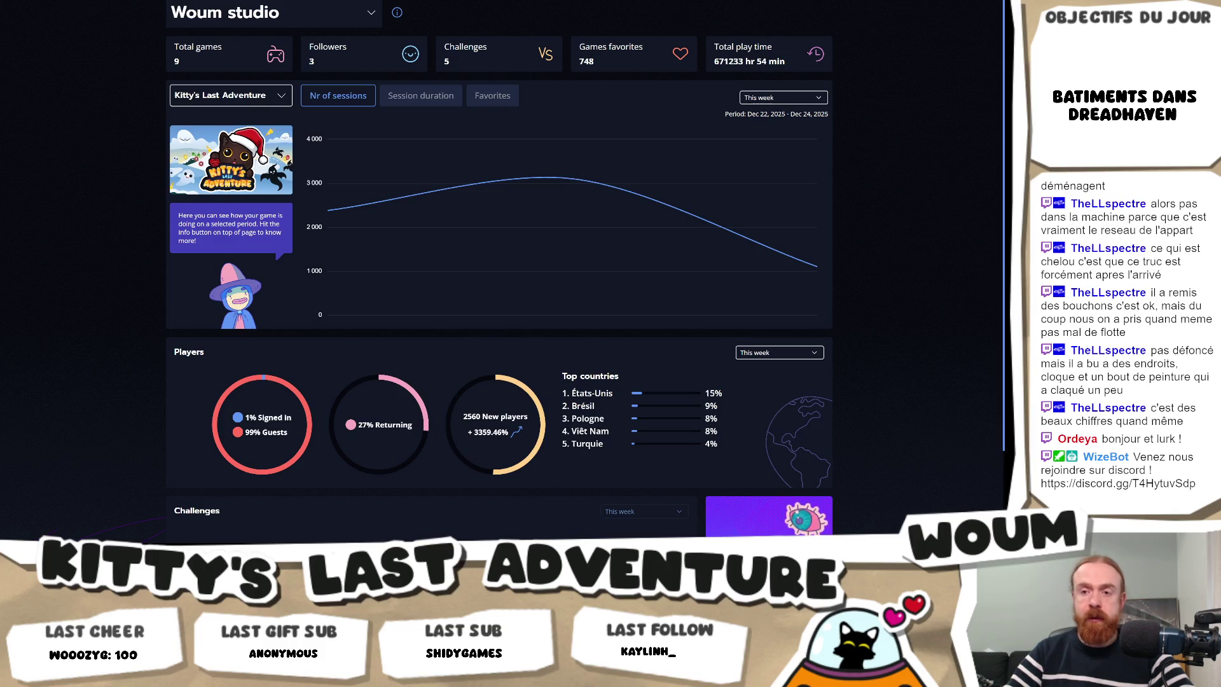
{"action": "mouse_move", "coordinate": [129, 557]}
{"action": "left_click", "coordinate": [129, 505]}
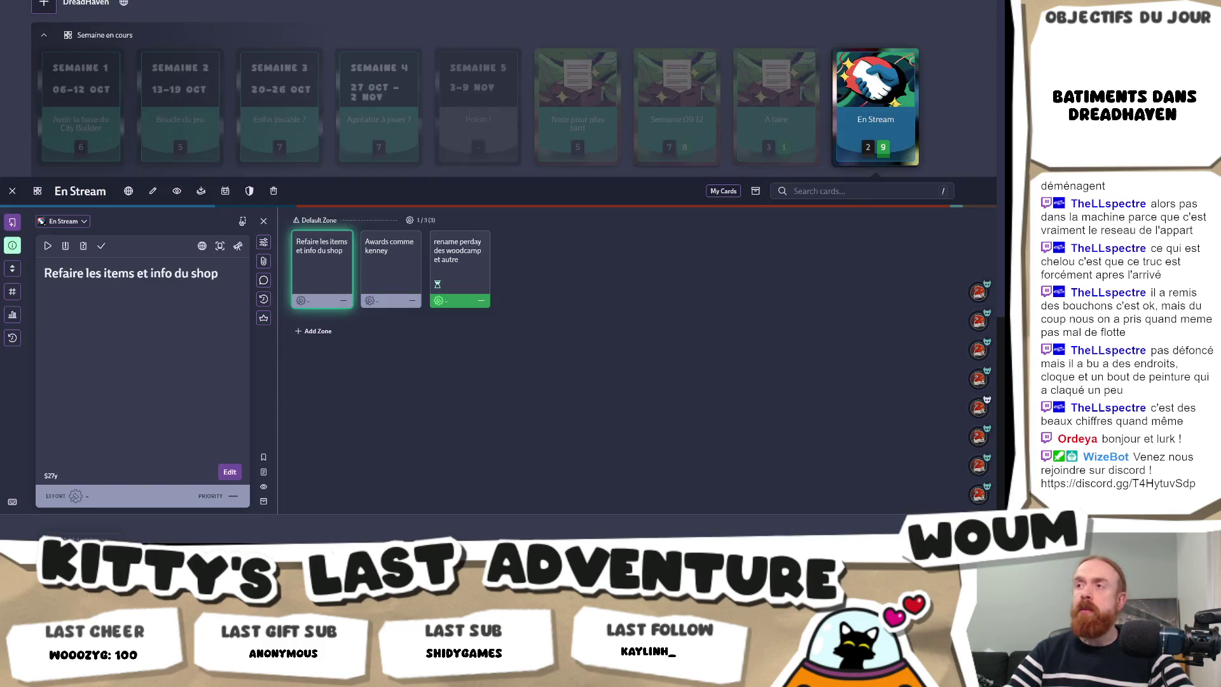
Add 'Ajouter systeme' to the Message d'erreurs card in A faire and save it.
{"action": "left_click", "coordinate": [776, 108]}
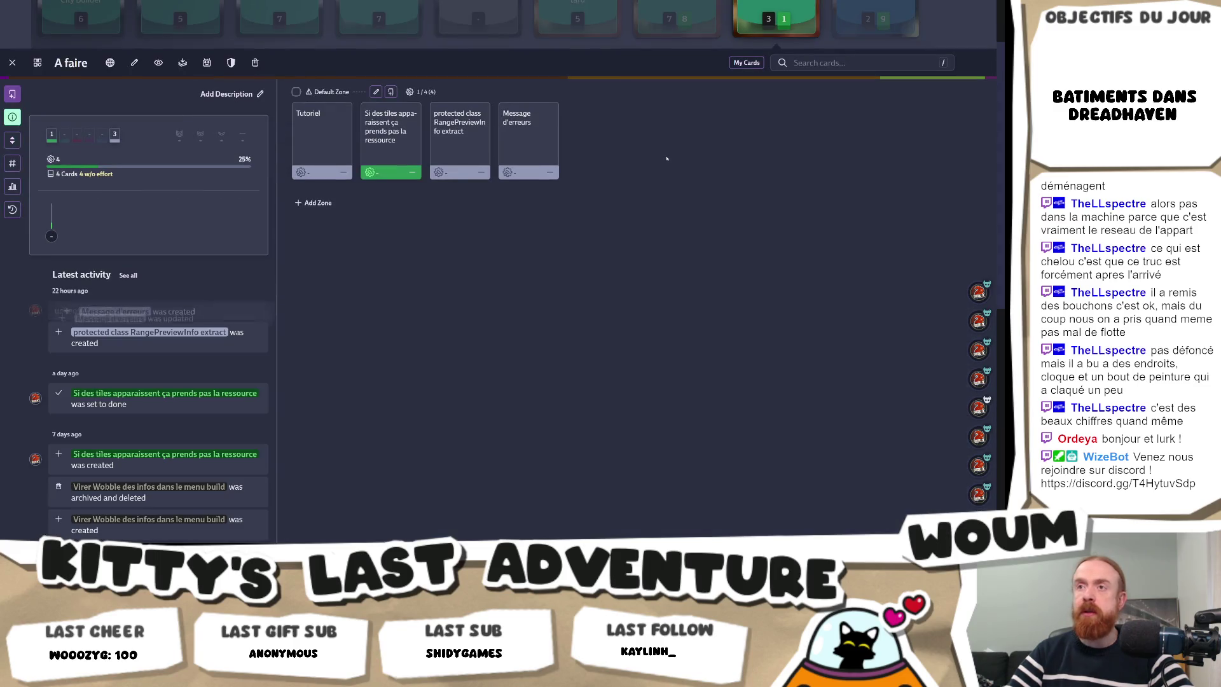
{"action": "left_click", "coordinate": [488, 149]}
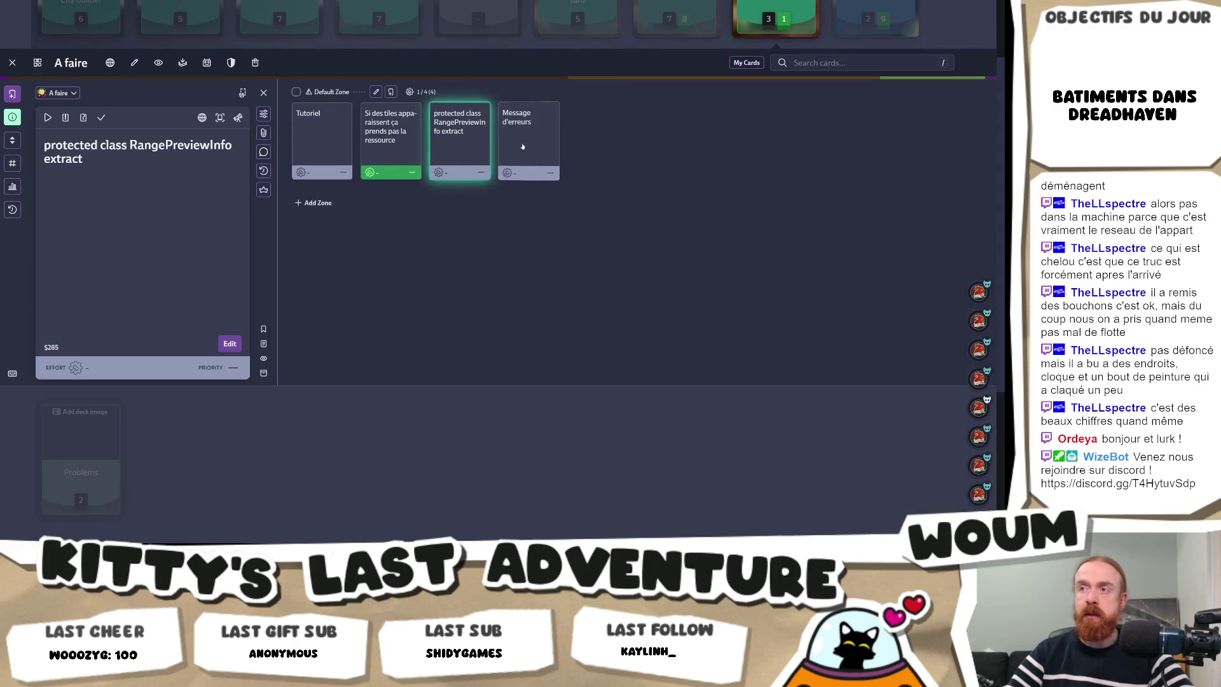
{"action": "left_click", "coordinate": [528, 147]}
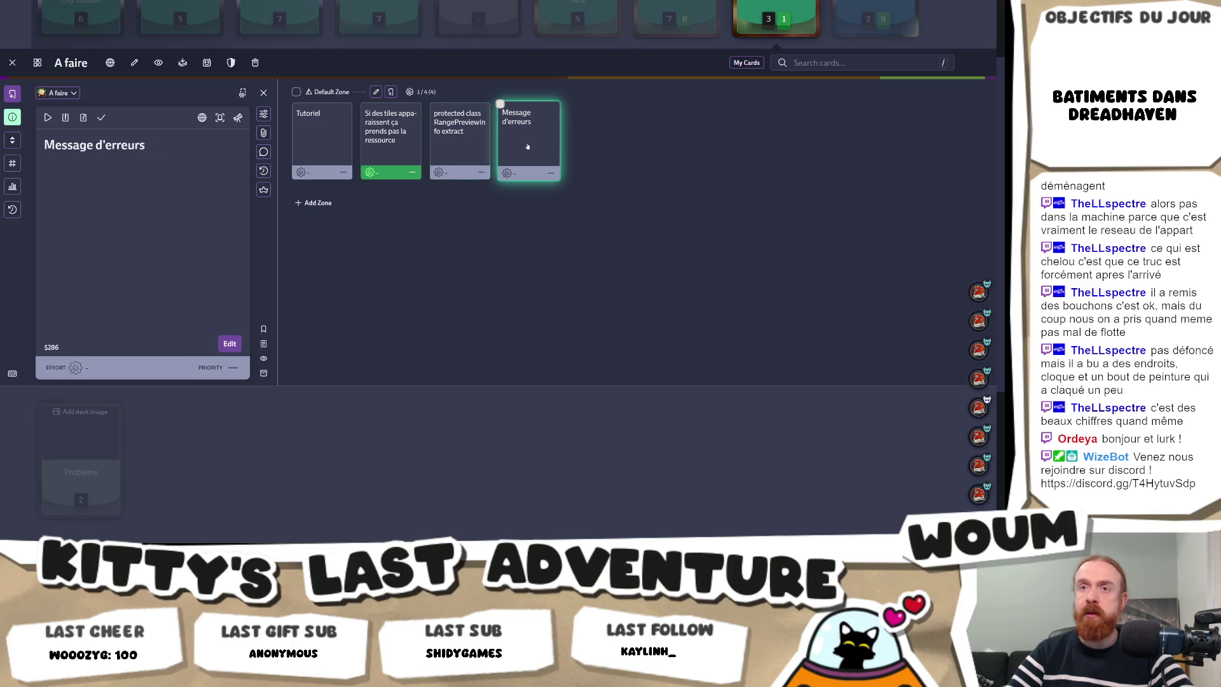
{"action": "left_click", "coordinate": [89, 155]}
{"action": "type", "text": "Ajouter systeme"}
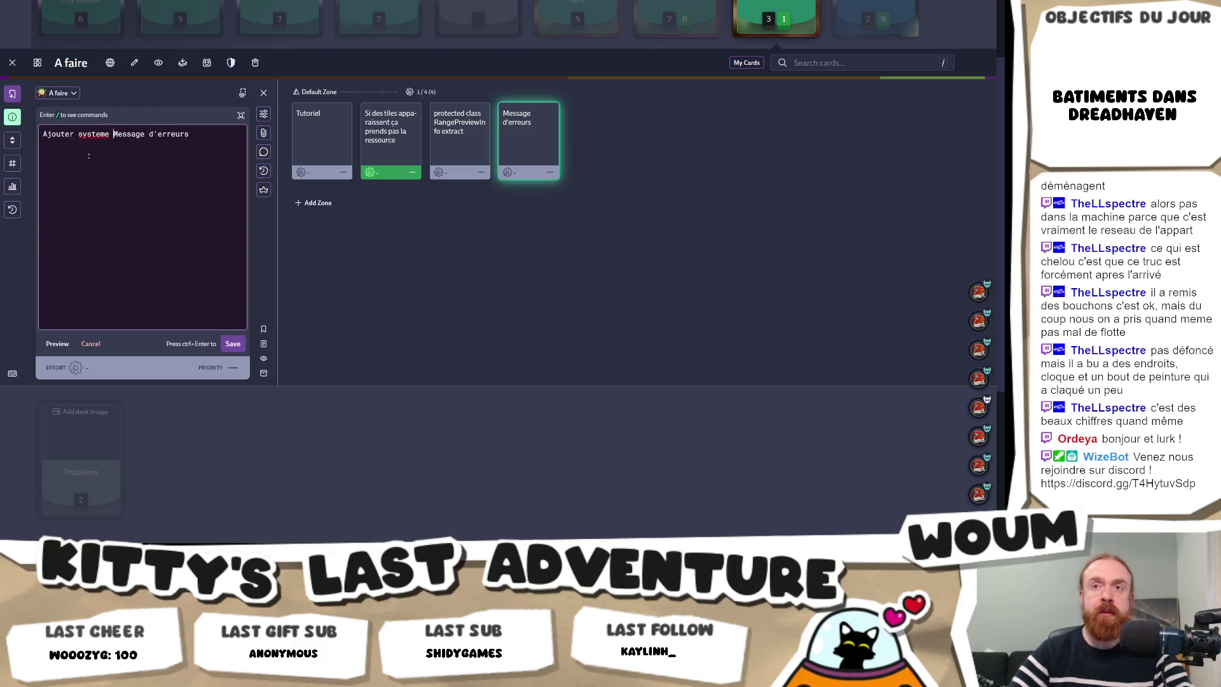
{"action": "left_click", "coordinate": [233, 343]}
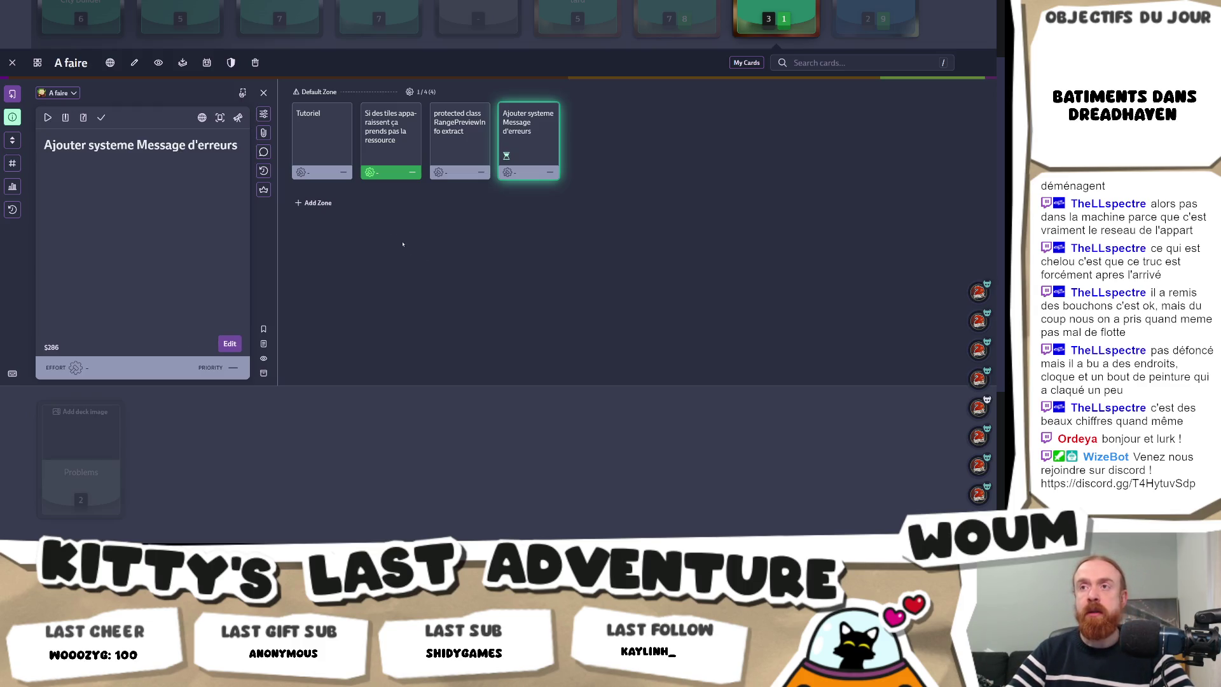
{"action": "key", "text": "alt+Tab"}
{"action": "key", "text": "alt+Tab"}
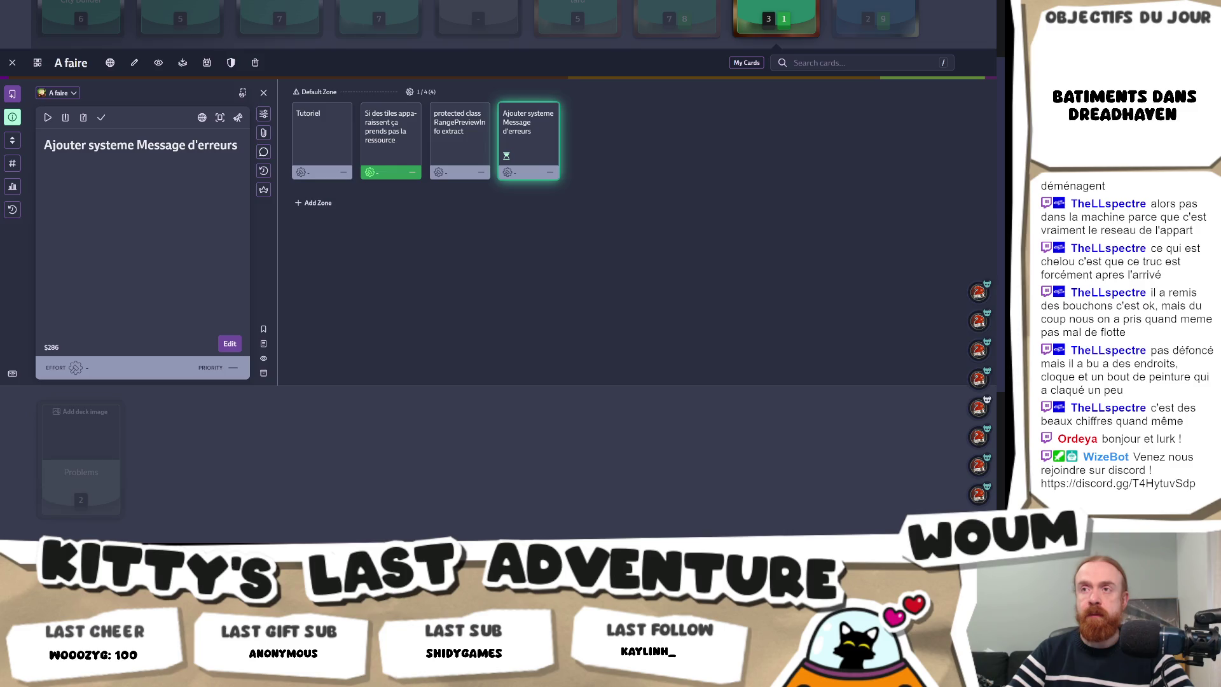
{"action": "key", "text": "alt+Tab"}
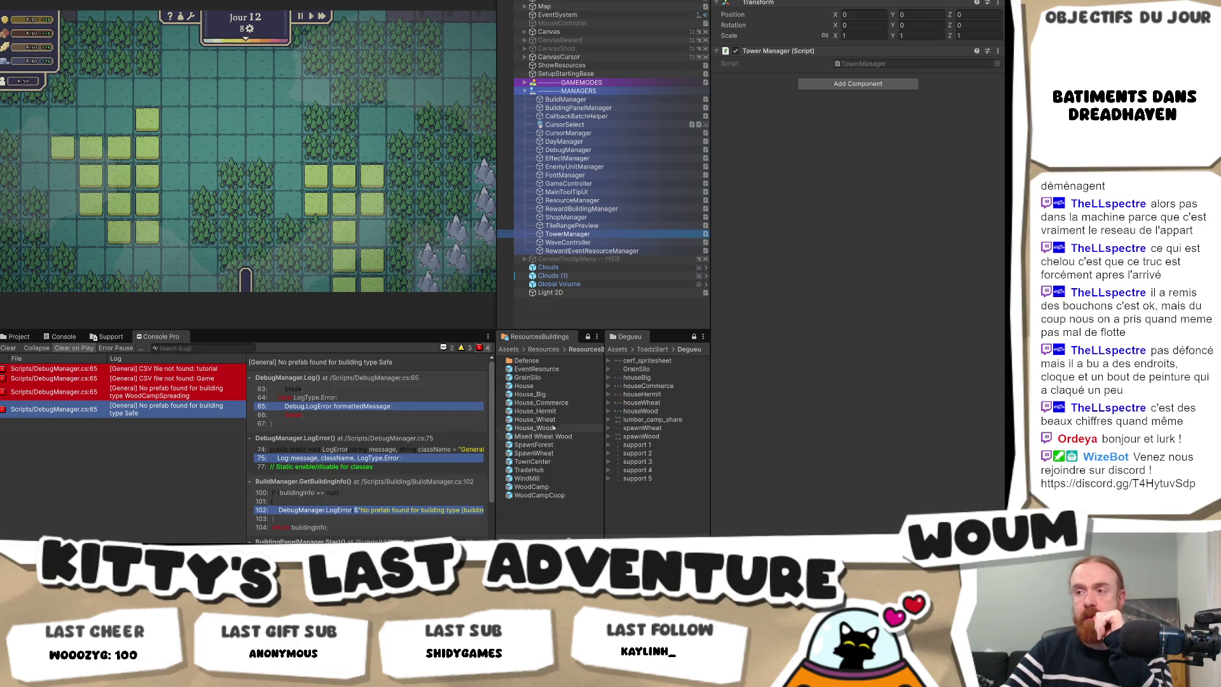
Open the House_Commerce prefab, select ProdBonusBuildingAround, and open its production script.
{"action": "left_click", "coordinate": [559, 404]}
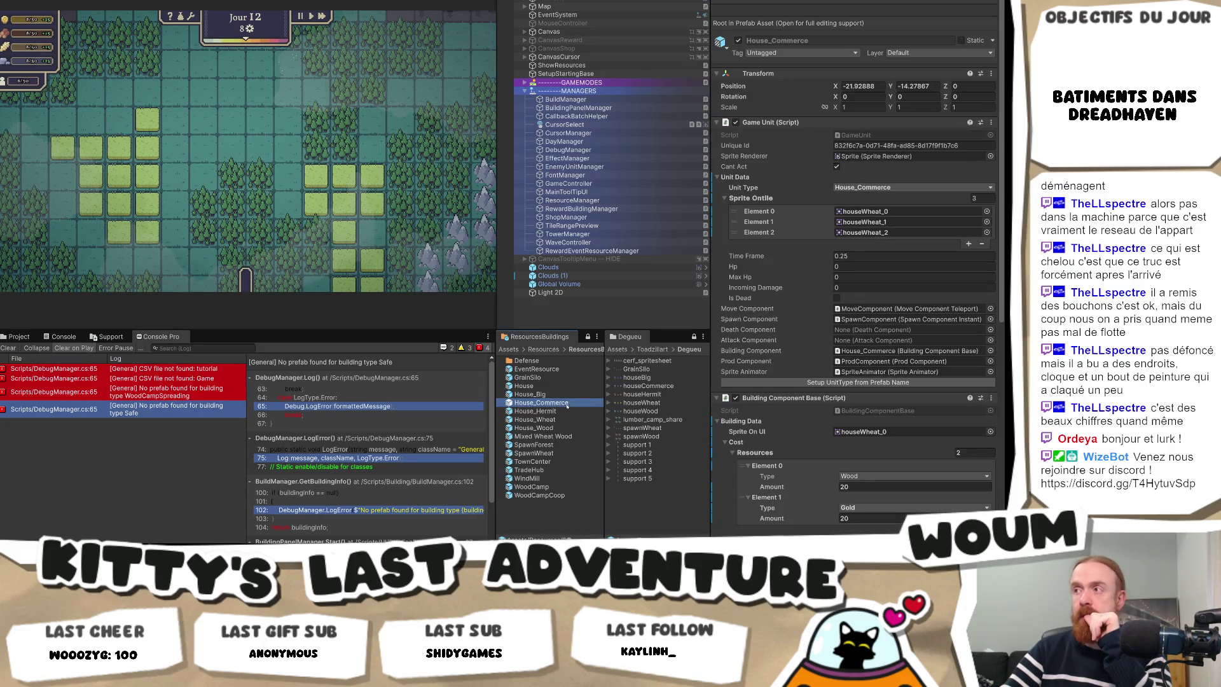
{"action": "scroll", "coordinate": [841, 365], "scroll_direction": "down", "scroll_amount": 5}
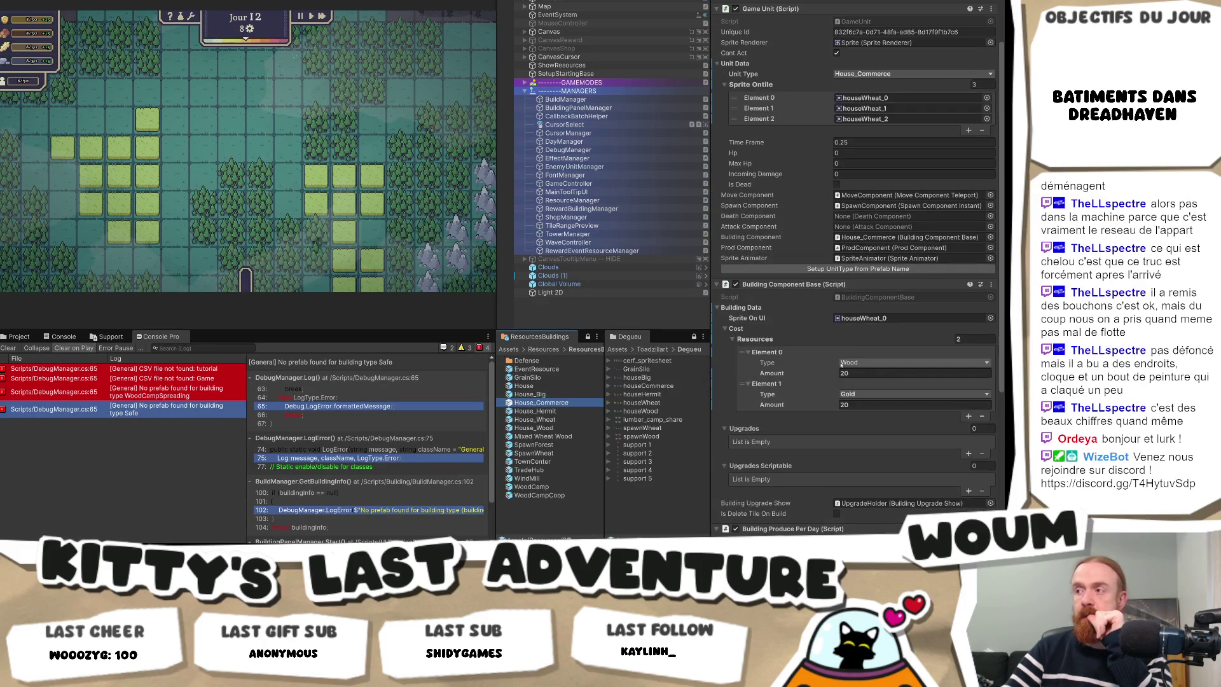
{"action": "scroll", "coordinate": [827, 382], "scroll_direction": "down", "scroll_amount": 3}
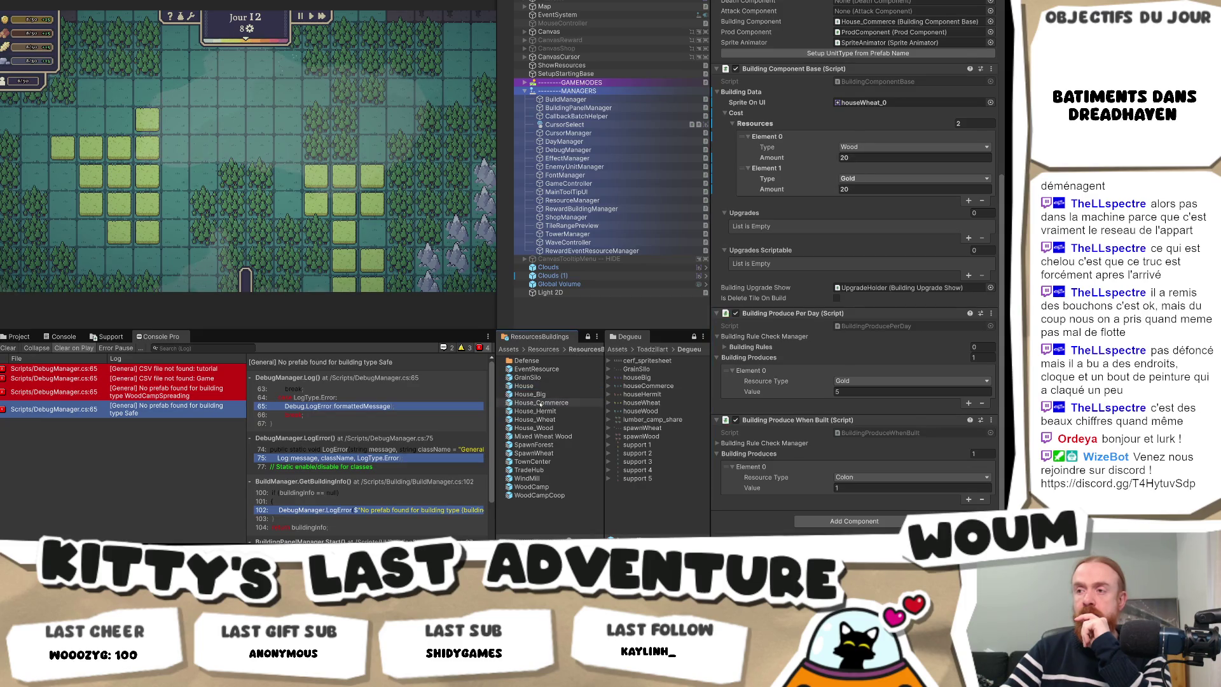
{"action": "double_click", "coordinate": [541, 403]}
{"action": "left_click", "coordinate": [595, 53]}
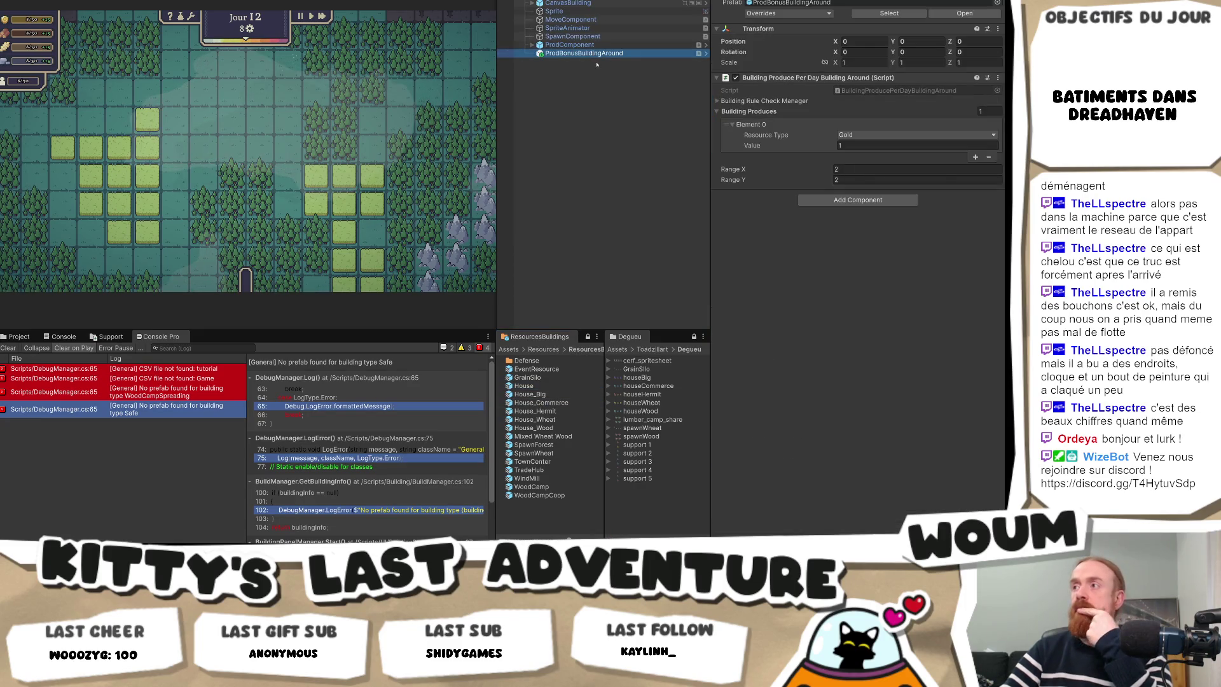
{"action": "double_click", "coordinate": [886, 93]}
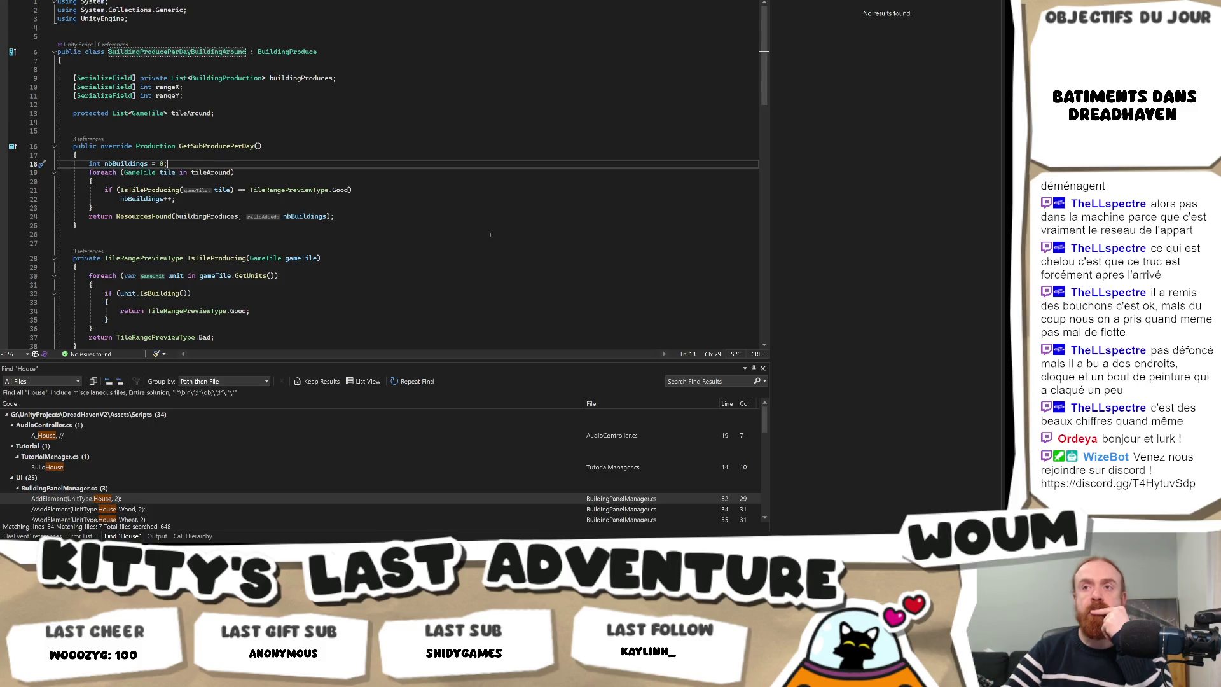
Replace 'Bad' with 'Normal' as the default return on line 37 of IsTileProducing.
{"action": "scroll", "coordinate": [491, 236], "scroll_direction": "down", "scroll_amount": 2}
{"action": "scroll", "coordinate": [490, 235], "scroll_direction": "down", "scroll_amount": 2}
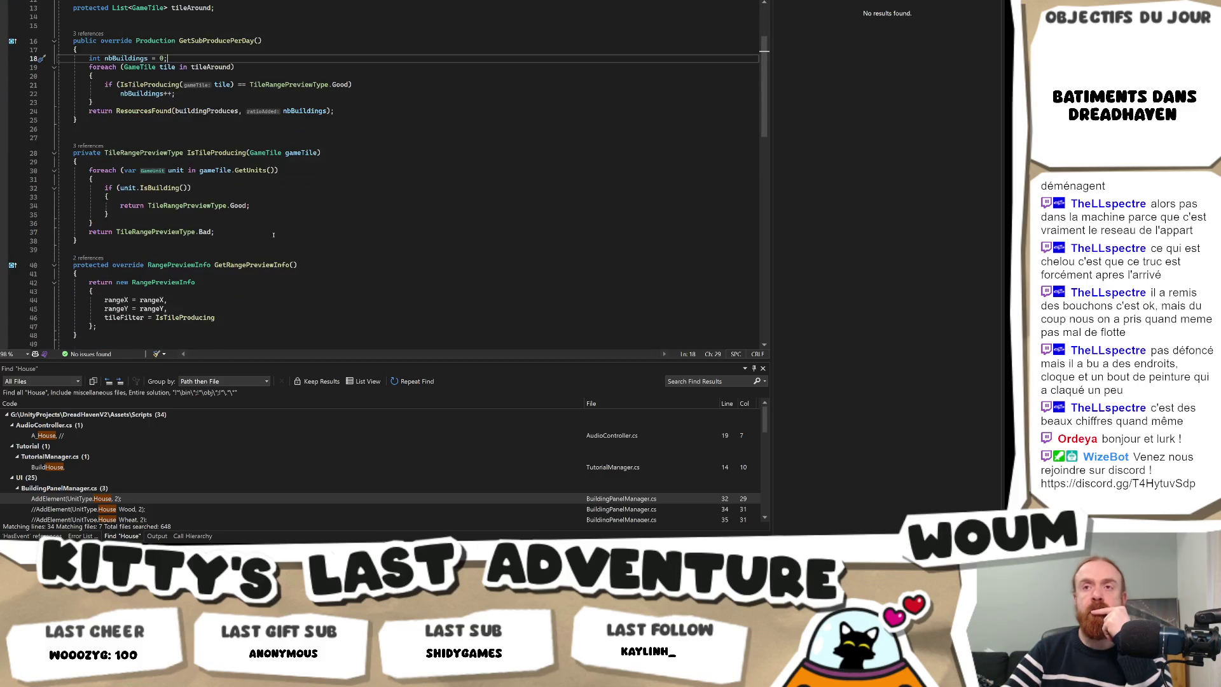
{"action": "left_click", "coordinate": [202, 233]}
{"action": "key", "text": "Left"}
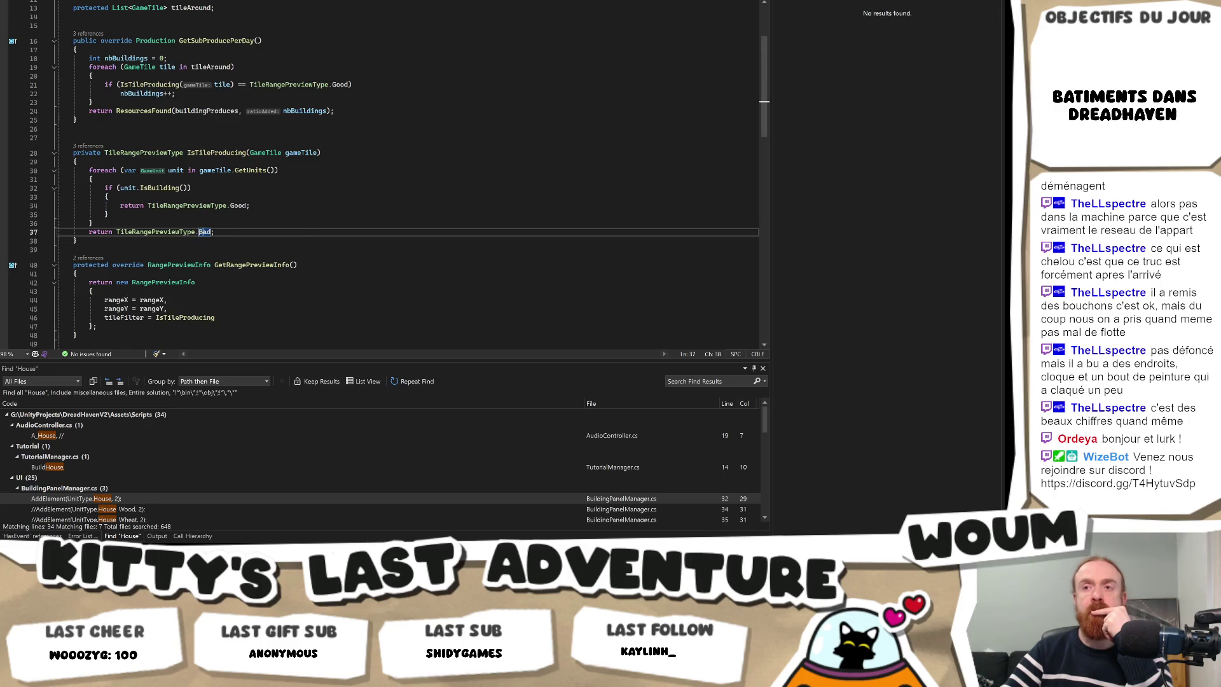
{"action": "key", "text": "ctrl+shift+Right"}
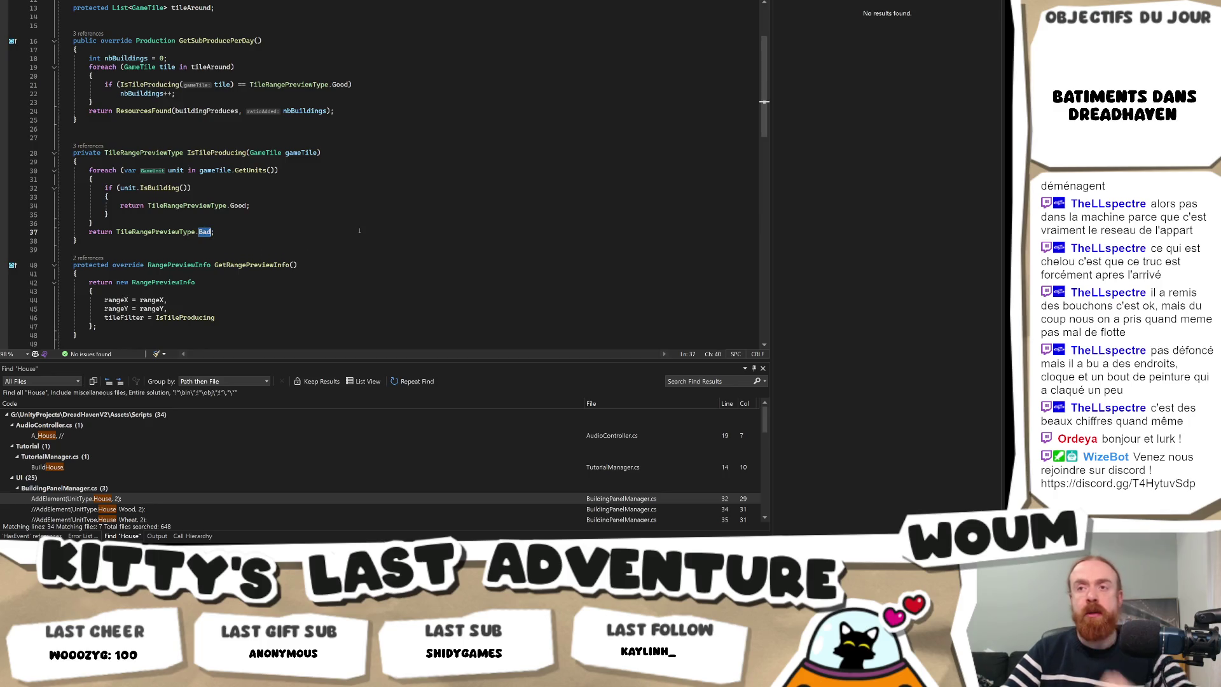
{"action": "type", "text": "Normal"}
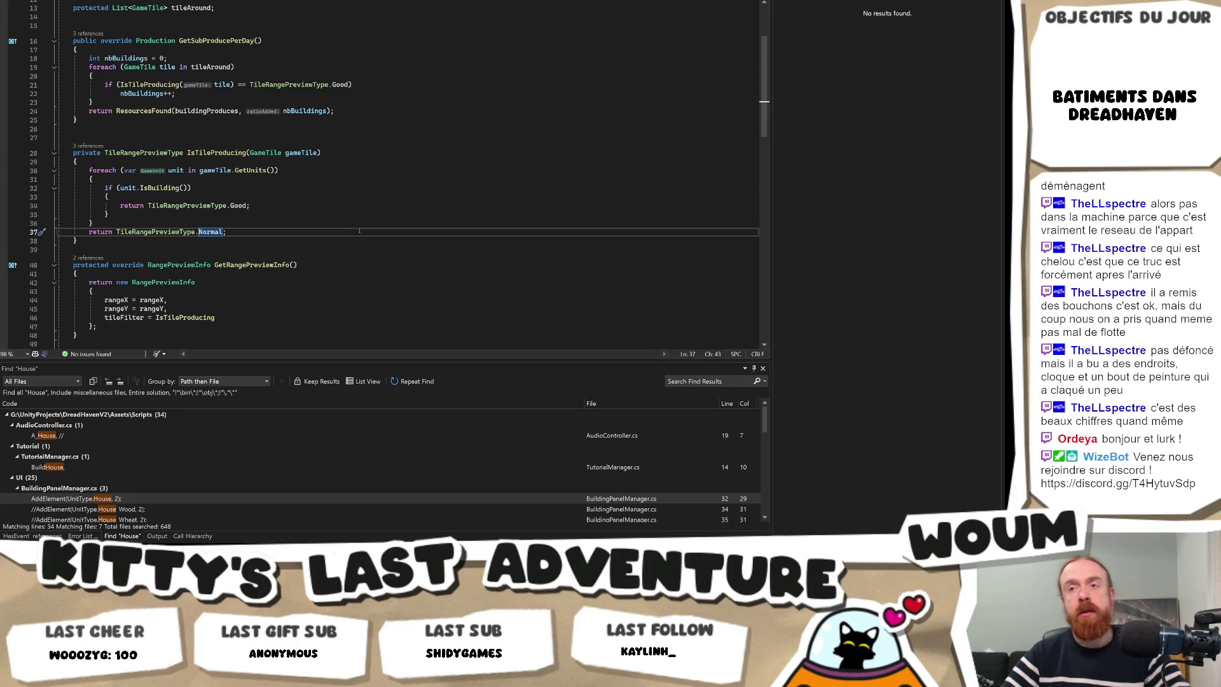
{"action": "scroll", "coordinate": [332, 236], "scroll_direction": "down", "scroll_amount": 1}
{"action": "scroll", "coordinate": [332, 235], "scroll_direction": "down", "scroll_amount": 6}
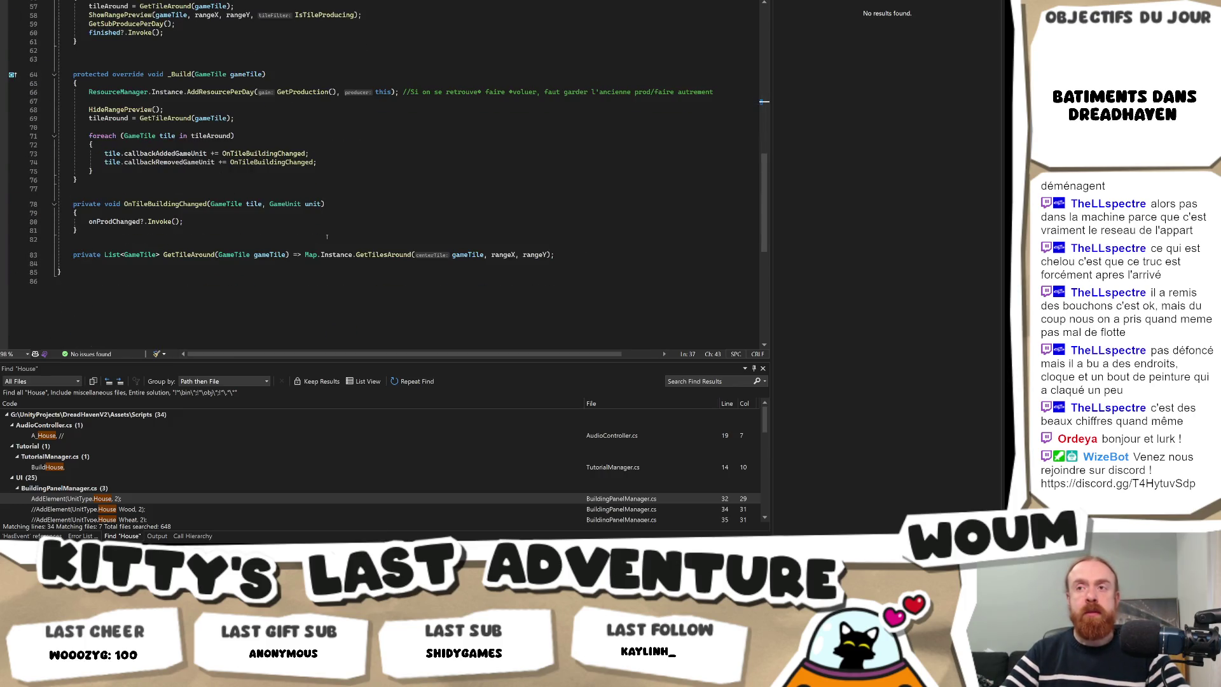
{"action": "scroll", "coordinate": [327, 237], "scroll_direction": "up", "scroll_amount": 10}
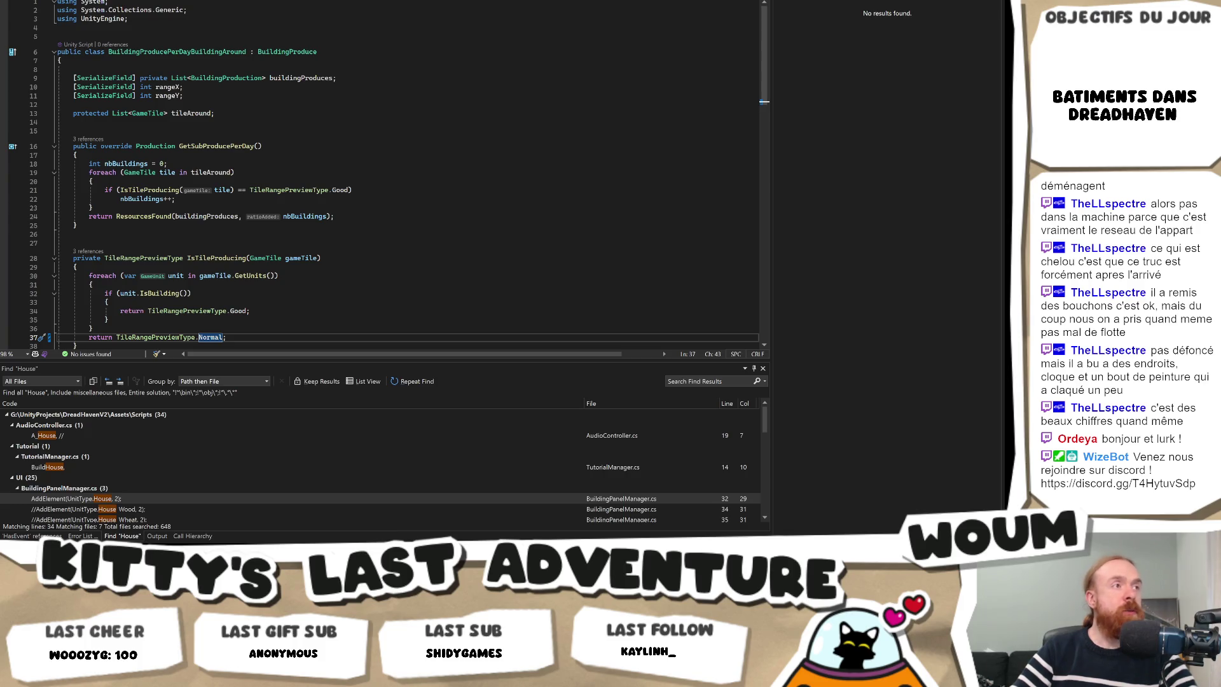
{"action": "key", "text": "alt+Tab"}
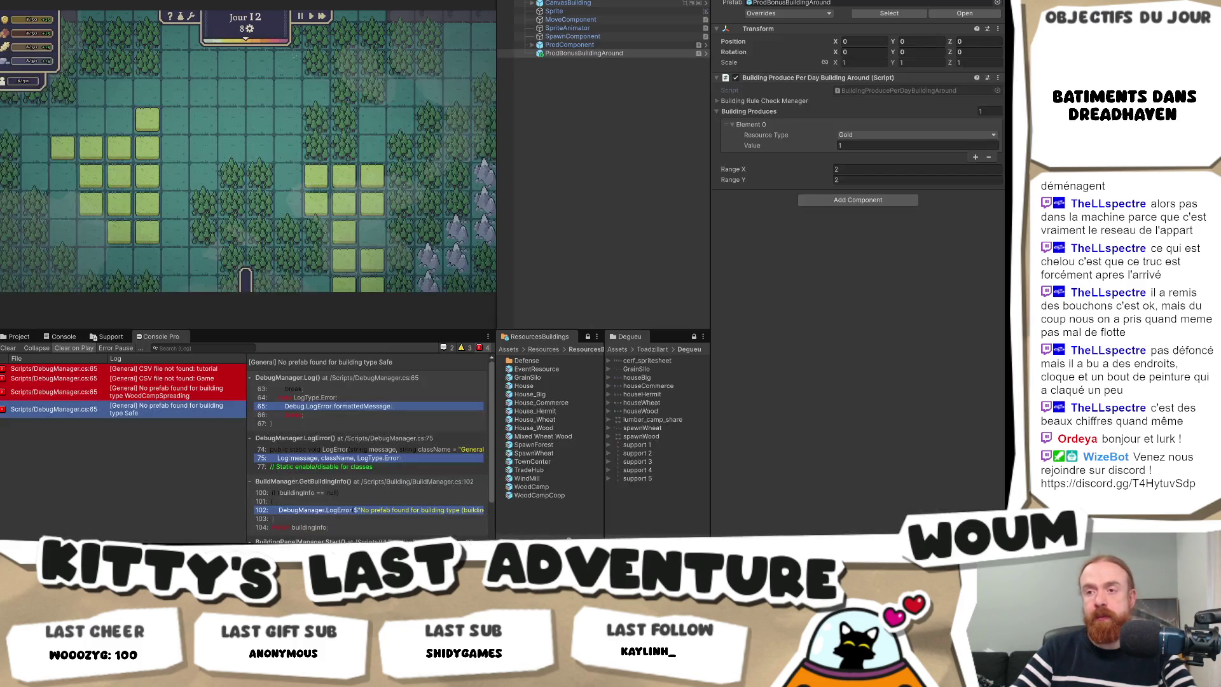
Open Mixed Wheat Wood and select its BuildingProduce and BuildingProduceDepleting children.
{"action": "double_click", "coordinate": [568, 438]}
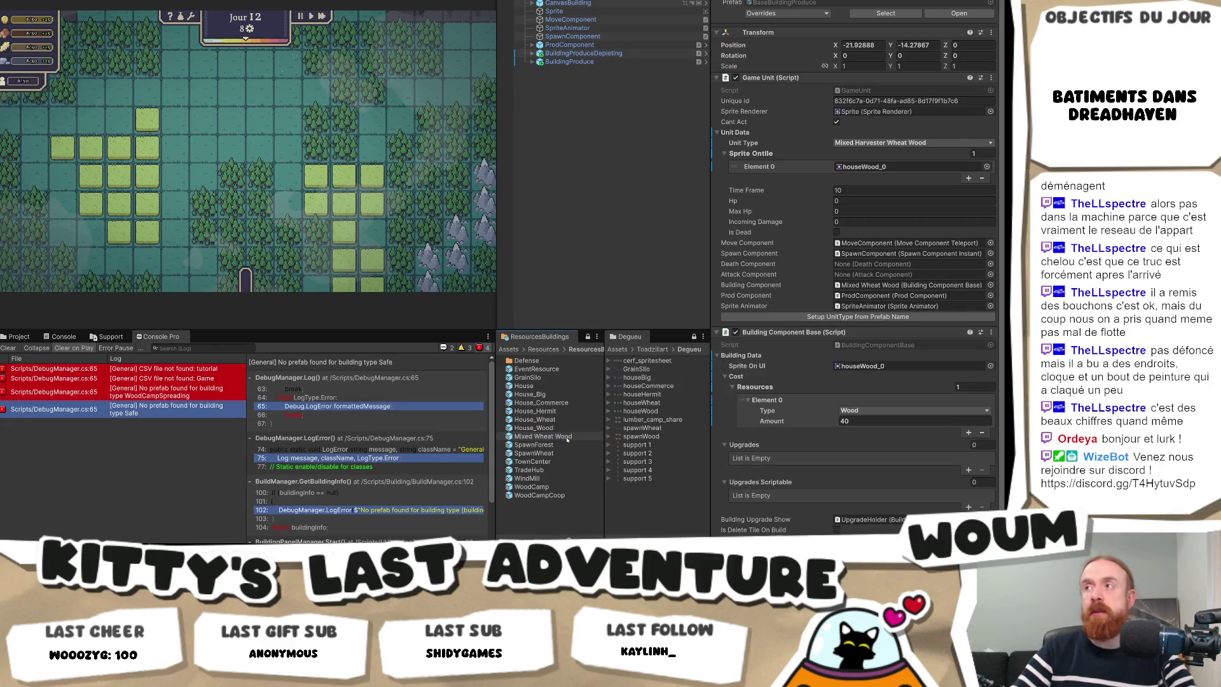
{"action": "left_click", "coordinate": [541, 62]}
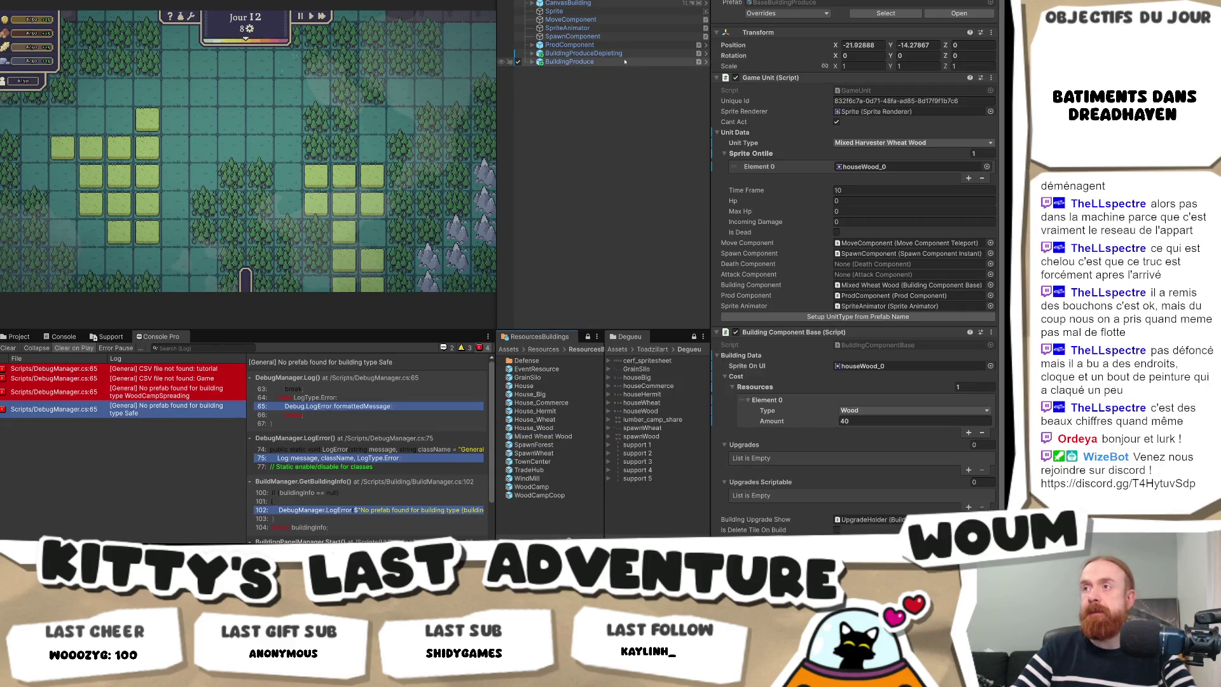
{"action": "left_click", "coordinate": [532, 61]}
{"action": "left_click", "coordinate": [532, 53]}
{"action": "left_click", "coordinate": [573, 54]}
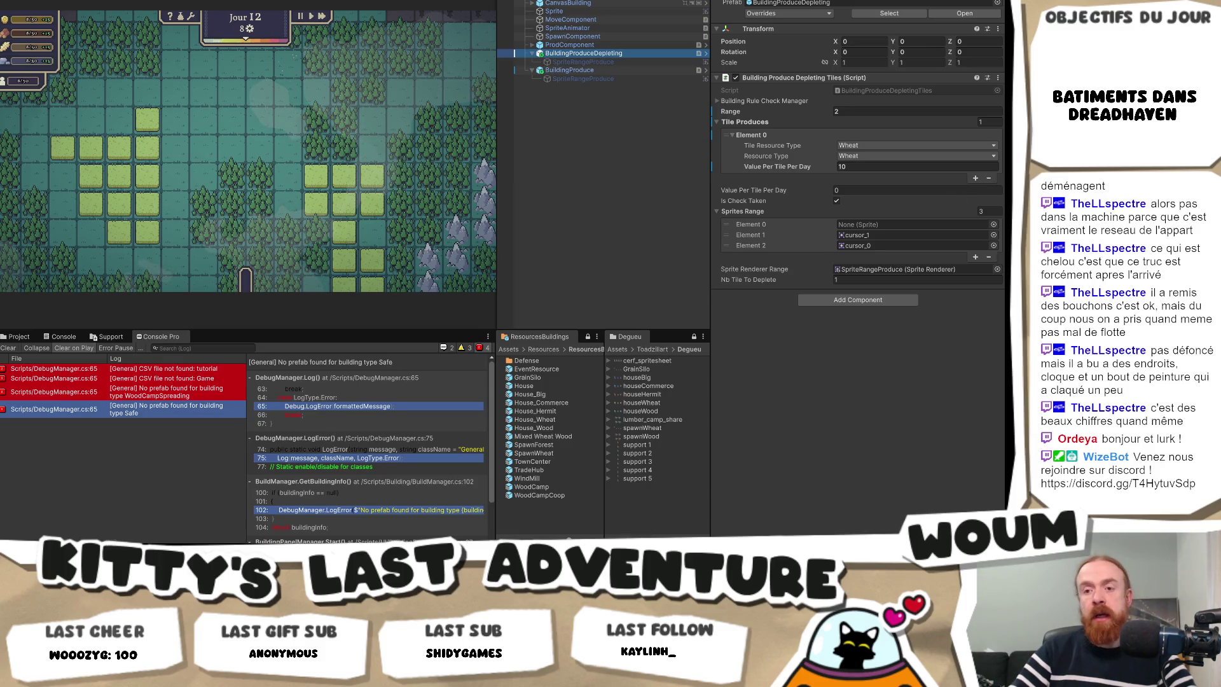
{"action": "key", "text": "alt+Tab"}
Write the two-mills wheat bug card, save it, and drag it into Note pour plus tard.
{"action": "scroll", "coordinate": [590, 265], "scroll_direction": "up", "scroll_amount": 3}
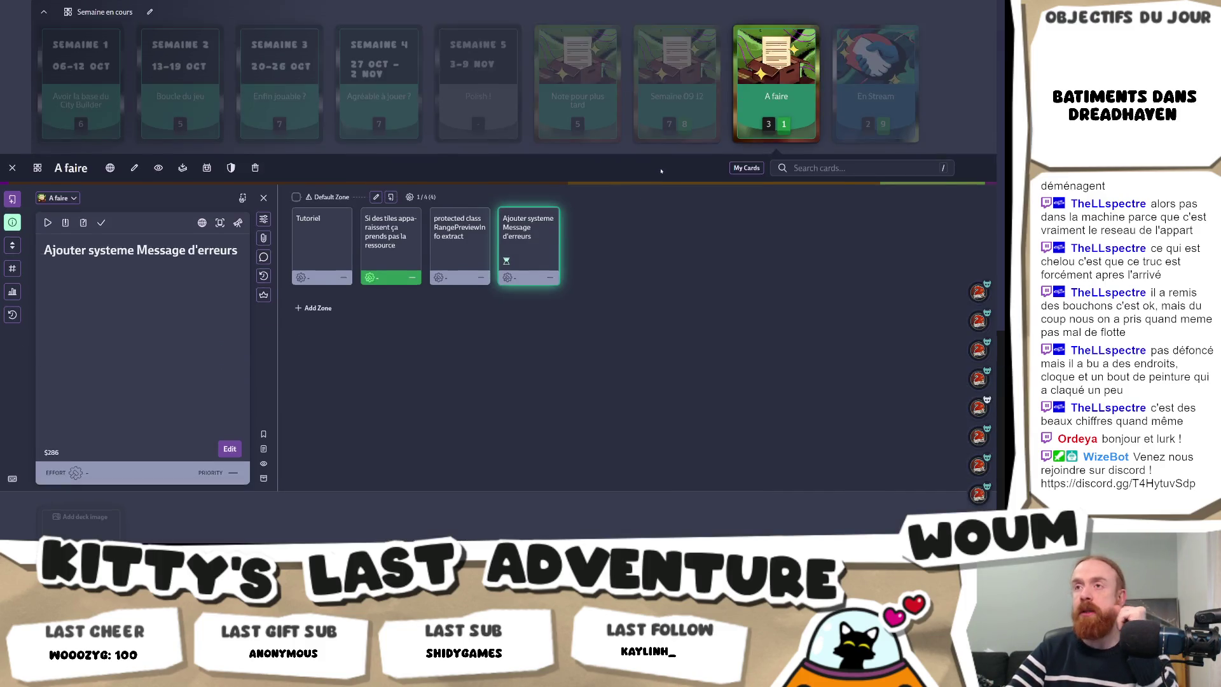
{"action": "left_click", "coordinate": [391, 220]}
{"action": "type", "text": "BUg : "}
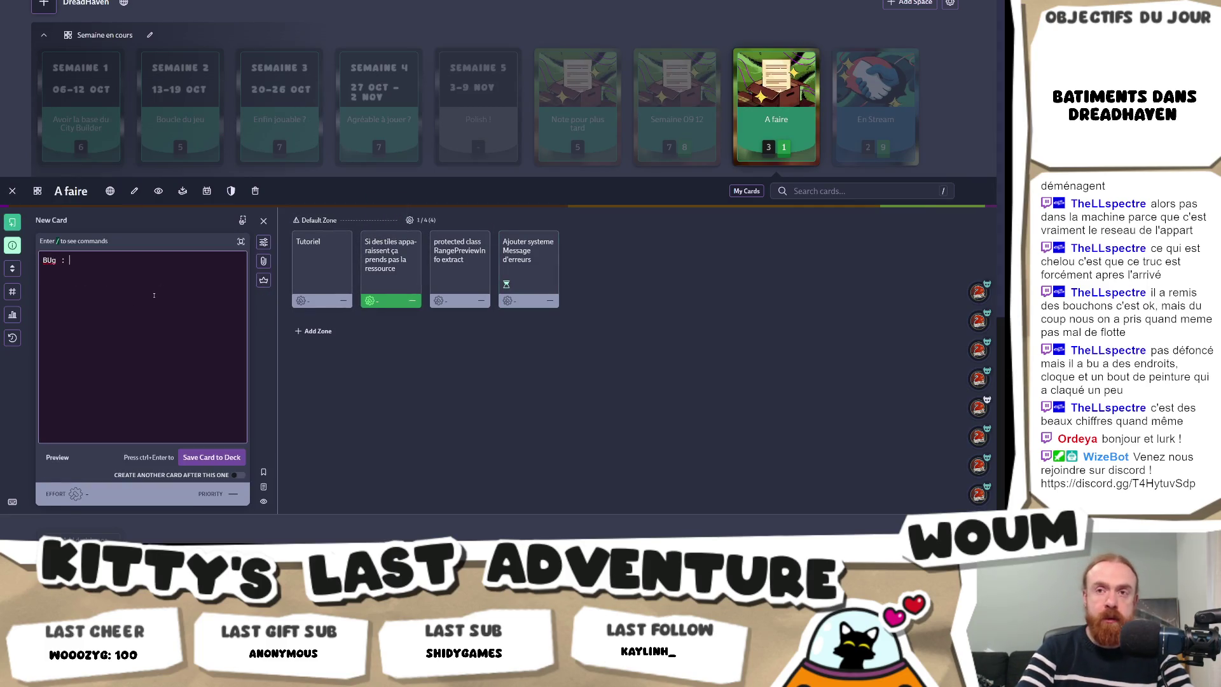
{"action": "type", "text": "2 moulins vo"}
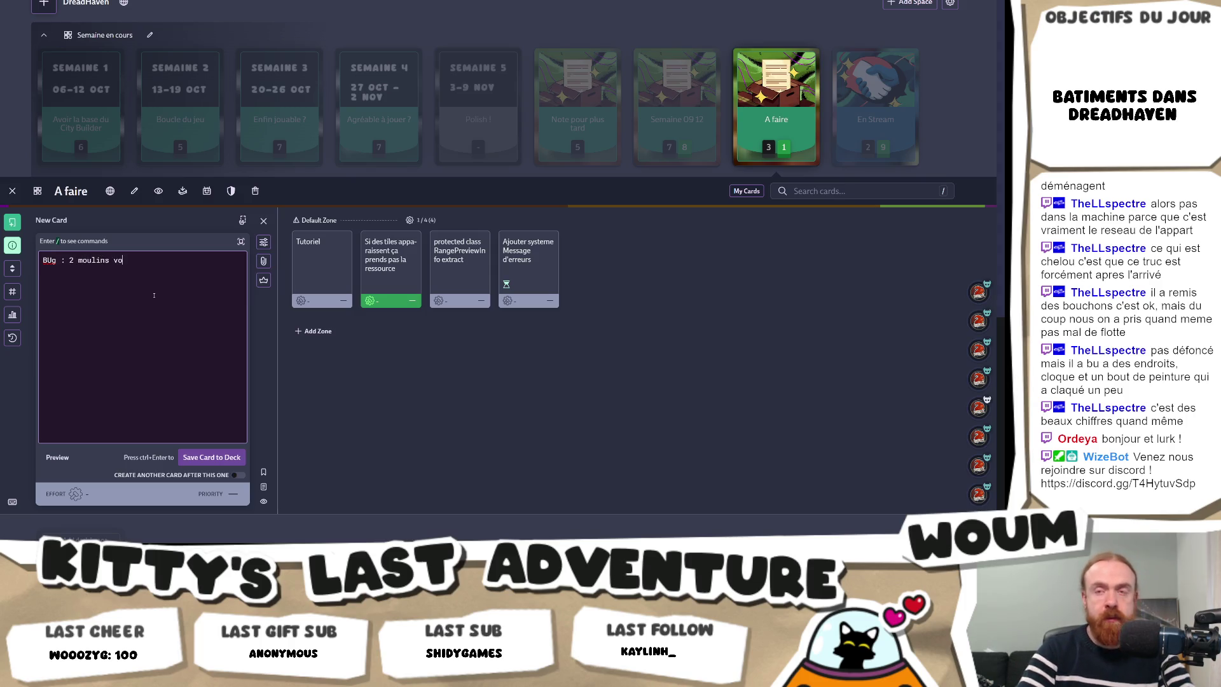
{"action": "type", "text": "nt prendre le "}
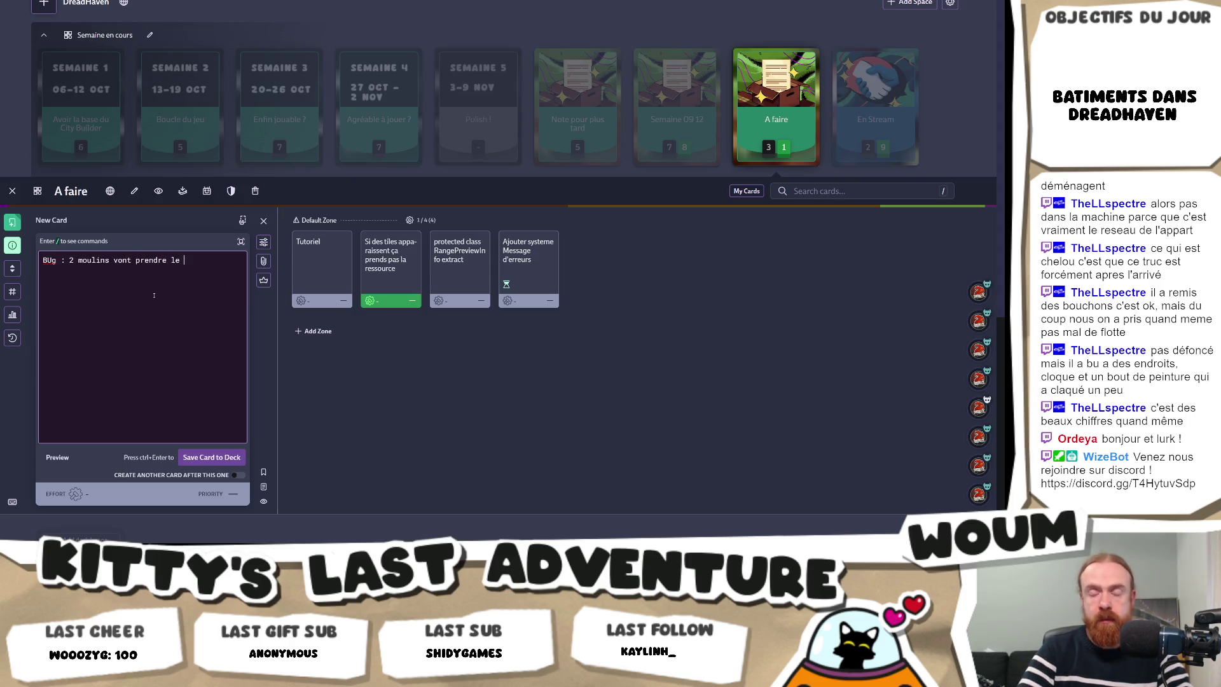
{"action": "type", "text": "même "}
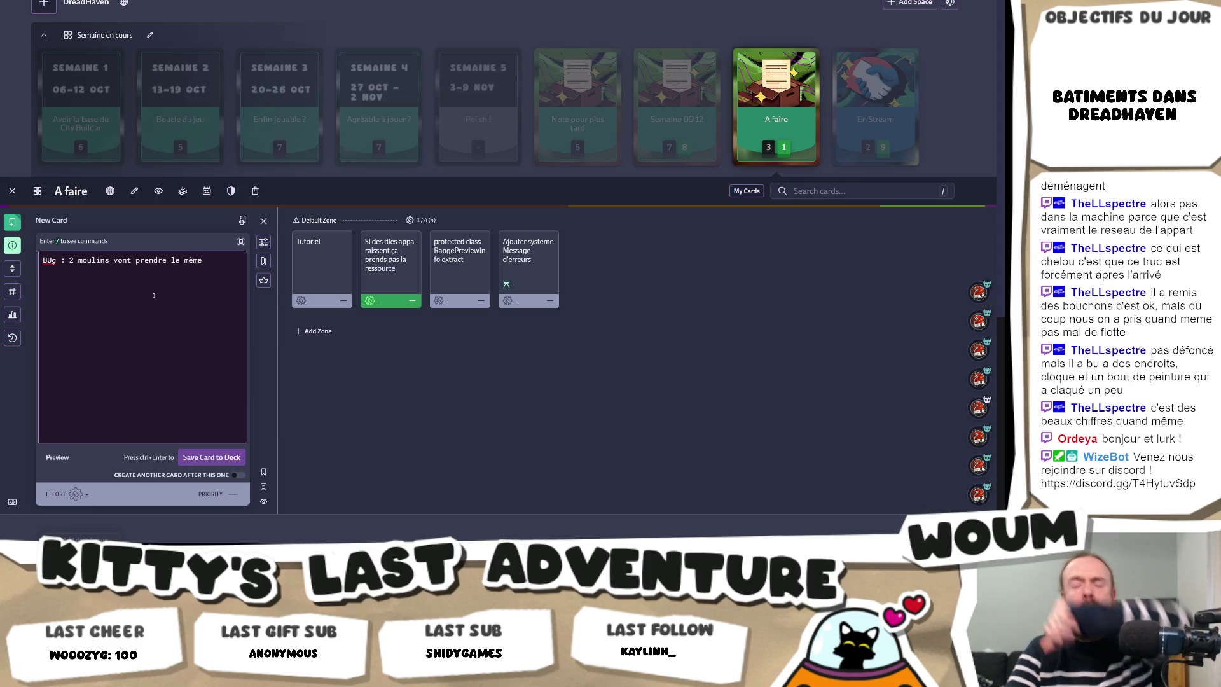
{"action": "type", "text": "wheat"}
{"action": "type", "text": "Faire"}
{"action": "key", "text": "BackSpace"}
{"action": "key", "text": "BackSpace"}
{"action": "type", "text": "e que le moulin \"taken\" "}
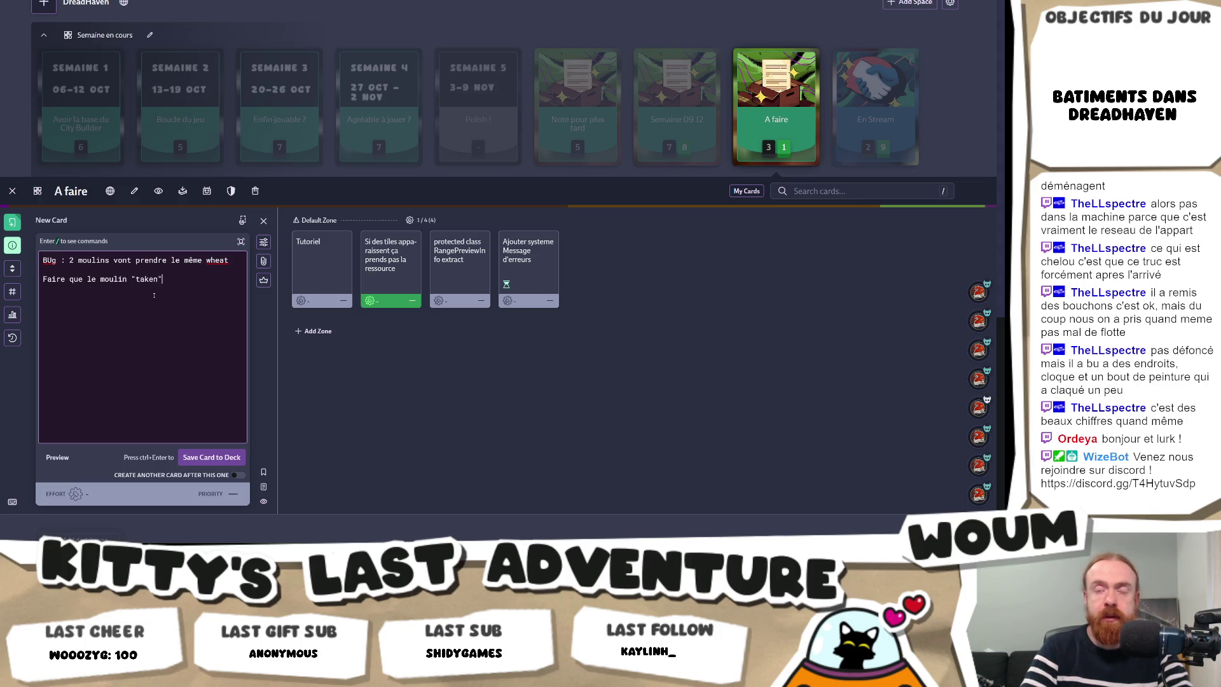
{"action": "type", "text": "un "}
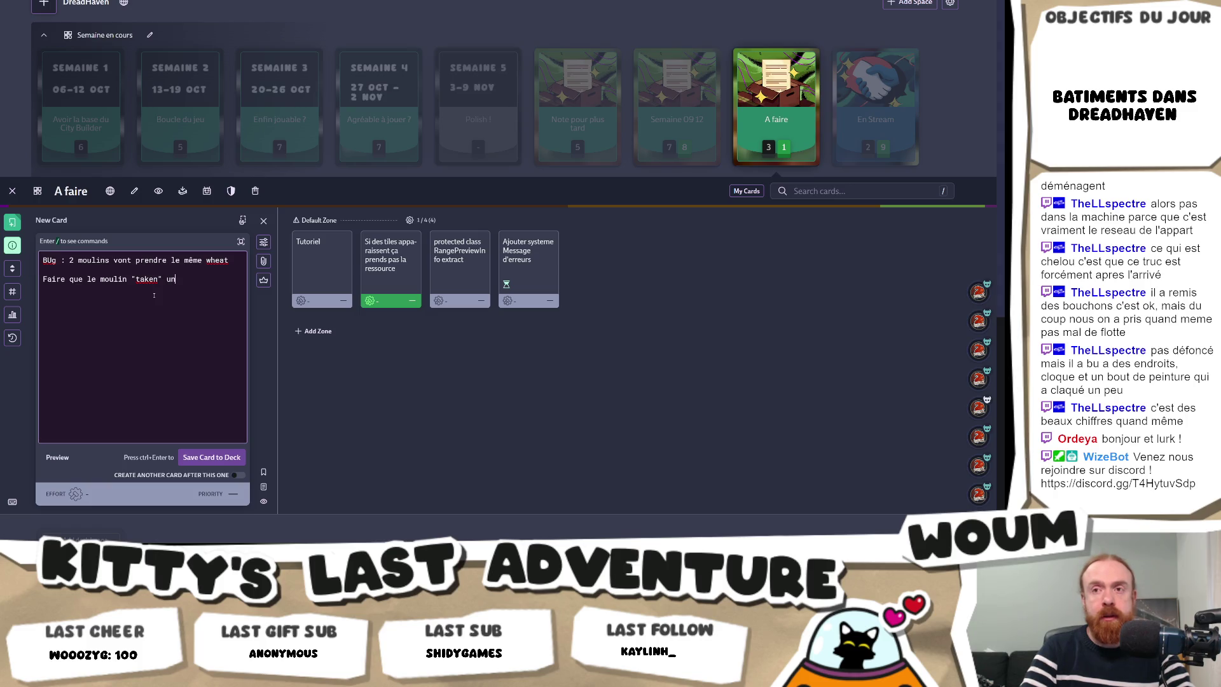
{"action": "type", "text": "weat"}
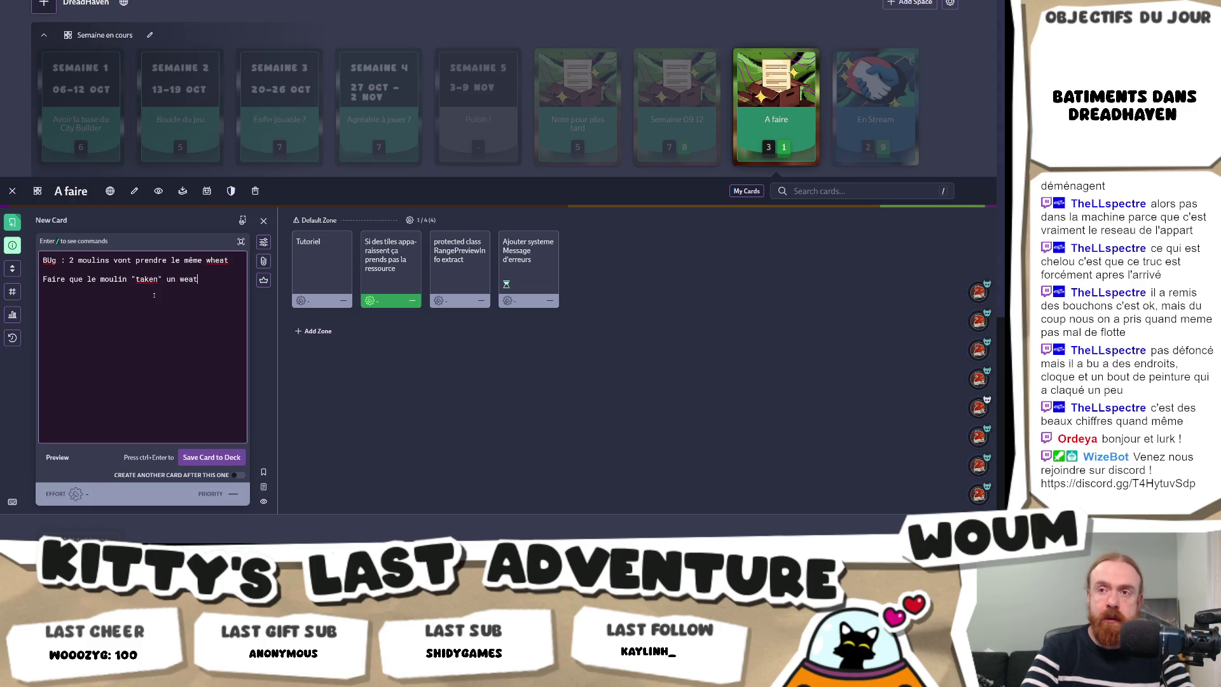
{"action": "key", "text": "BackSpace"}
{"action": "key", "text": "BackSpace"}
{"action": "key", "text": "BackSpace"}
{"action": "type", "text": "heat et apr"}
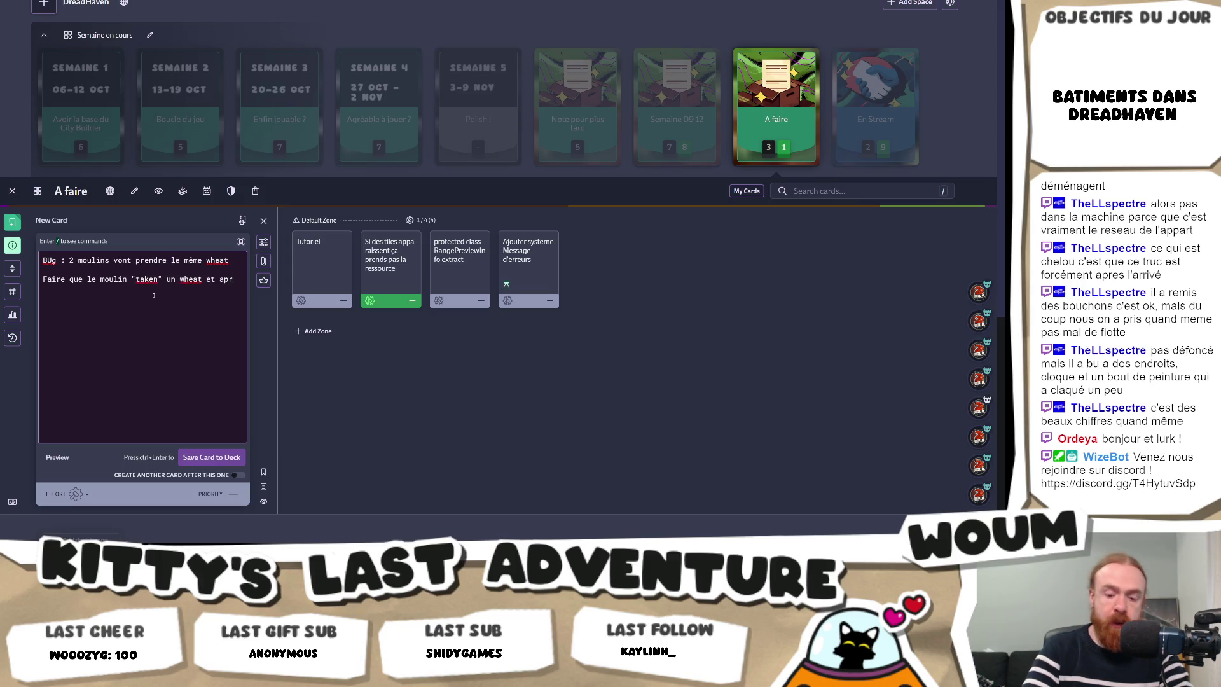
{"action": "type", "text": "ès"}
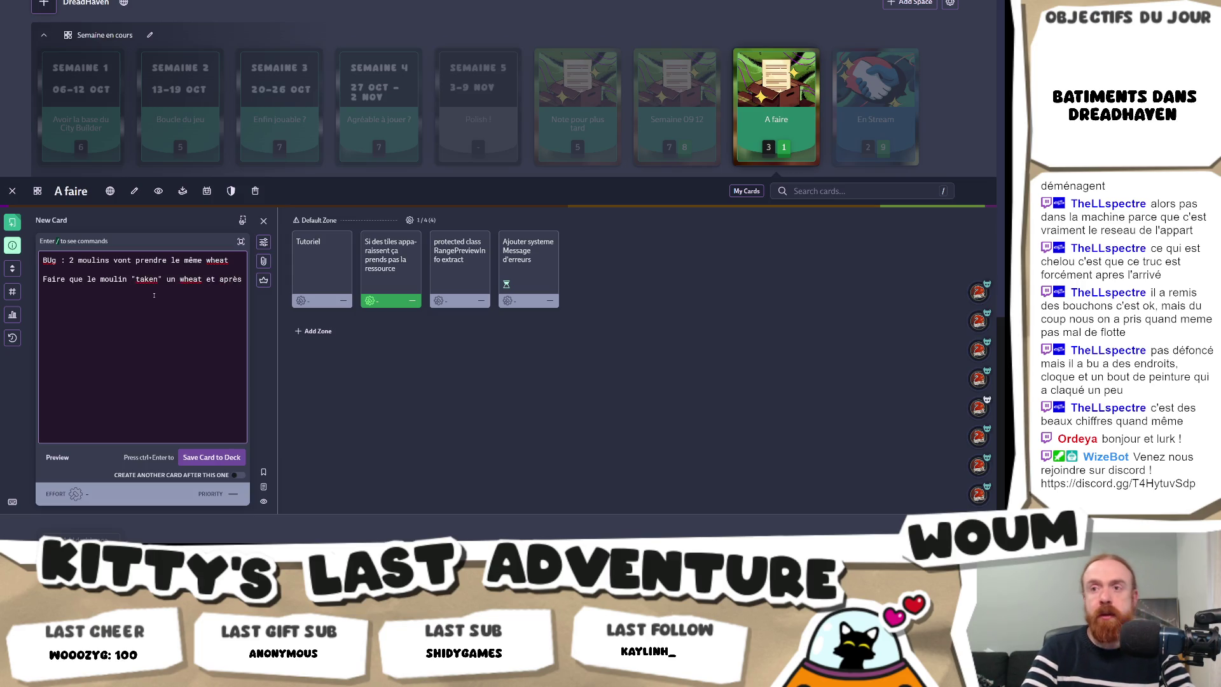
{"action": "key", "text": "BackSpace"}
{"action": "key", "text": "BackSpace"}
{"action": "key", "text": "BackSpace"}
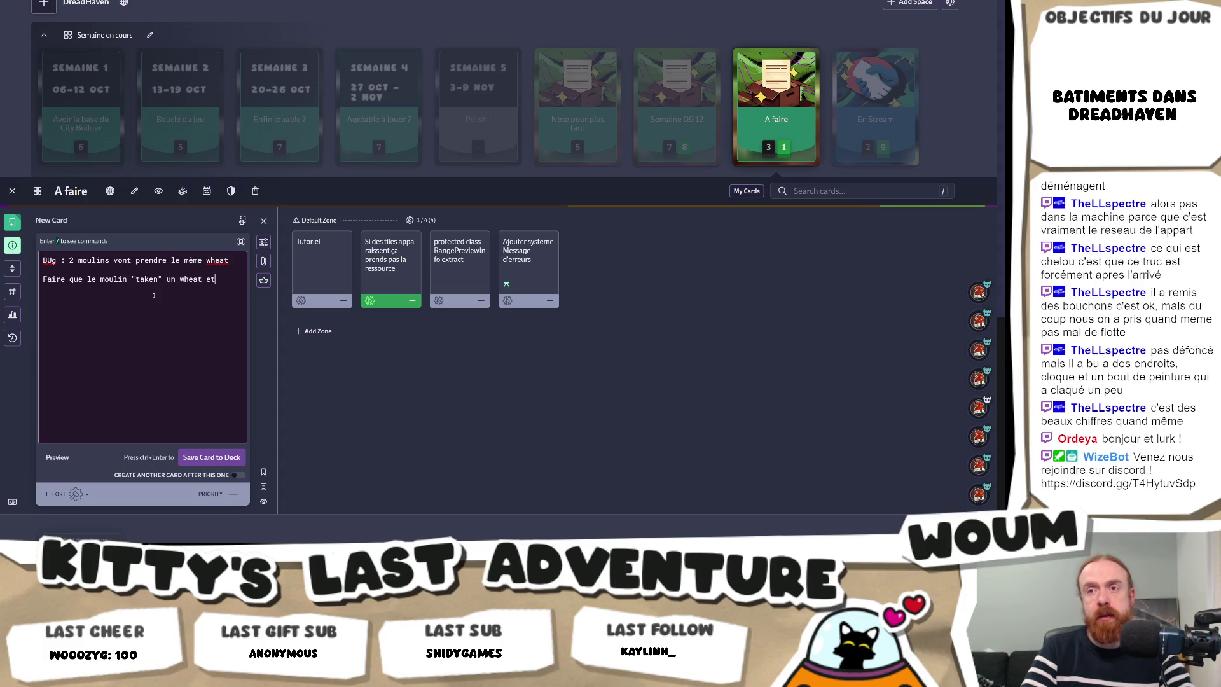
{"action": "key", "text": "BackSpace"}
{"action": "key", "text": "BackSpace"}
{"action": "key", "text": "BackSpace"}
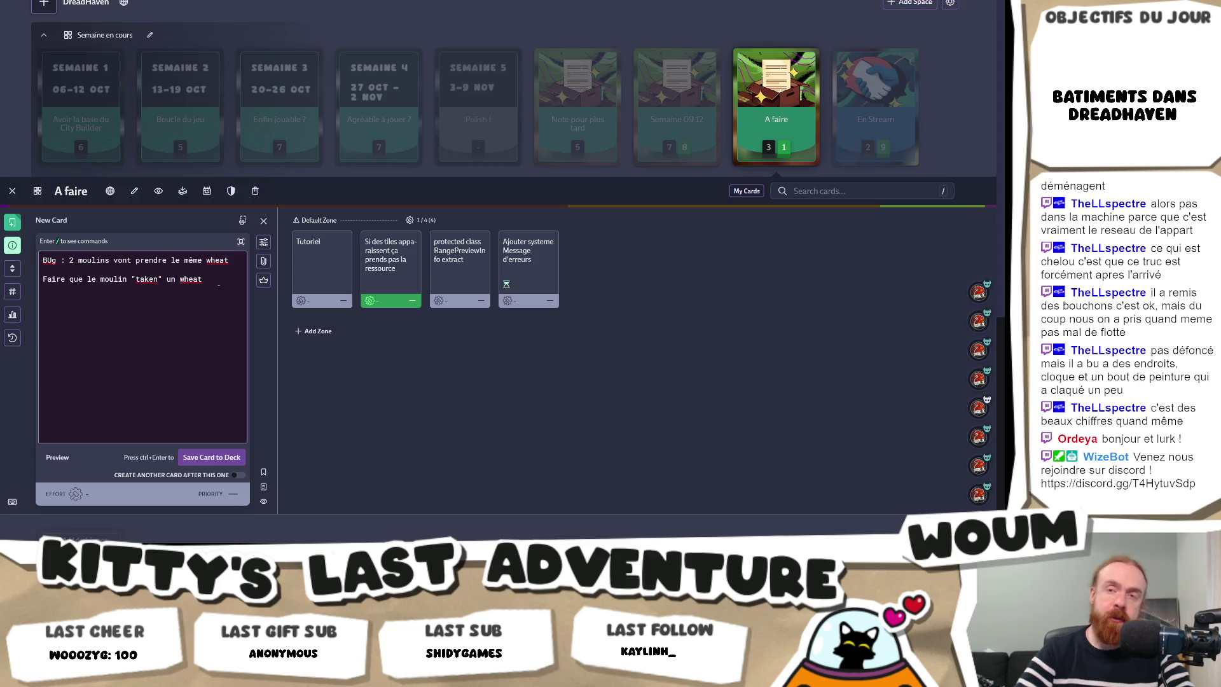
{"action": "type", "text": "et per"}
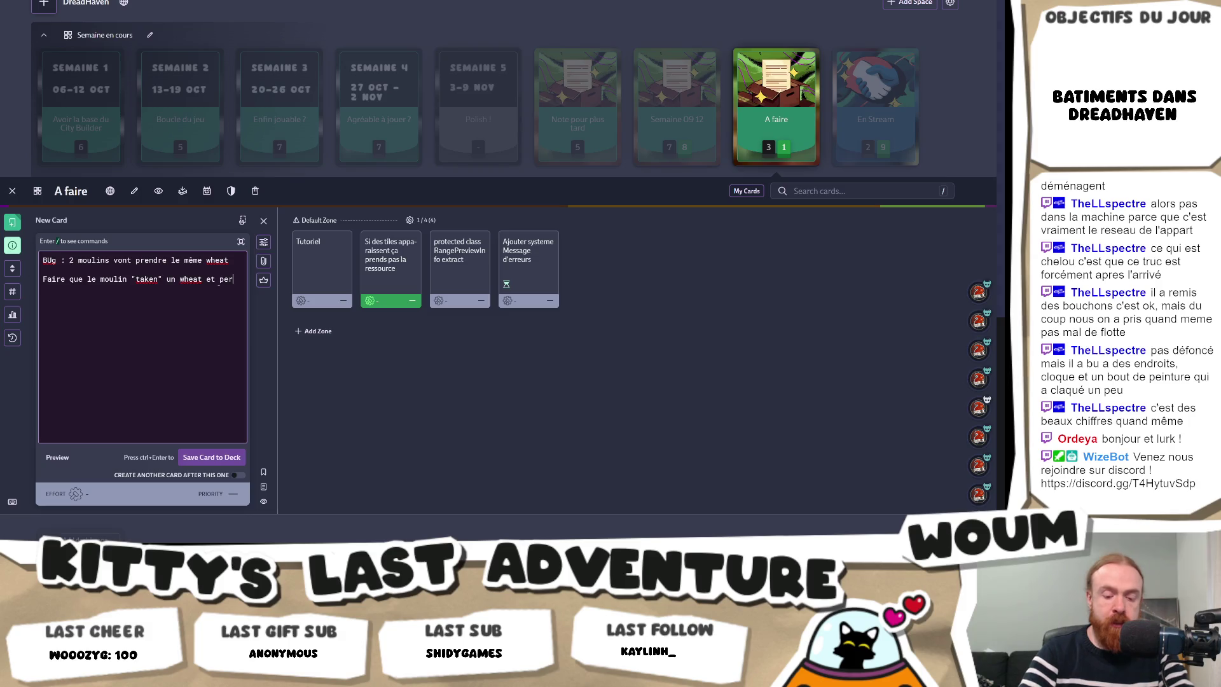
{"action": "type", "text": "sonne peut le rpendre"}
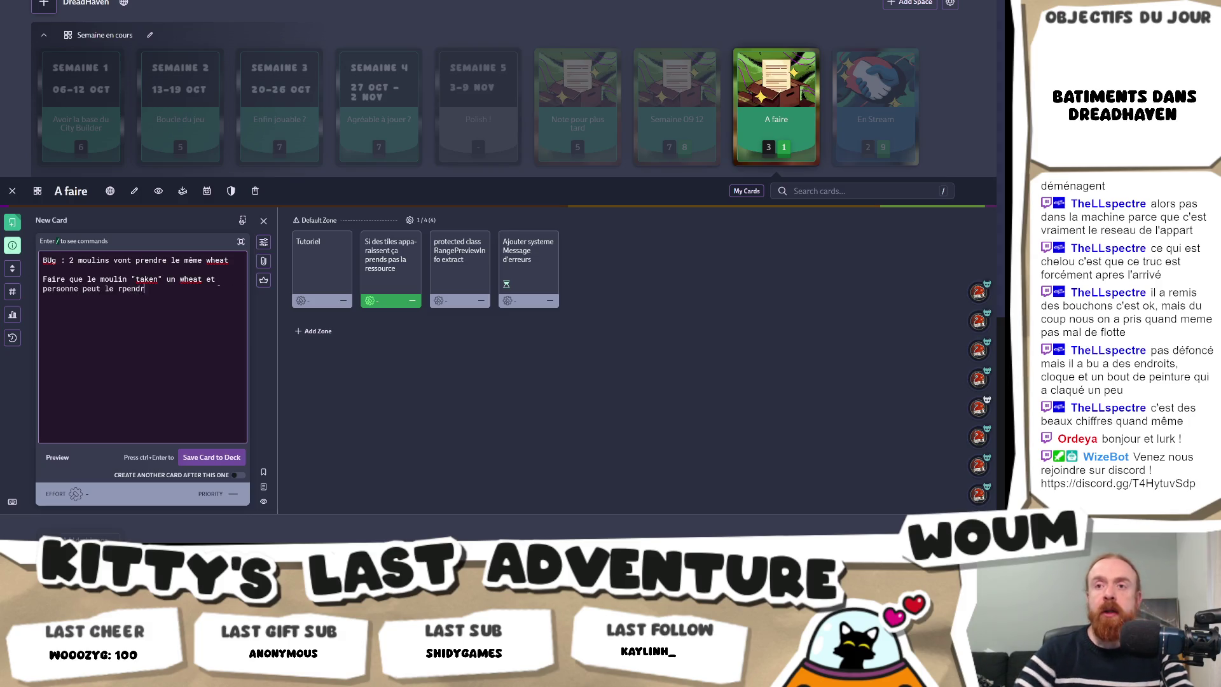
{"action": "left_click", "coordinate": [223, 456]}
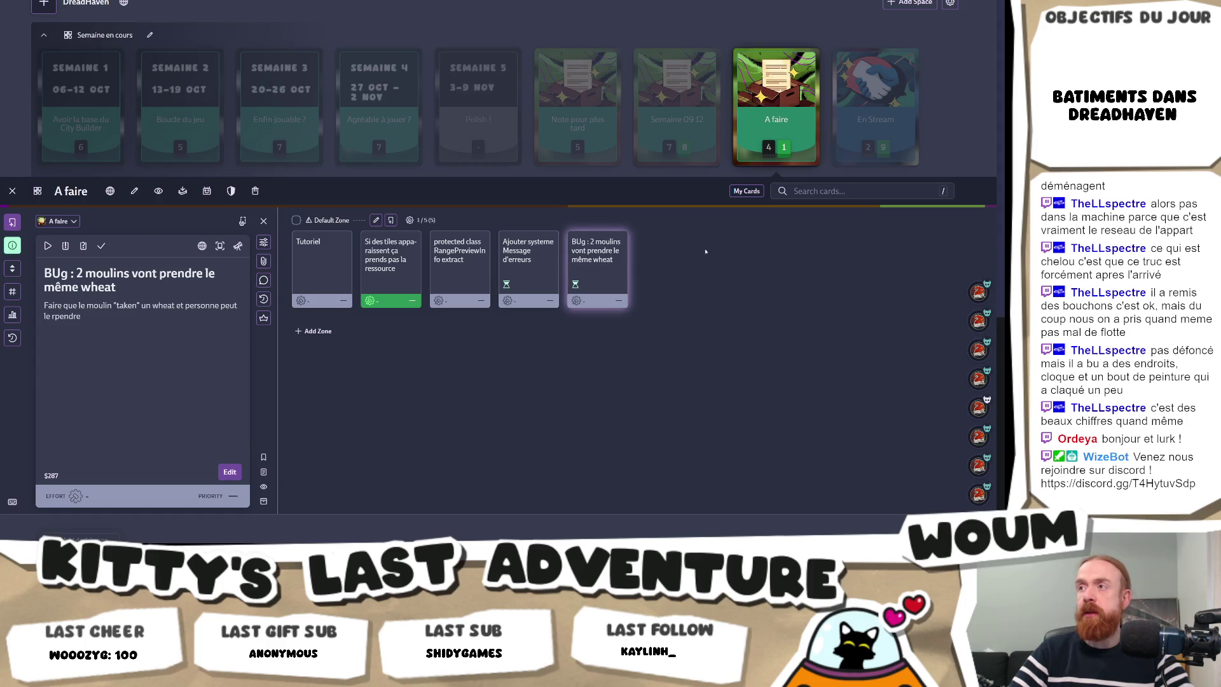
{"action": "left_click_drag", "start_coordinate": [604, 289], "coordinate": [586, 108]}
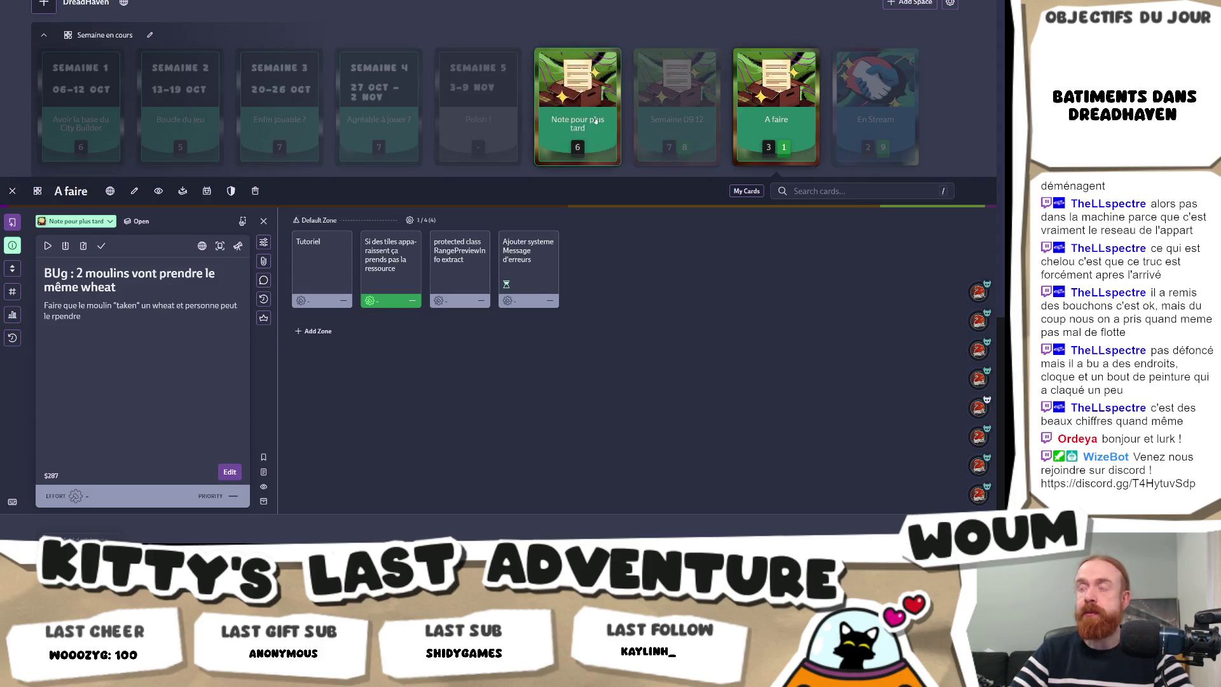
Mark the 'Check les batiments autour quand on build/détruit' card in Note pour plus tard as done.
{"action": "left_click", "coordinate": [578, 108]}
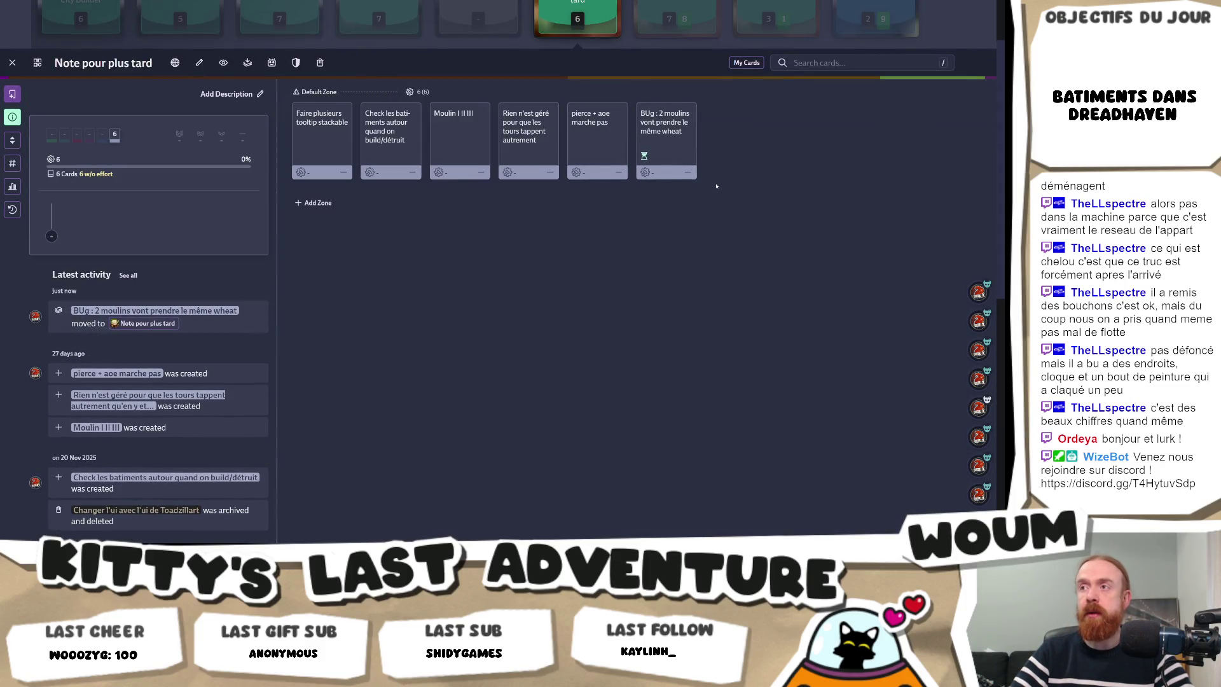
{"action": "scroll", "coordinate": [716, 186], "scroll_direction": "up", "scroll_amount": 2}
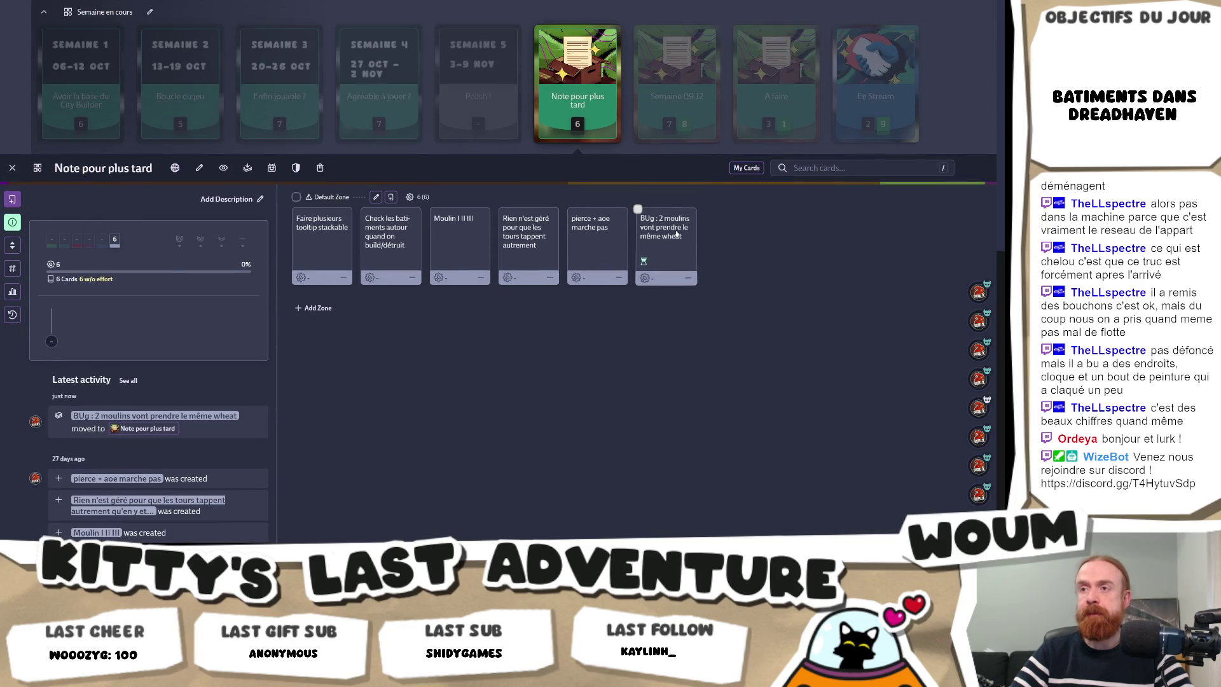
{"action": "left_click", "coordinate": [389, 251]}
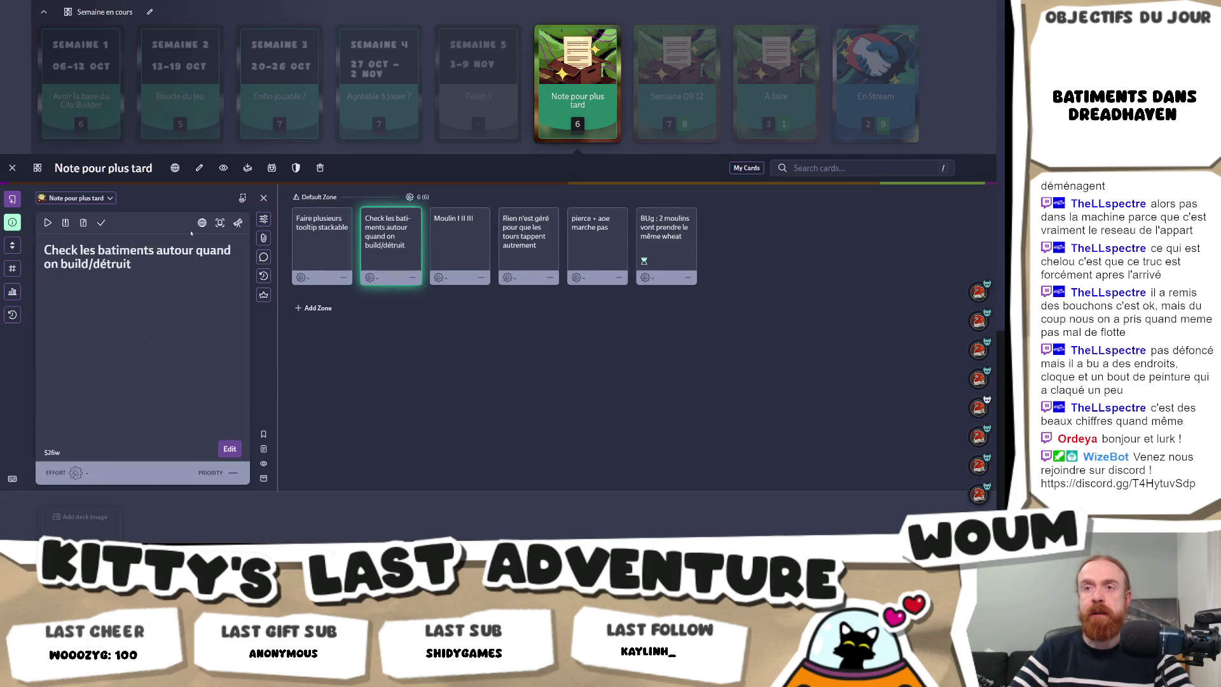
{"action": "left_click", "coordinate": [103, 223]}
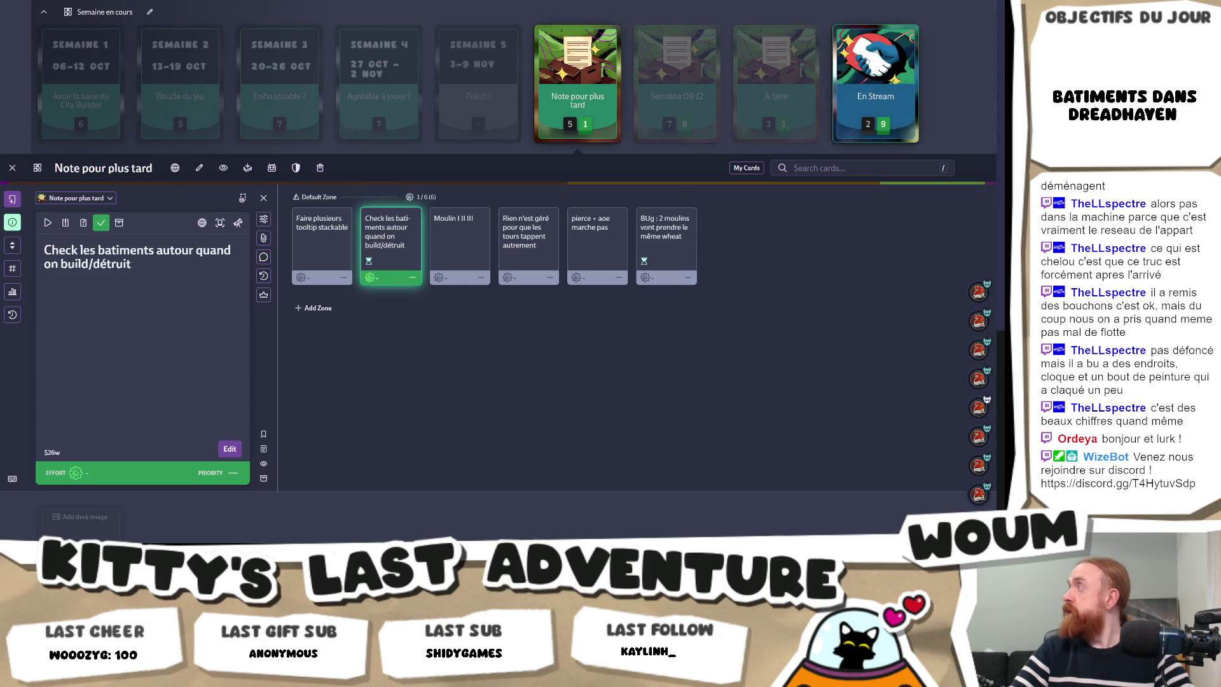
Browse the En Stream deck's cards, including 'Awards comme kenney' and 'Refaire les items et info du shop'.
{"action": "left_click", "coordinate": [861, 77]}
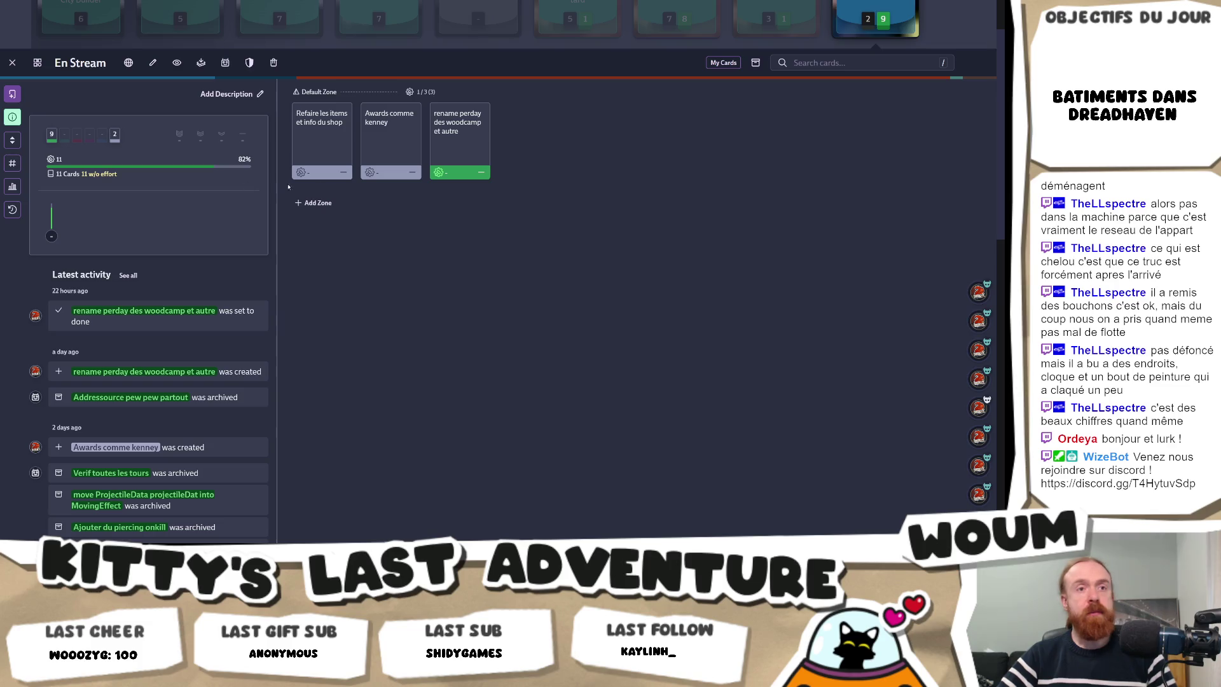
{"action": "scroll", "coordinate": [445, 187], "scroll_direction": "up", "scroll_amount": 2}
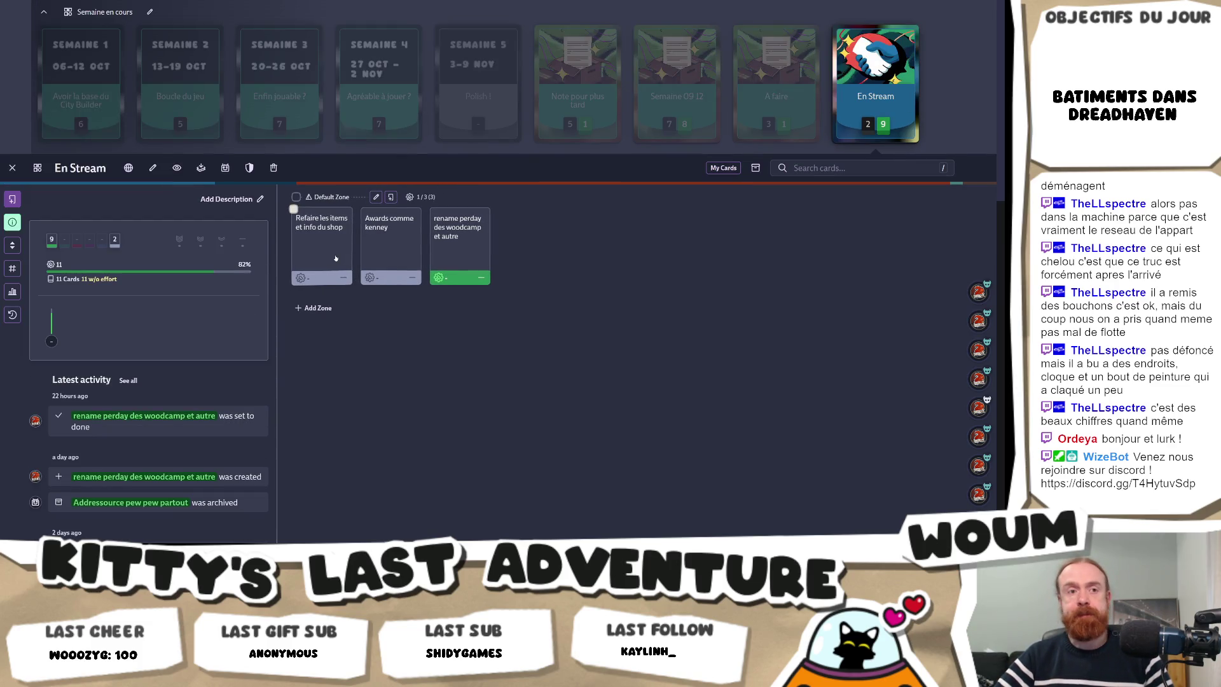
{"action": "left_click", "coordinate": [378, 255]}
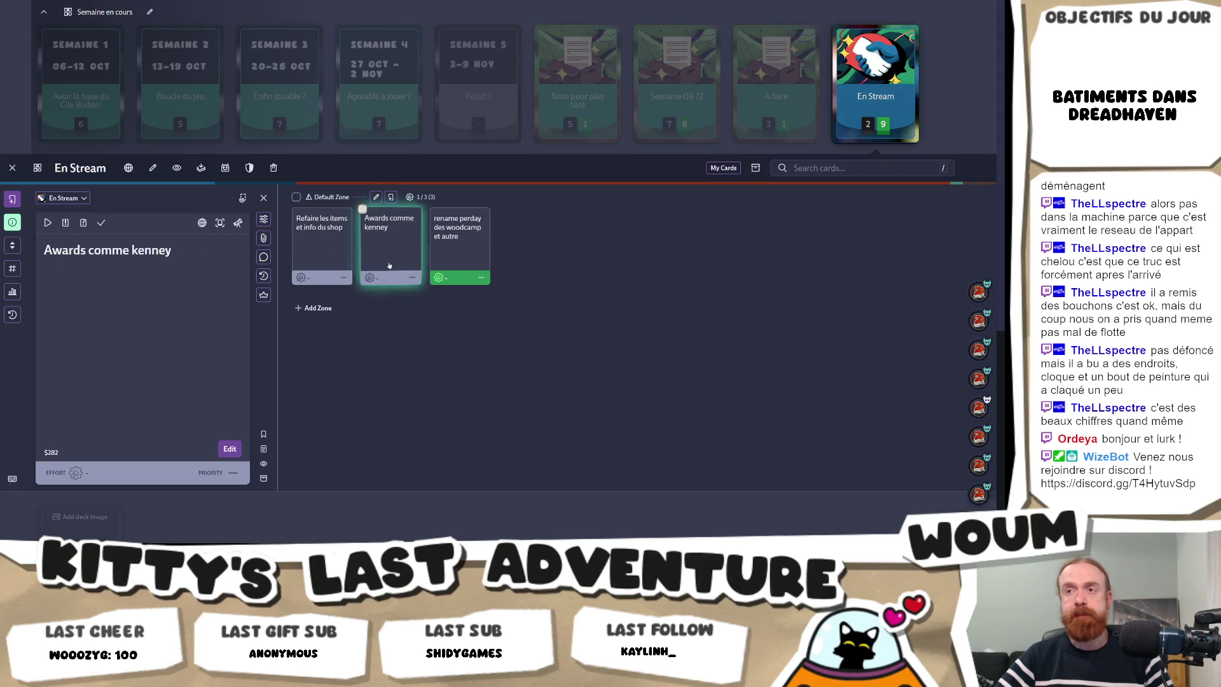
{"action": "left_click", "coordinate": [341, 258]}
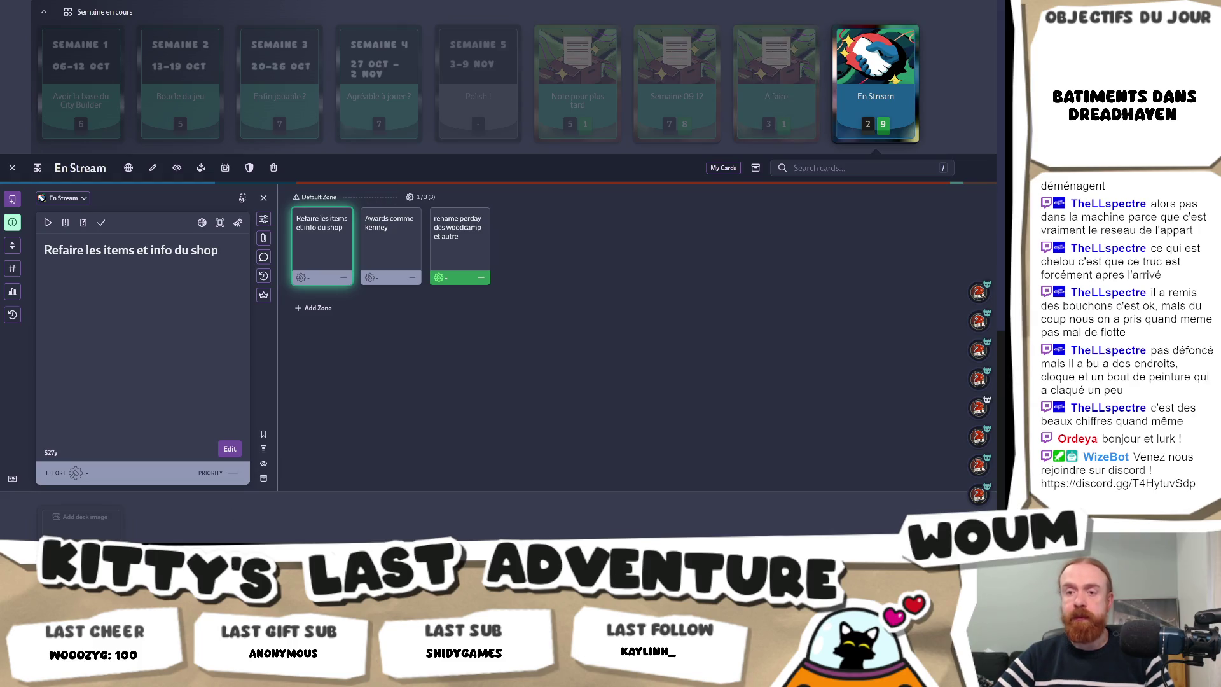
{"action": "key", "text": "alt+Tab"}
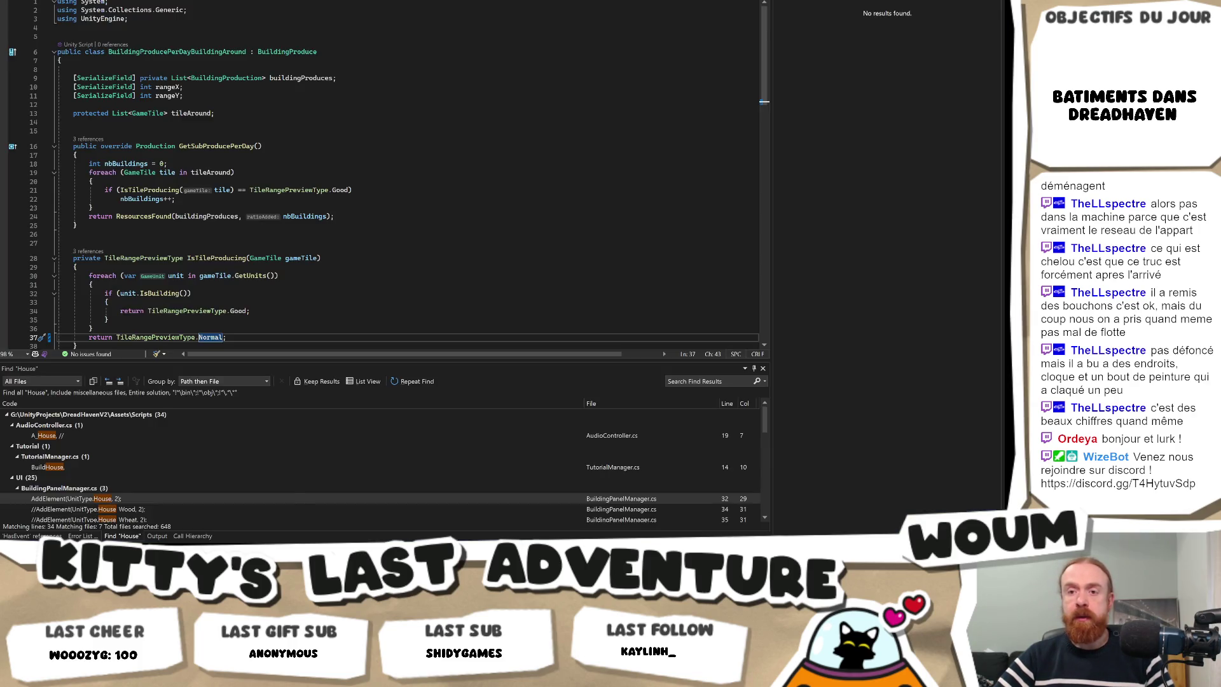
{"action": "key", "text": "alt+Tab"}
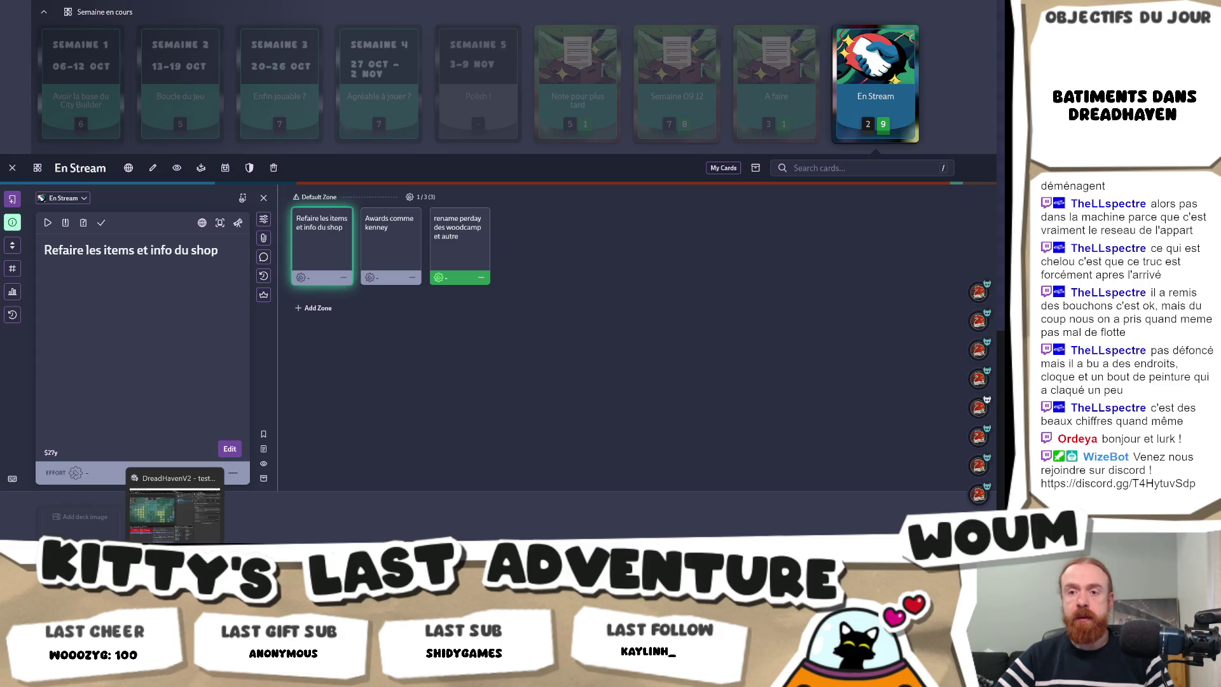
{"action": "key", "text": "alt+Tab"}
{"action": "key", "text": "alt+Tab"}
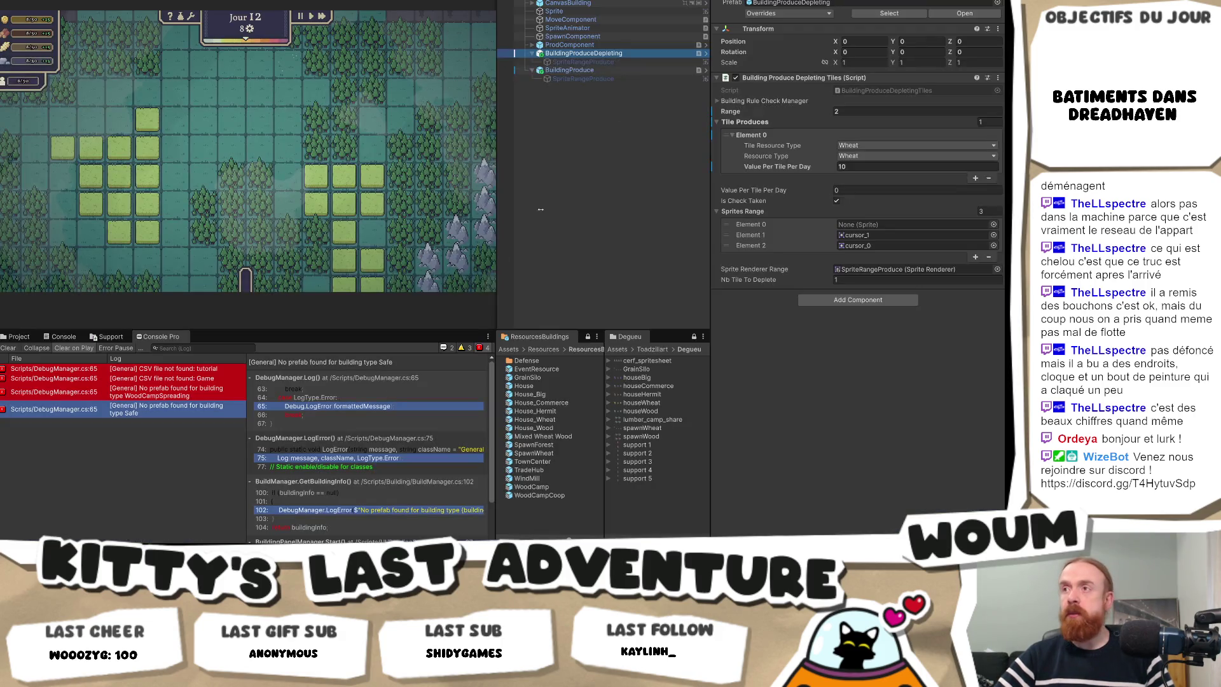
Inspect BuildingProduce's Building Produce From Tiles component and select isCheckTaken in its script.
{"action": "left_click", "coordinate": [611, 70]}
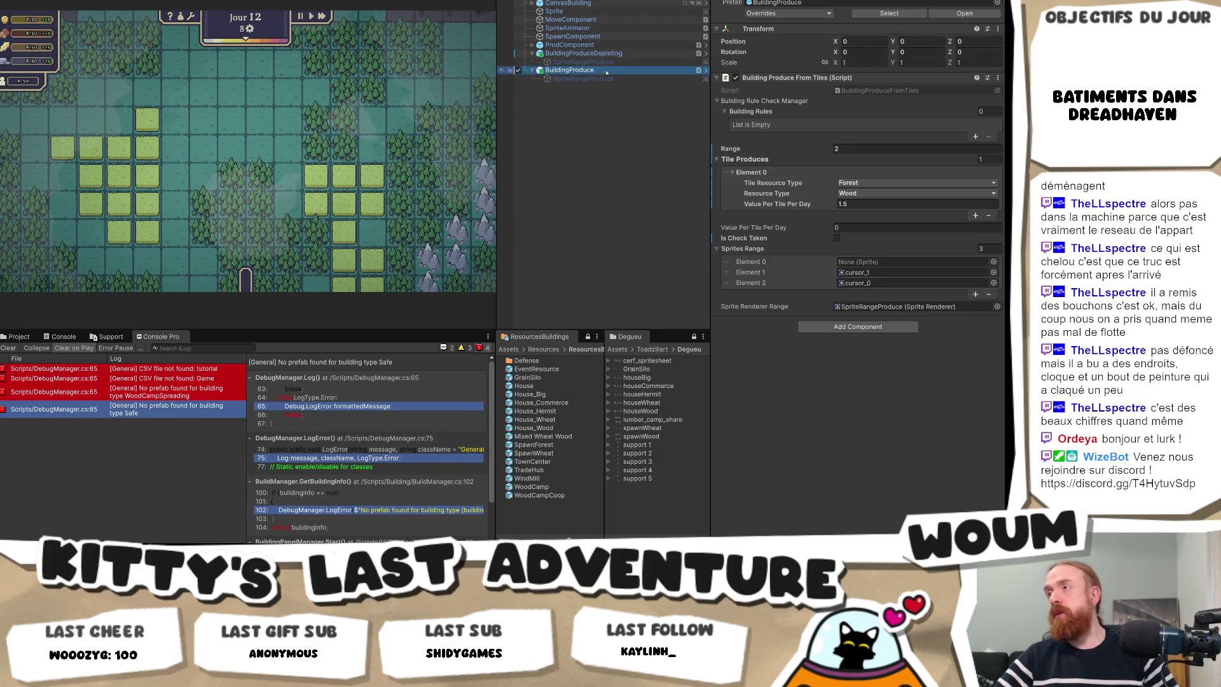
{"action": "left_click", "coordinate": [890, 92]}
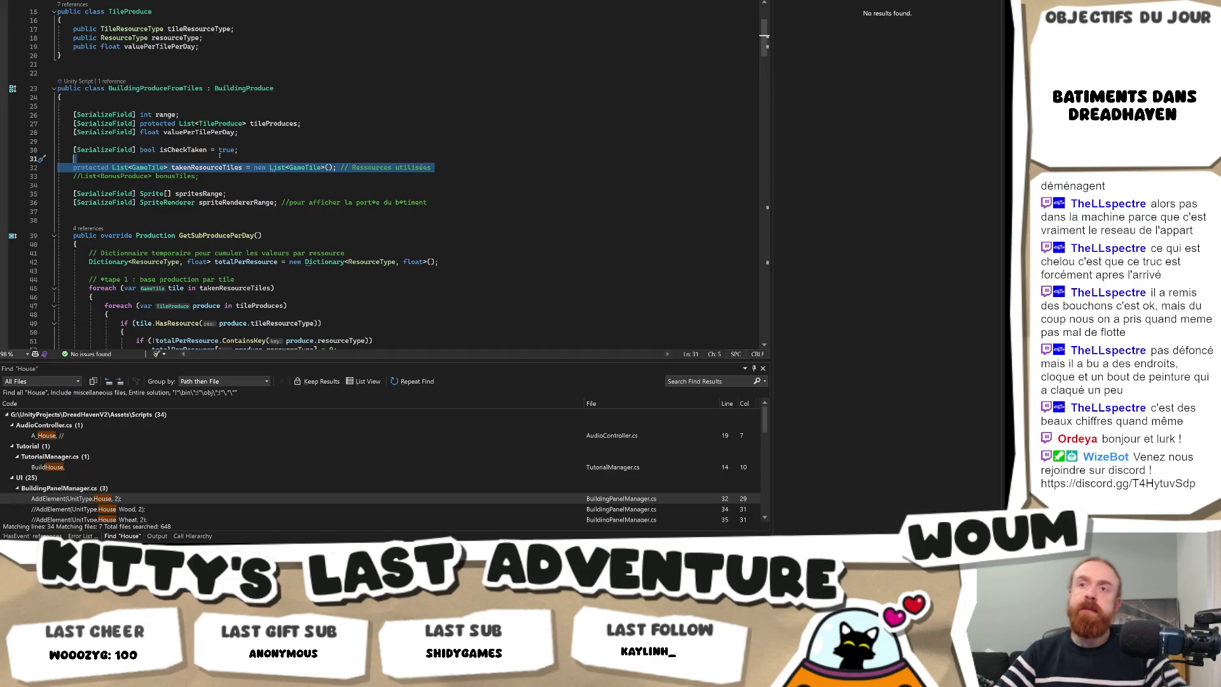
{"action": "double_click", "coordinate": [184, 150]}
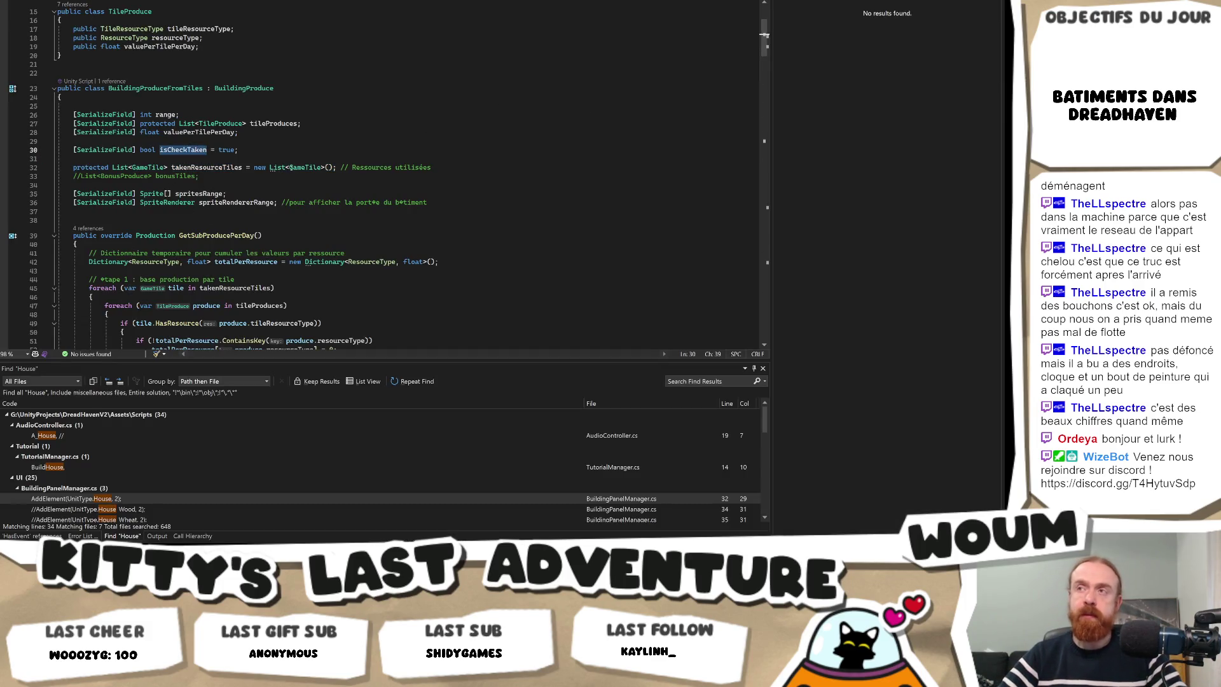
Search the script for isCheckTaken usages, then 'istaken' to reach the IsTaken check in IsTileProducing.
{"action": "key", "text": "ctrl+f"}
{"action": "key", "text": "Return"}
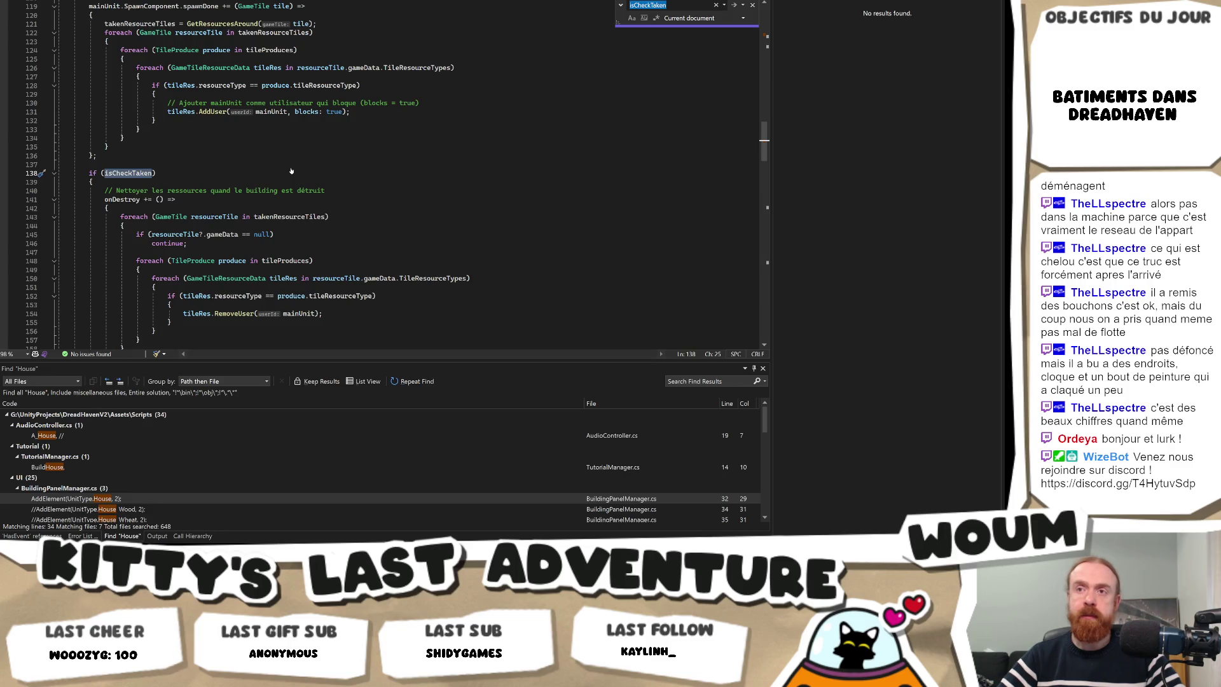
{"action": "key", "text": "Return"}
{"action": "key", "text": "Return"}
{"action": "scroll", "coordinate": [291, 169], "scroll_direction": "down", "scroll_amount": 9}
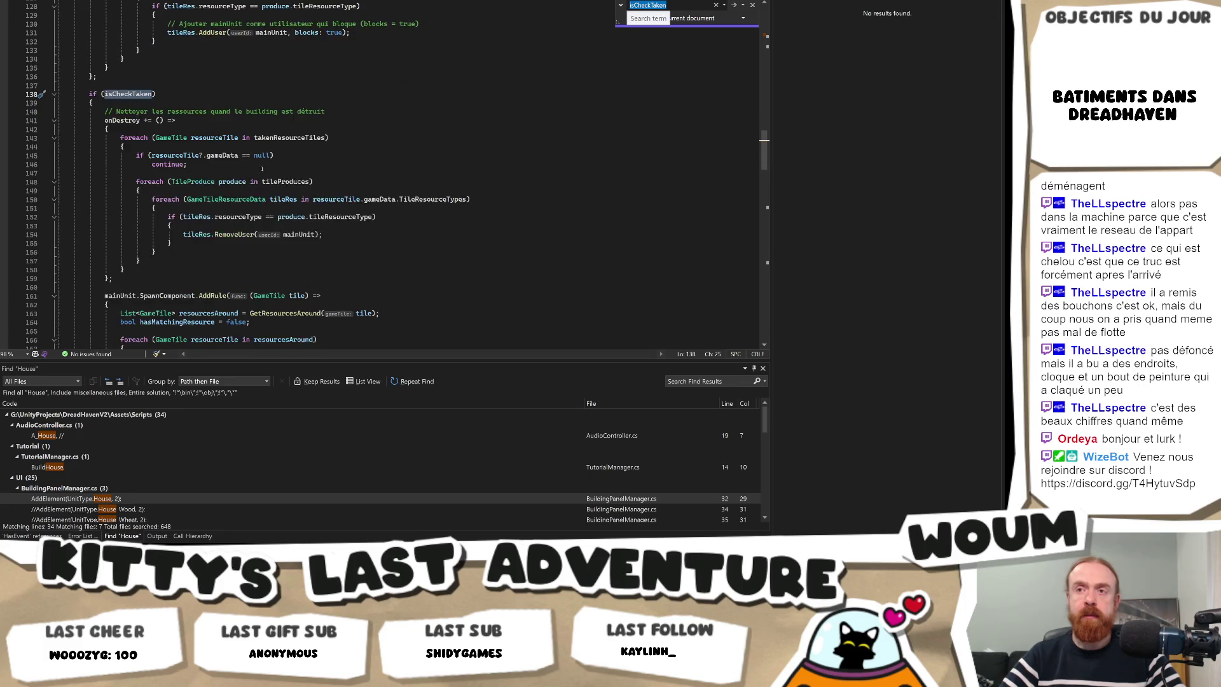
{"action": "scroll", "coordinate": [238, 195], "scroll_direction": "down", "scroll_amount": 6}
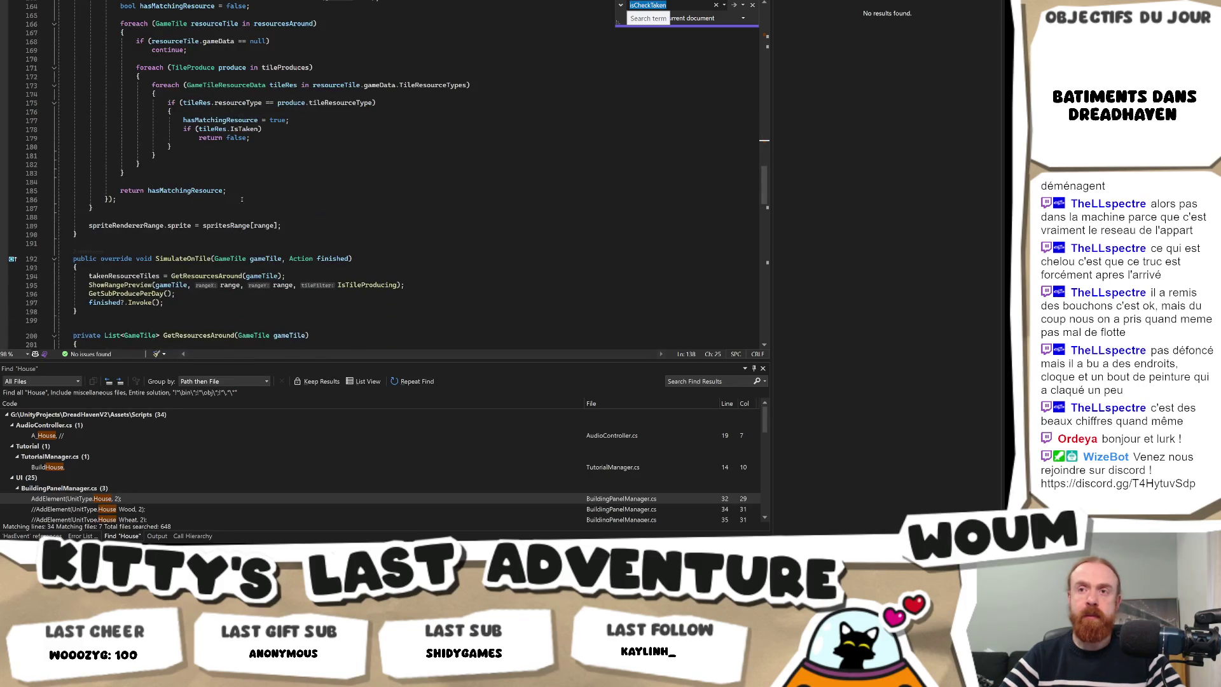
{"action": "scroll", "coordinate": [241, 198], "scroll_direction": "down", "scroll_amount": 8}
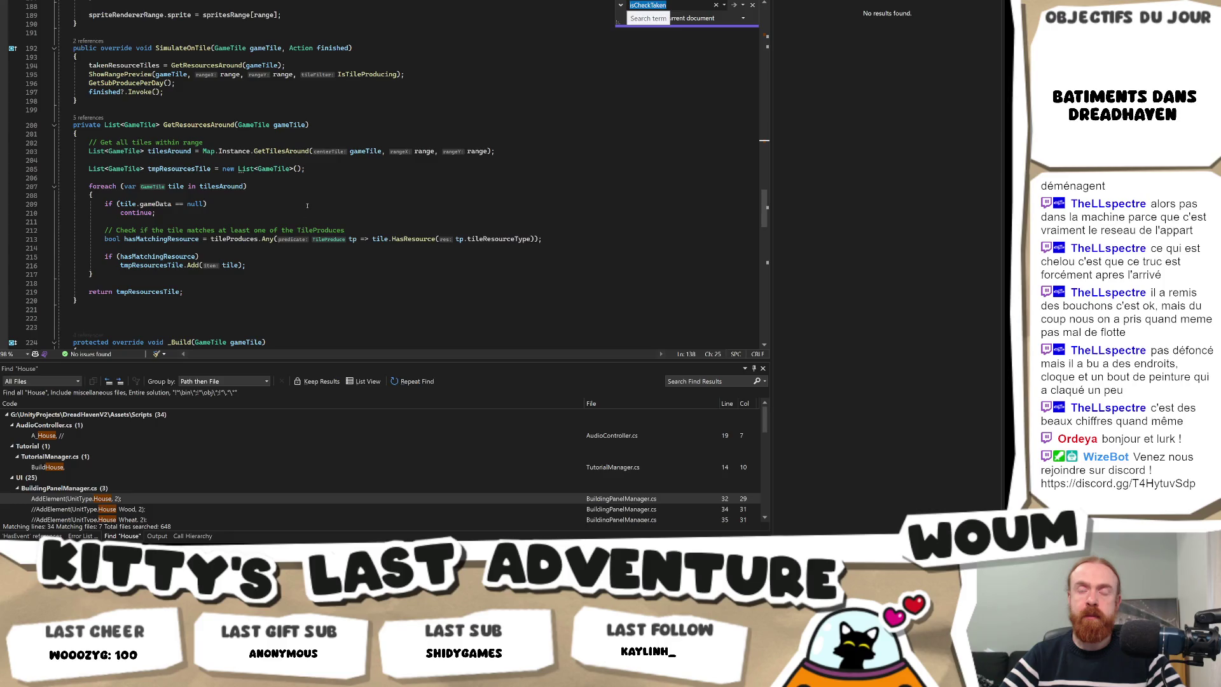
{"action": "type", "text": "istaken"}
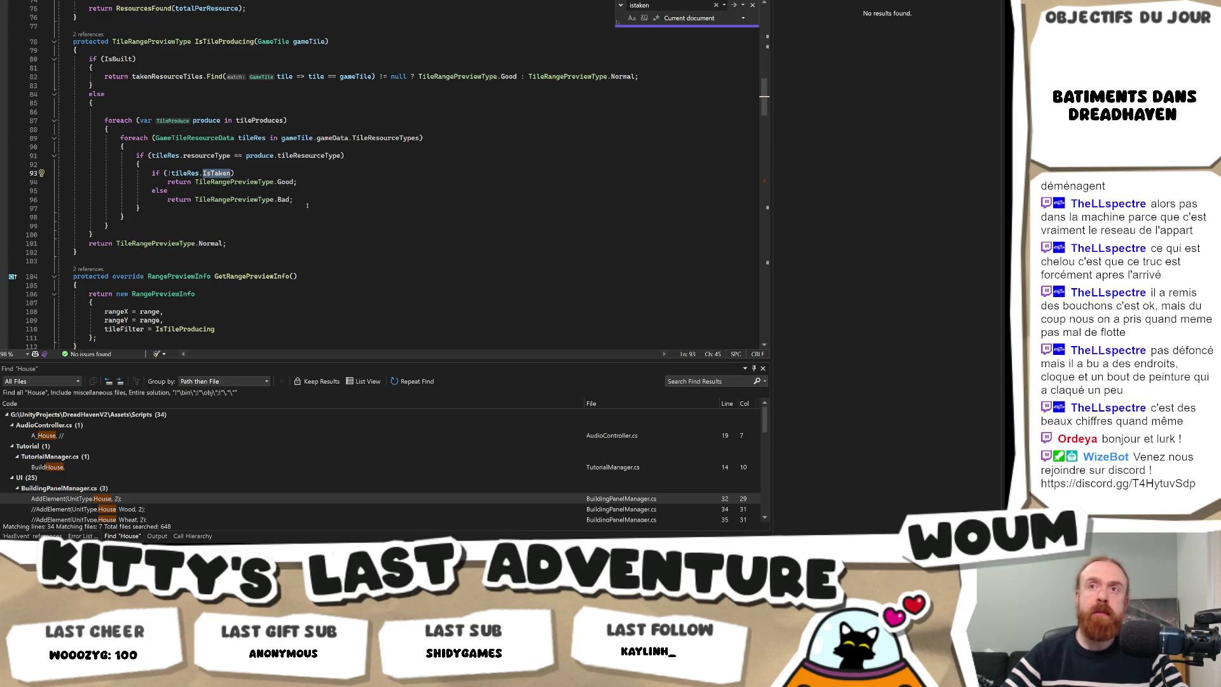
{"action": "left_click", "coordinate": [184, 164]}
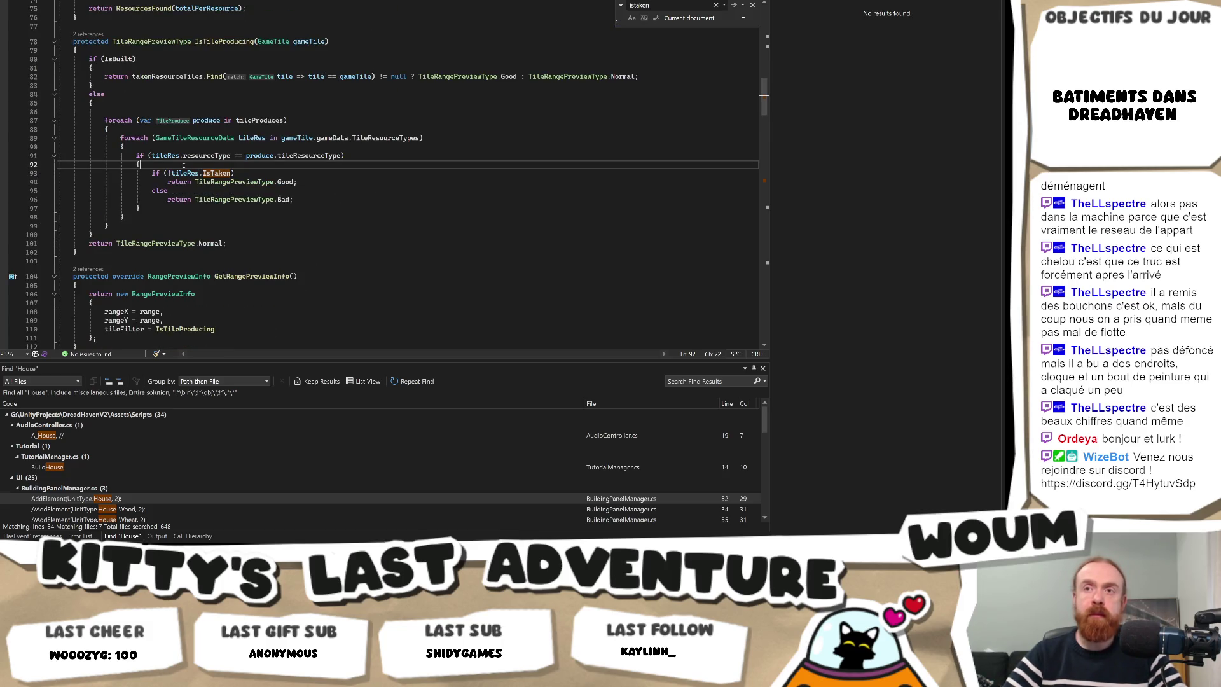
Add 'if (!isCheckTaken) return TileRangePreviewType.Good;' above the IsTaken check.
{"action": "key", "text": "Return"}
{"action": "type", "text": "if(is"}
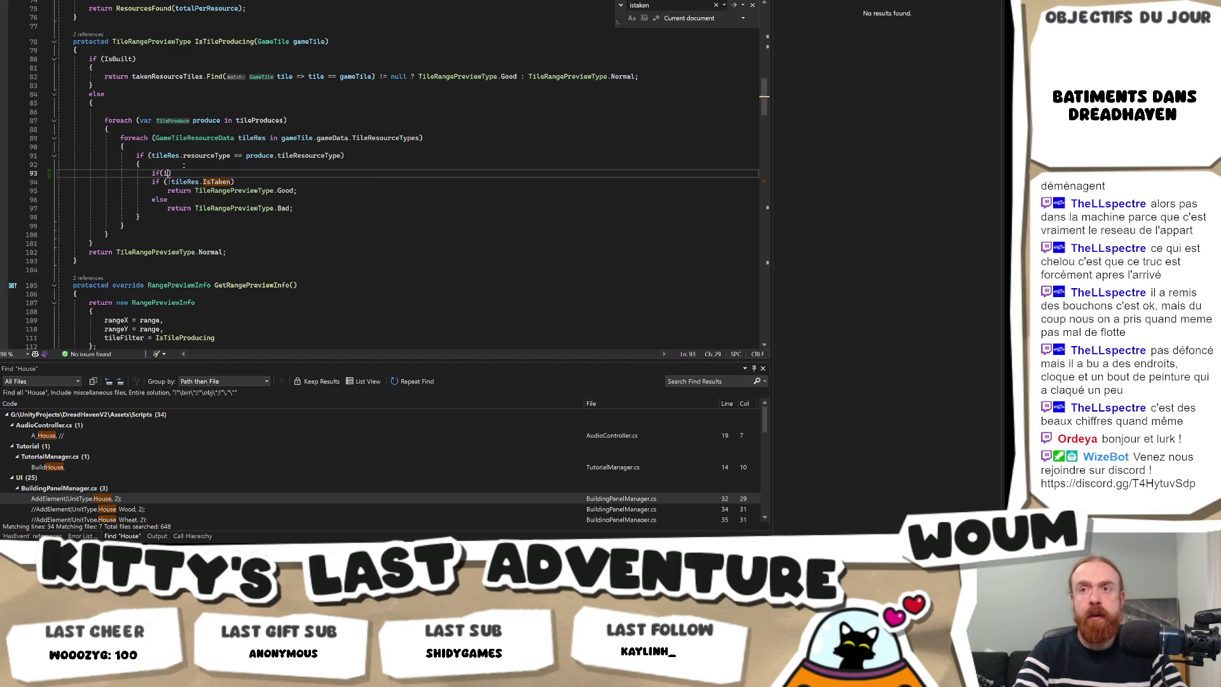
{"action": "type", "text": "C"}
{"action": "key", "text": "Tab"}
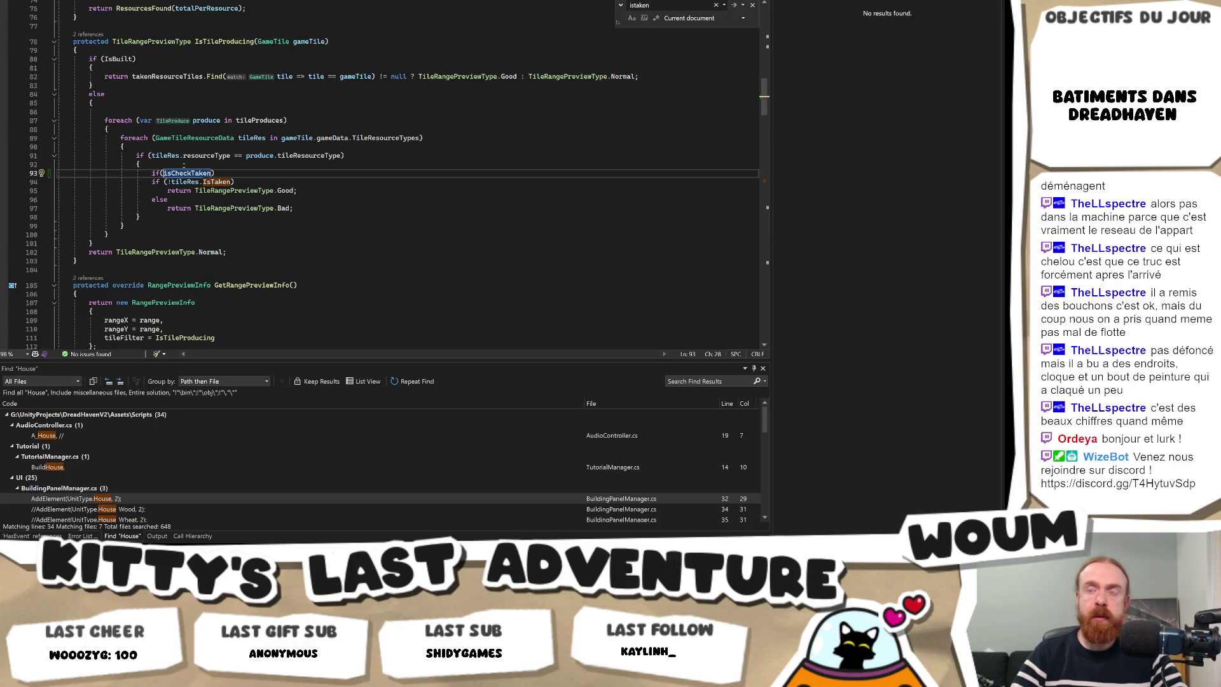
{"action": "type", "text": "!"}
{"action": "key", "text": "End"}
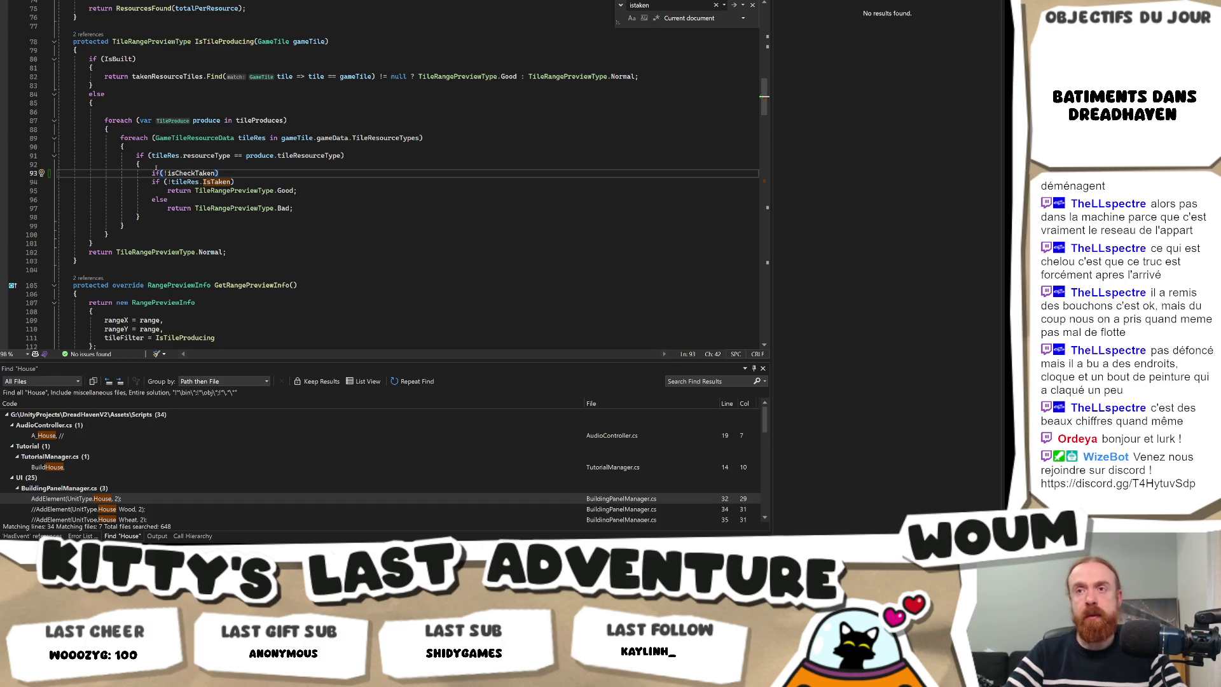
{"action": "double_click", "coordinate": [187, 170]}
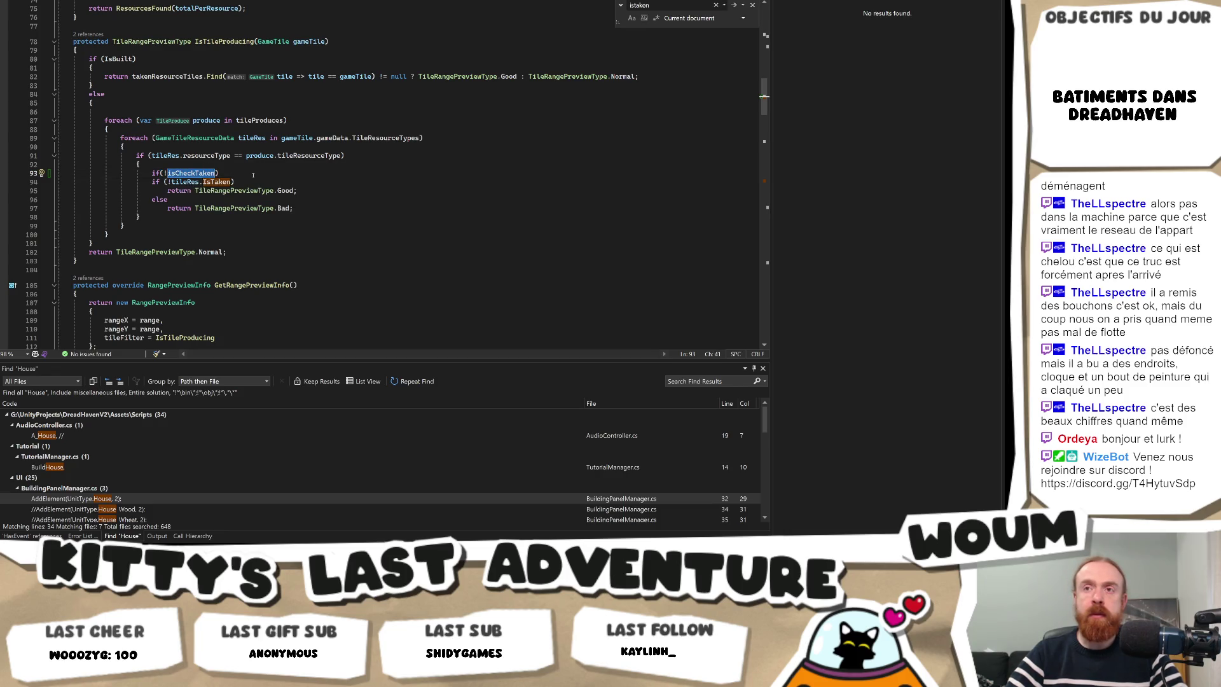
{"action": "left_click", "coordinate": [229, 174]}
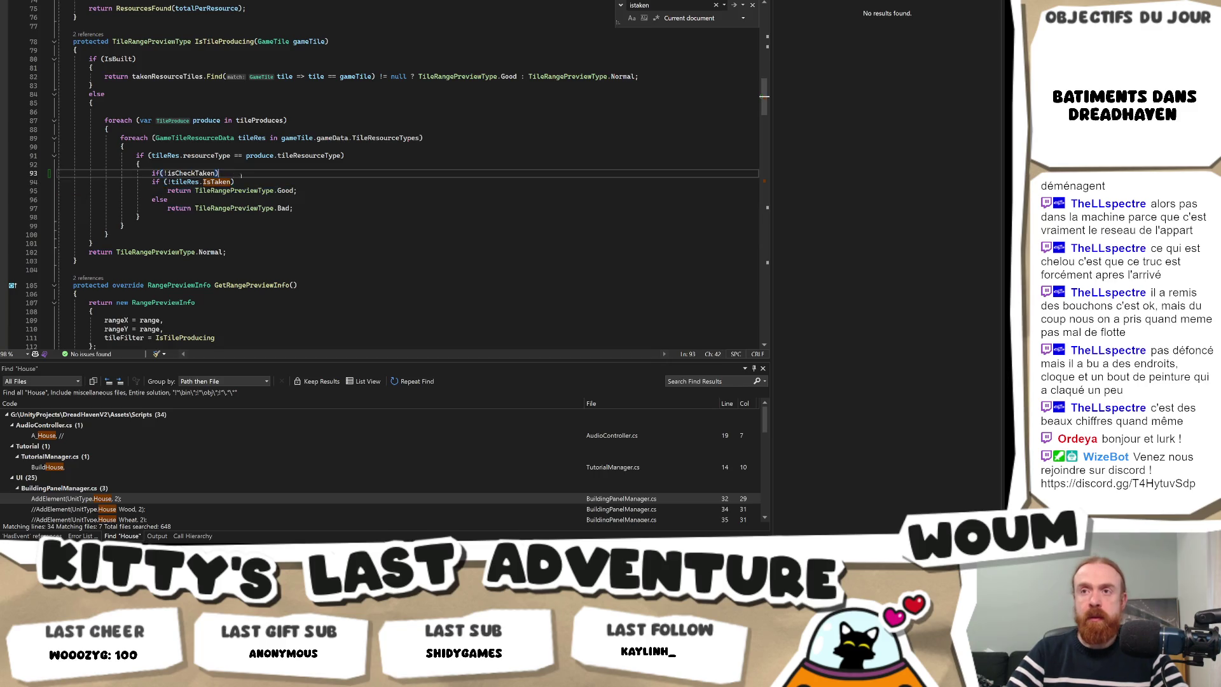
{"action": "key", "text": "Return"}
{"action": "type", "text": "return TileRangePreviewType.Good;"}
Enclose the existing IsTaken check in a new pair of braces.
{"action": "key", "text": "Return"}
{"action": "type", "text": "{"}
{"action": "key", "text": "Delete"}
{"action": "key", "text": "Down"}
{"action": "key", "text": "Down"}
{"action": "key", "text": "Down"}
{"action": "key", "text": "End"}
{"action": "key", "text": "Return"}
{"action": "type", "text": "}"}
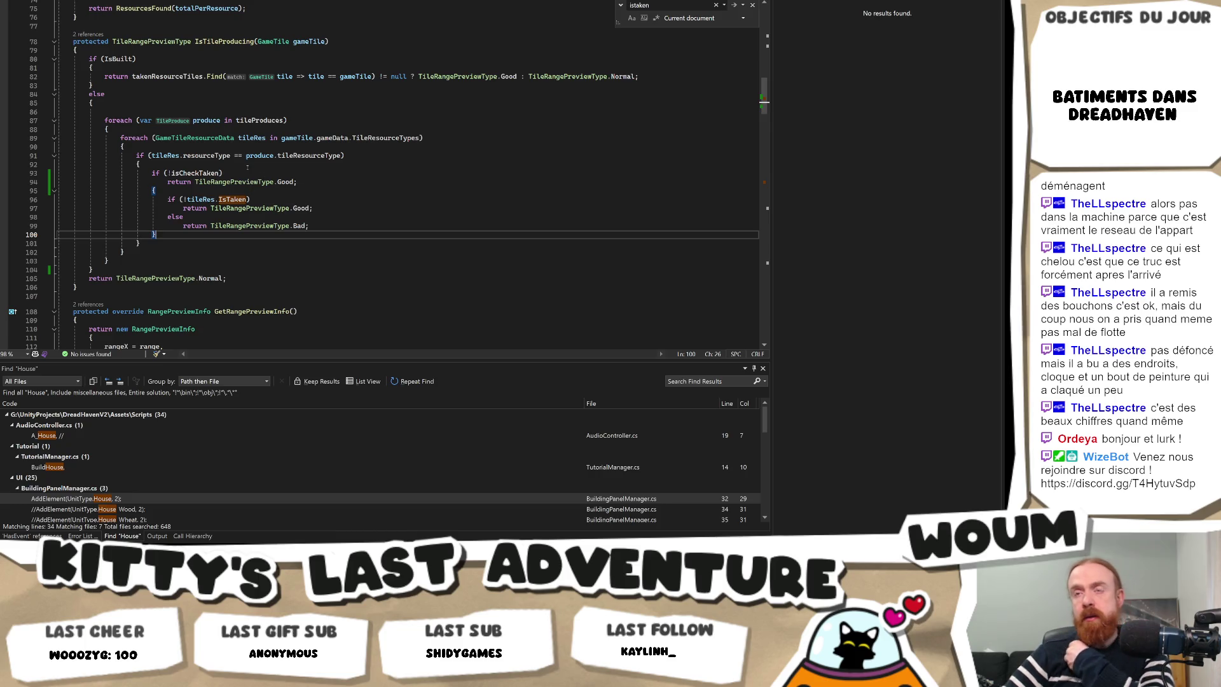
Brace the isCheckTaken branch and put else before the IsTaken block.
{"action": "left_click", "coordinate": [241, 173]}
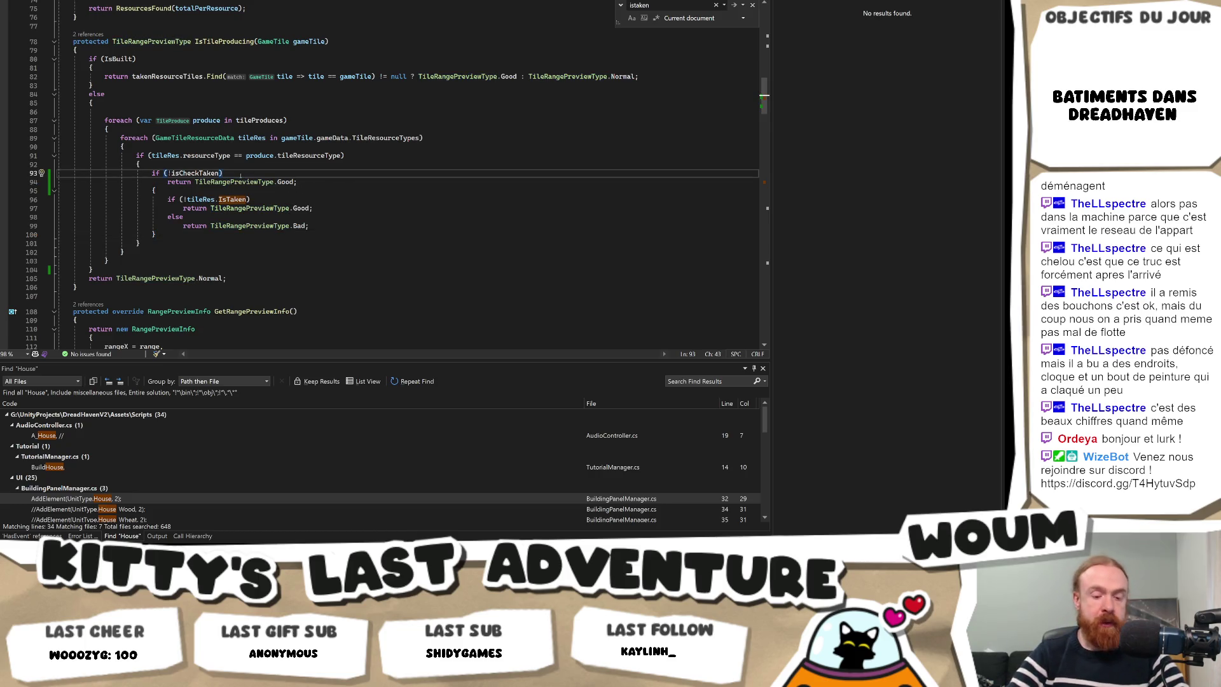
{"action": "key", "text": "Down"}
{"action": "key", "text": "Down"}
{"action": "key", "text": "Home"}
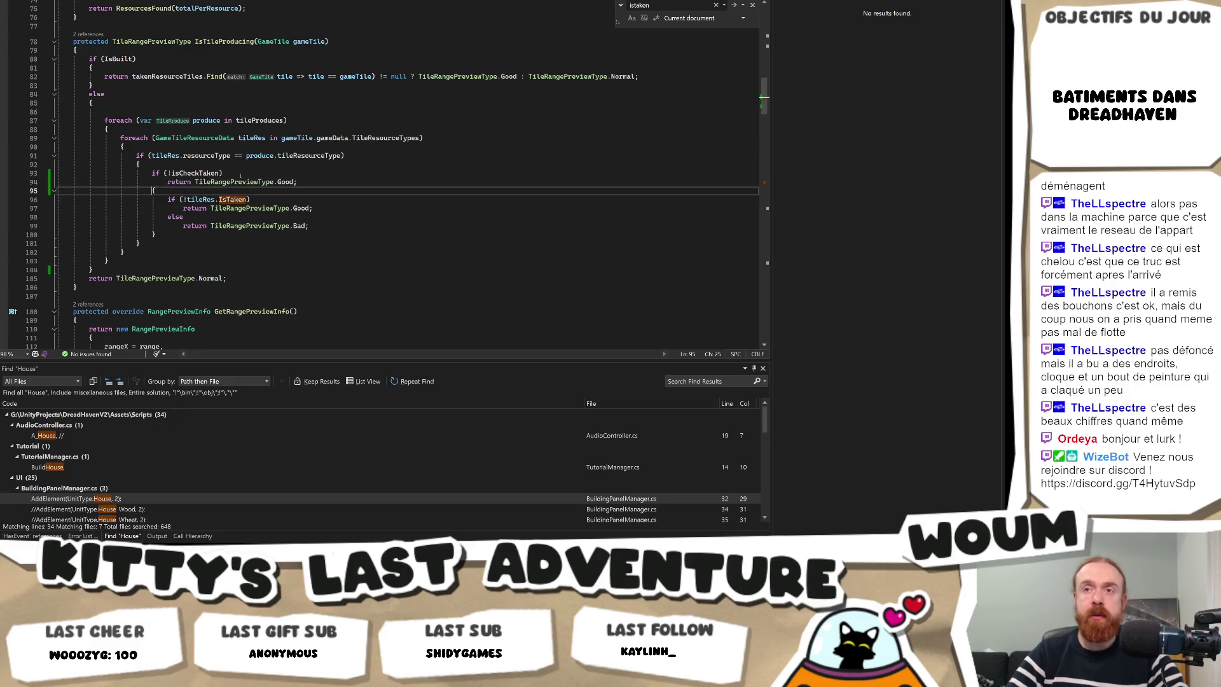
{"action": "type", "text": "else"}
{"action": "left_click", "coordinate": [240, 173]}
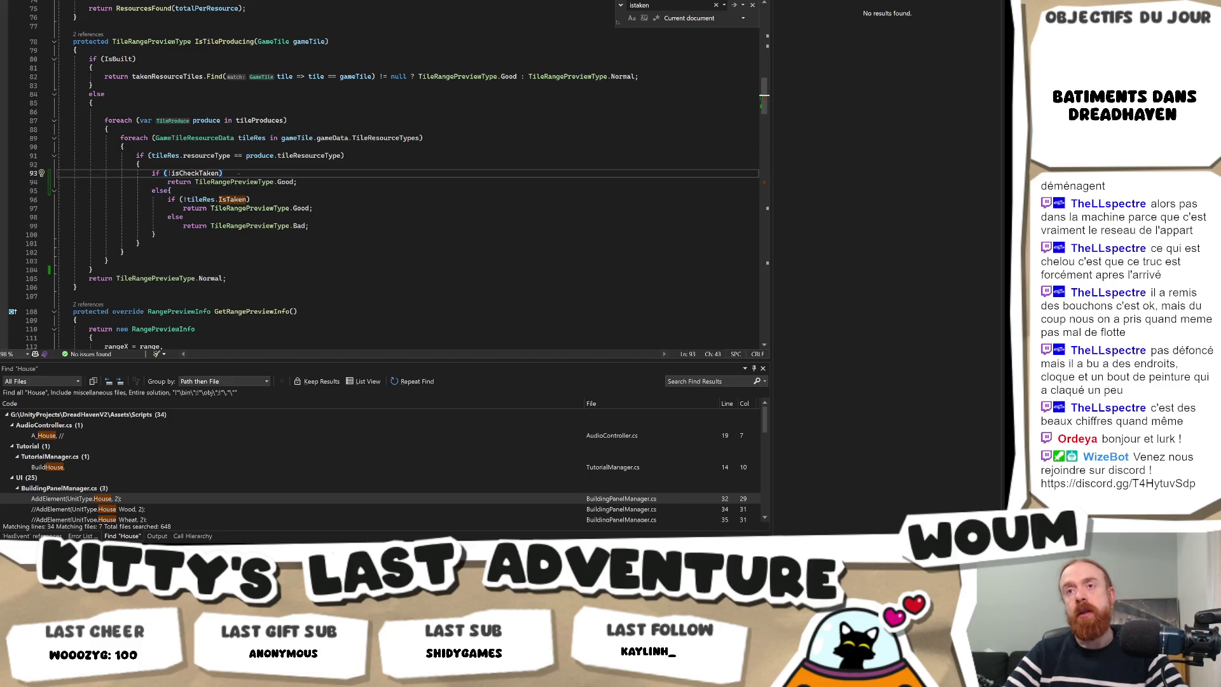
{"action": "type", "text": "{"}
{"action": "key", "text": "Down"}
{"action": "key", "text": "Down"}
{"action": "left_click", "coordinate": [160, 191]}
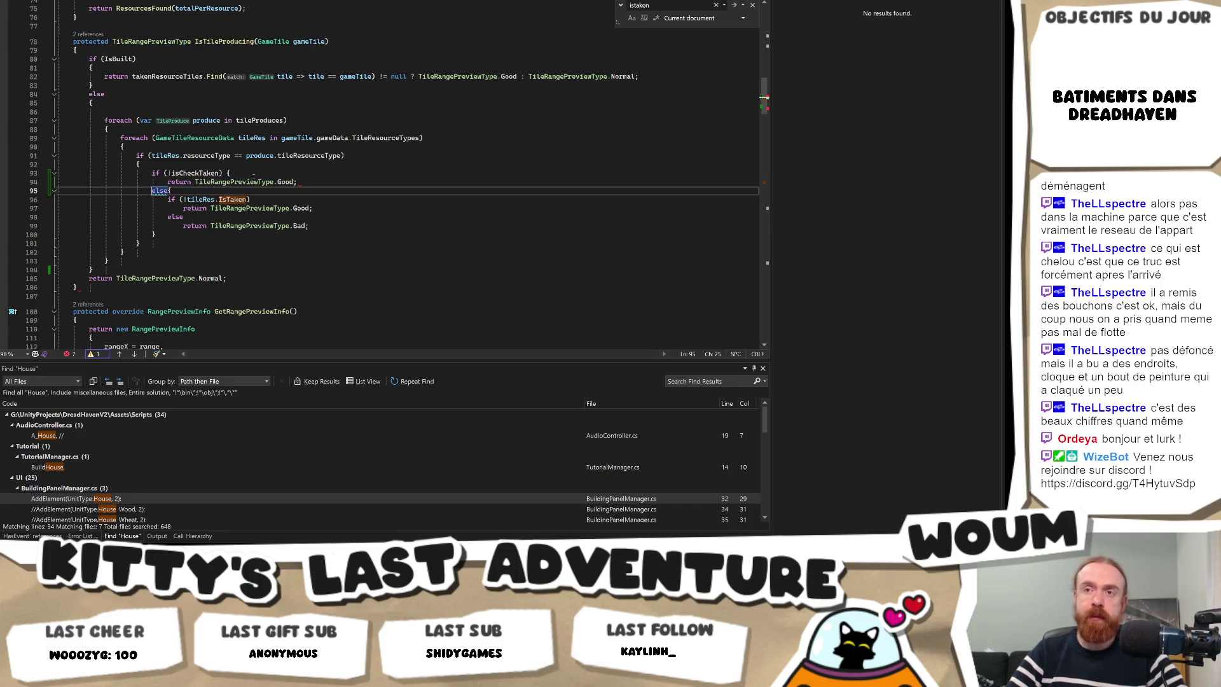
{"action": "type", "text": "}"}
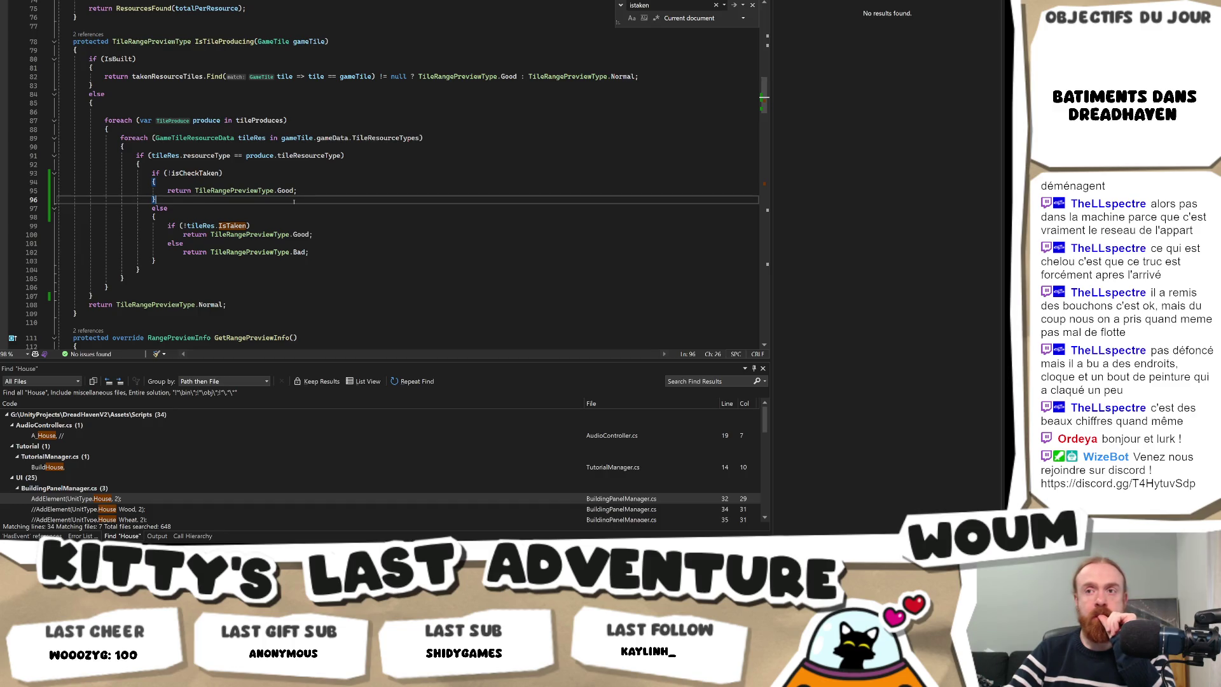
Navigate through ChangeProd to the GetProduction method definition.
{"action": "scroll", "coordinate": [294, 202], "scroll_direction": "down", "scroll_amount": 4}
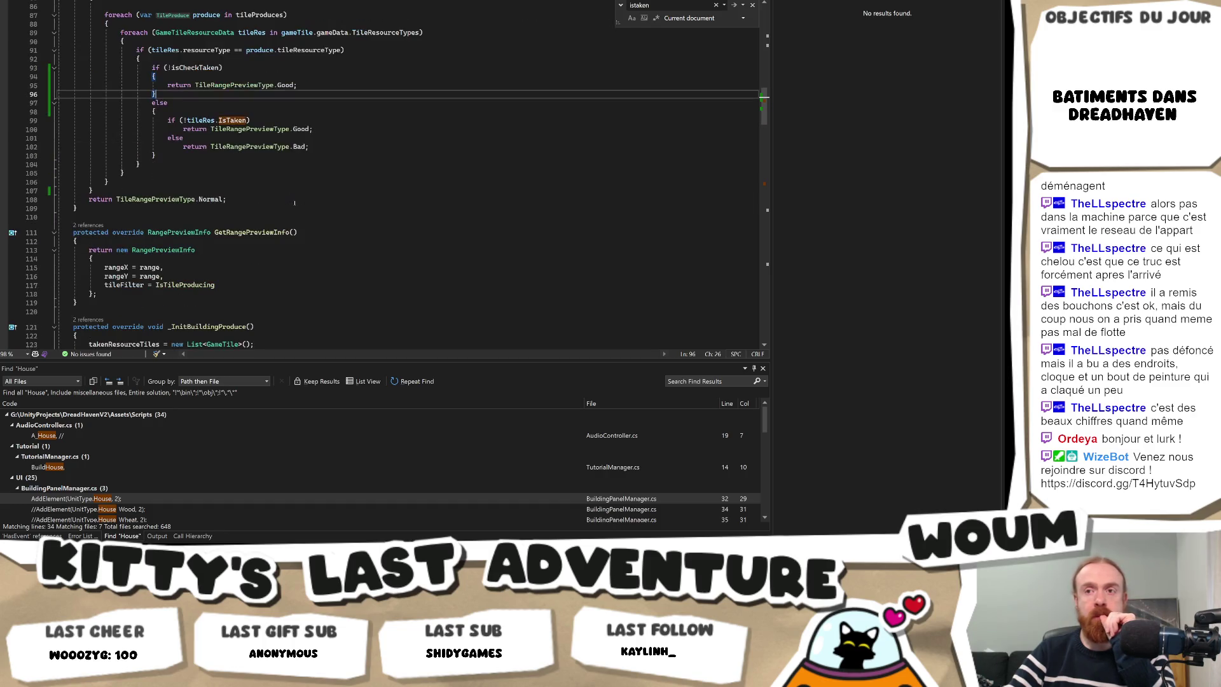
{"action": "scroll", "coordinate": [295, 203], "scroll_direction": "down", "scroll_amount": 6}
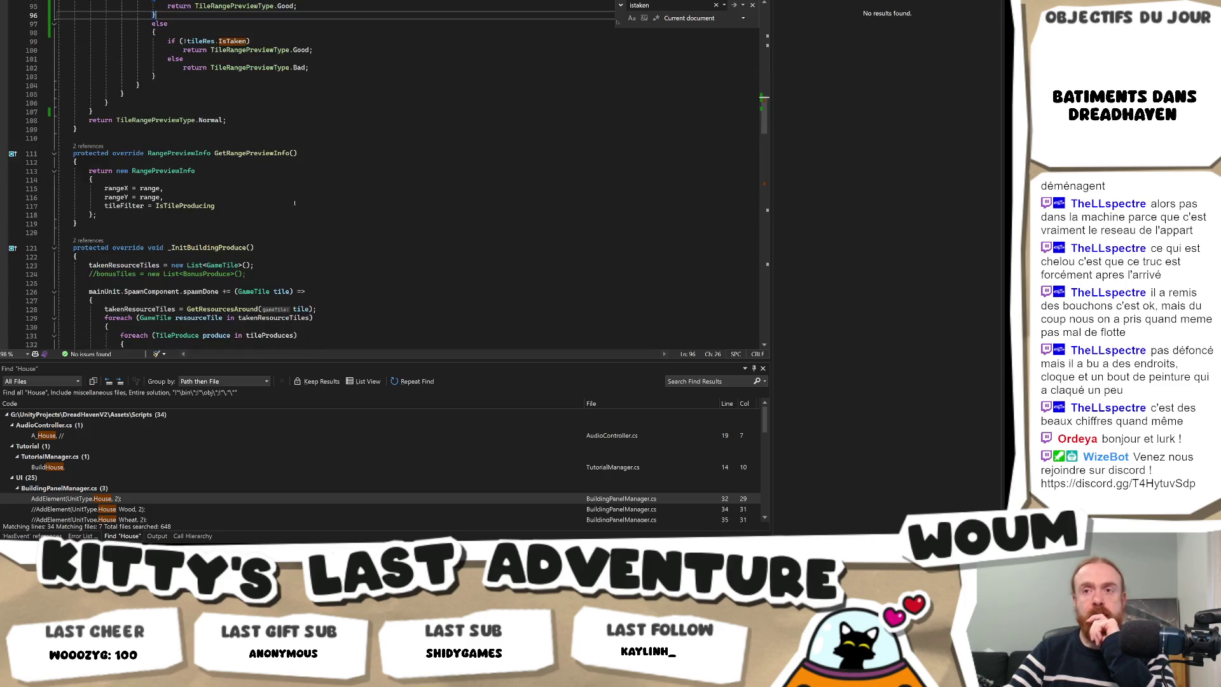
{"action": "scroll", "coordinate": [296, 203], "scroll_direction": "down", "scroll_amount": 17}
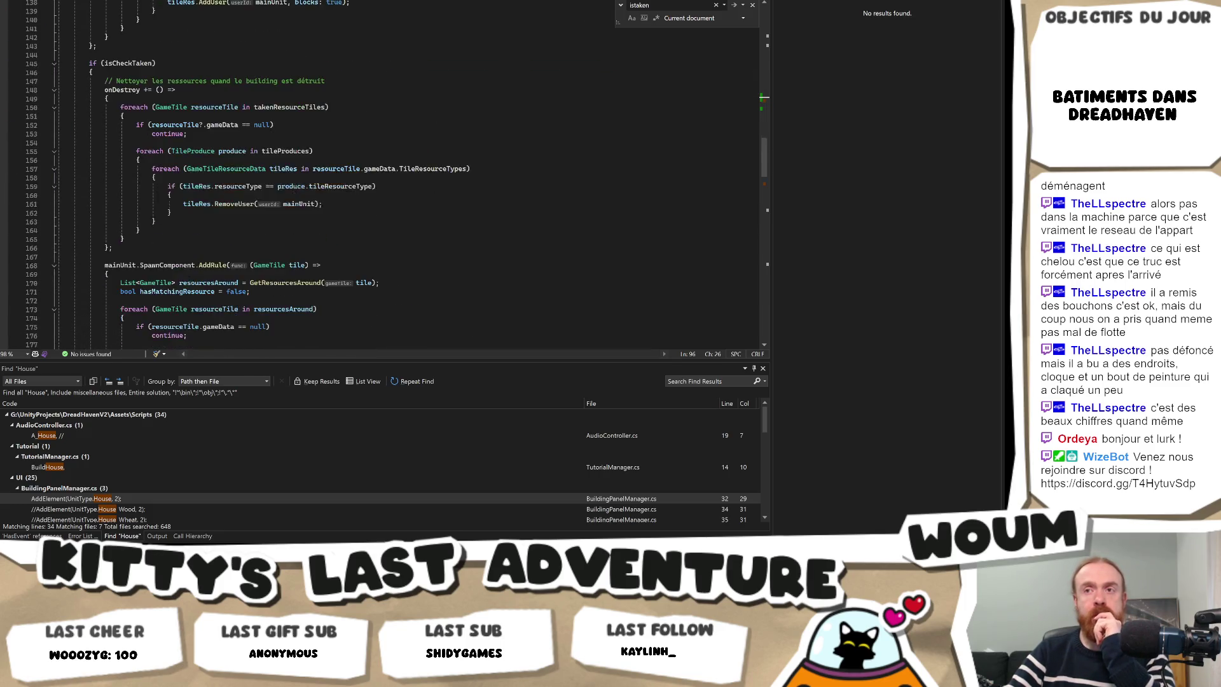
{"action": "scroll", "coordinate": [300, 204], "scroll_direction": "down", "scroll_amount": 5}
{"action": "scroll", "coordinate": [300, 204], "scroll_direction": "up", "scroll_amount": 4}
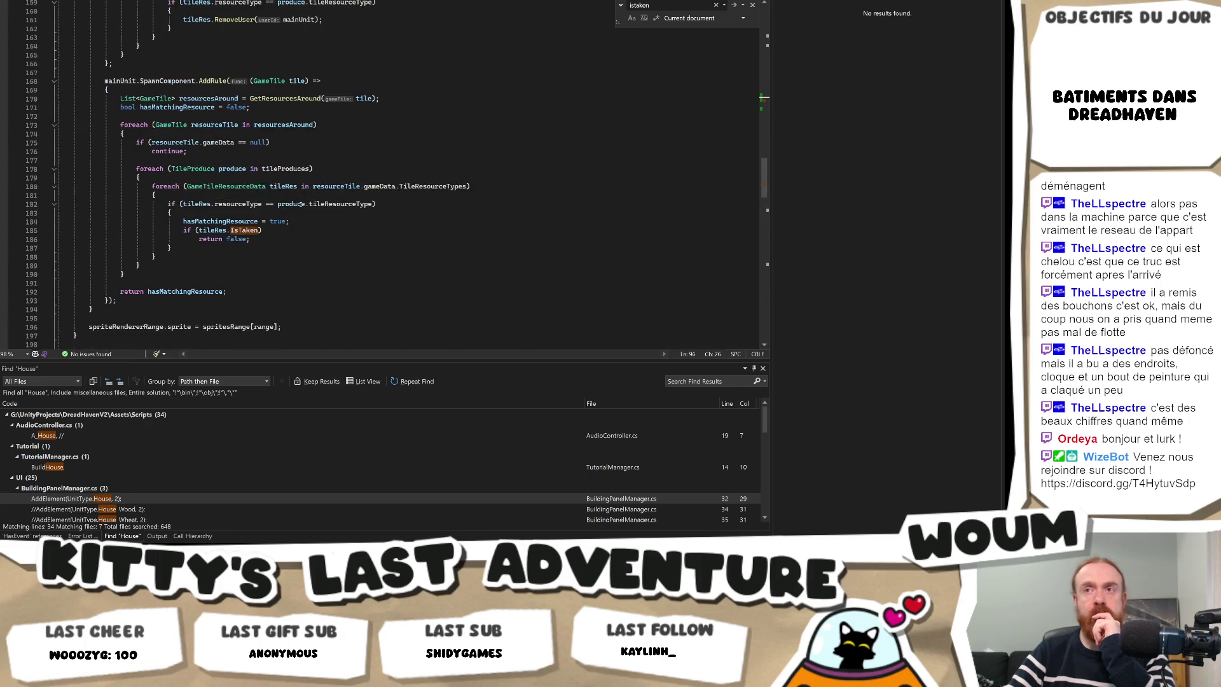
{"action": "scroll", "coordinate": [300, 205], "scroll_direction": "down", "scroll_amount": 12}
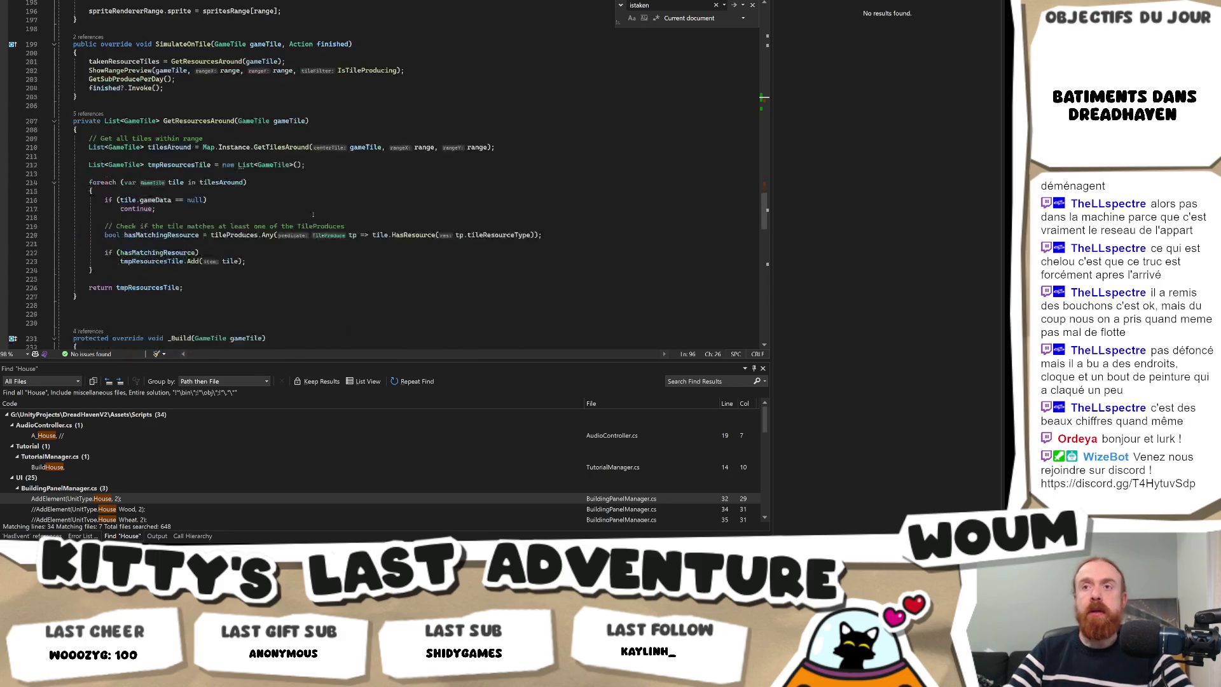
{"action": "scroll", "coordinate": [285, 205], "scroll_direction": "down", "scroll_amount": 10}
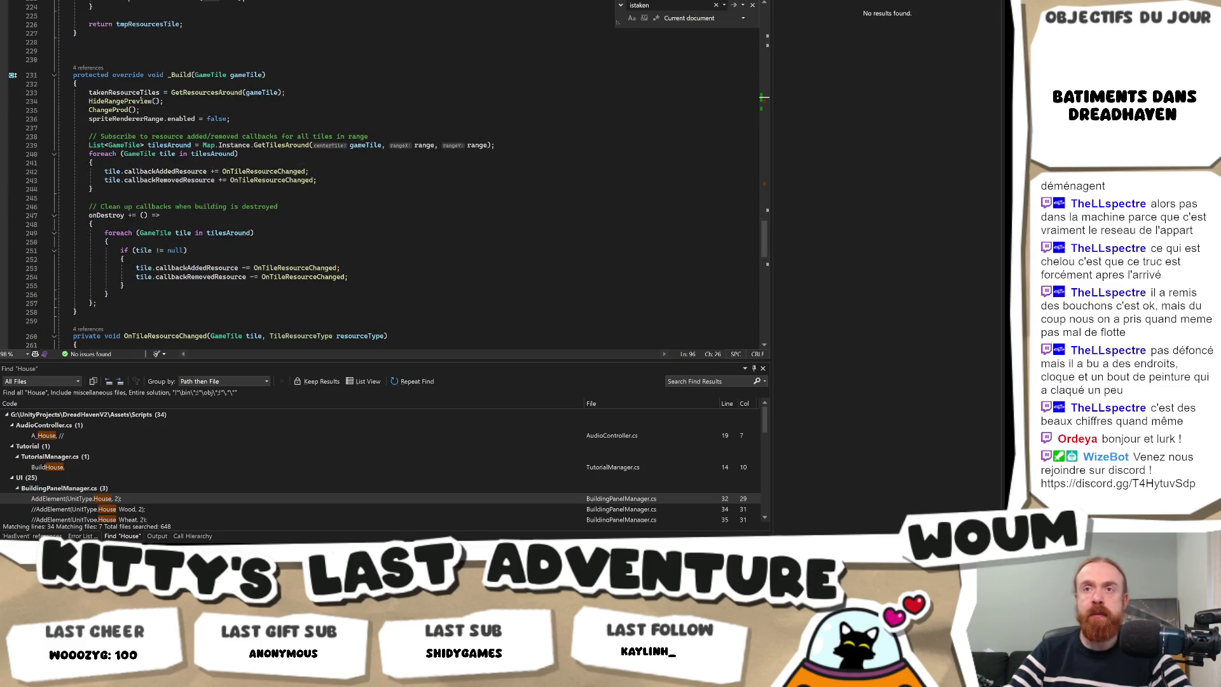
{"action": "left_click", "coordinate": [123, 110], "text": "ctrl"}
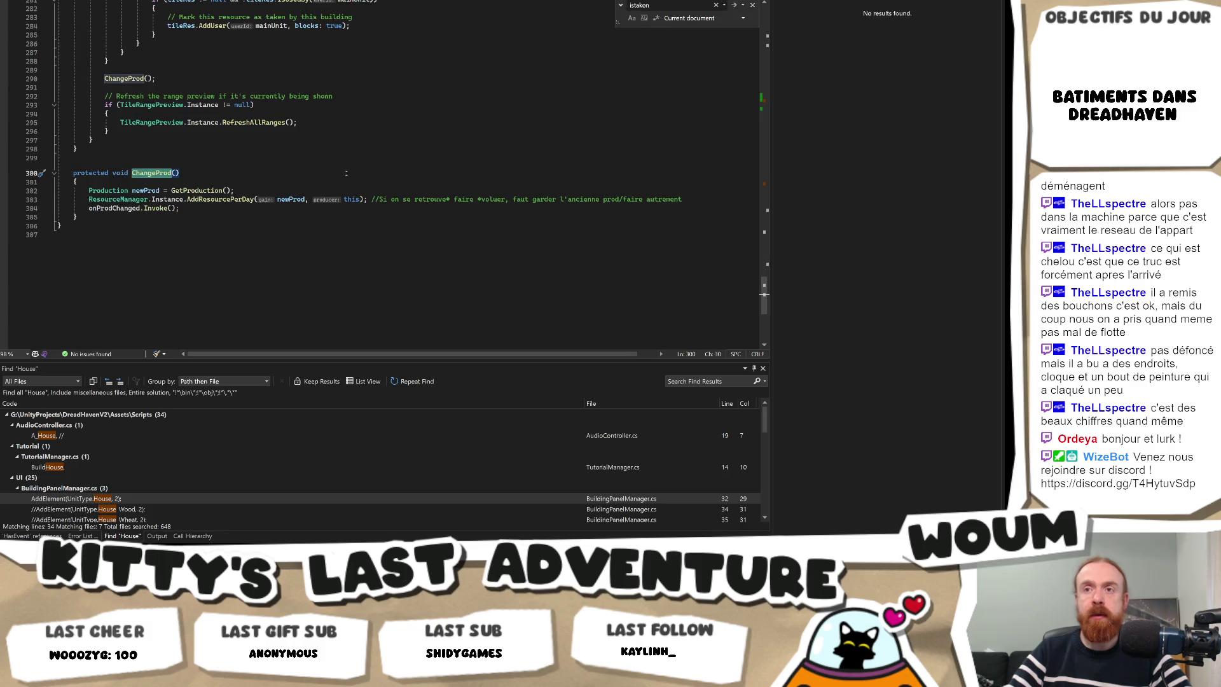
{"action": "left_click", "coordinate": [198, 191], "text": "ctrl"}
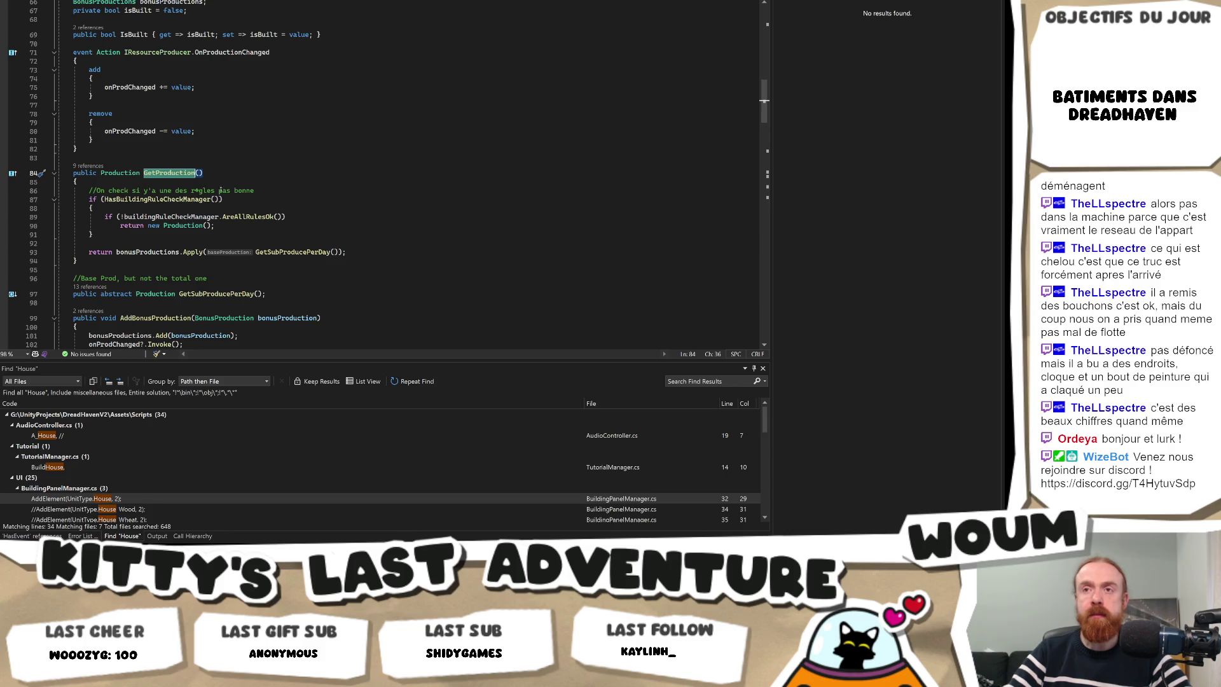
Replace the French rule-check comment with 'Check if one of the rule is not ok'.
{"action": "left_click_drag", "start_coordinate": [275, 191], "coordinate": [77, 181]}
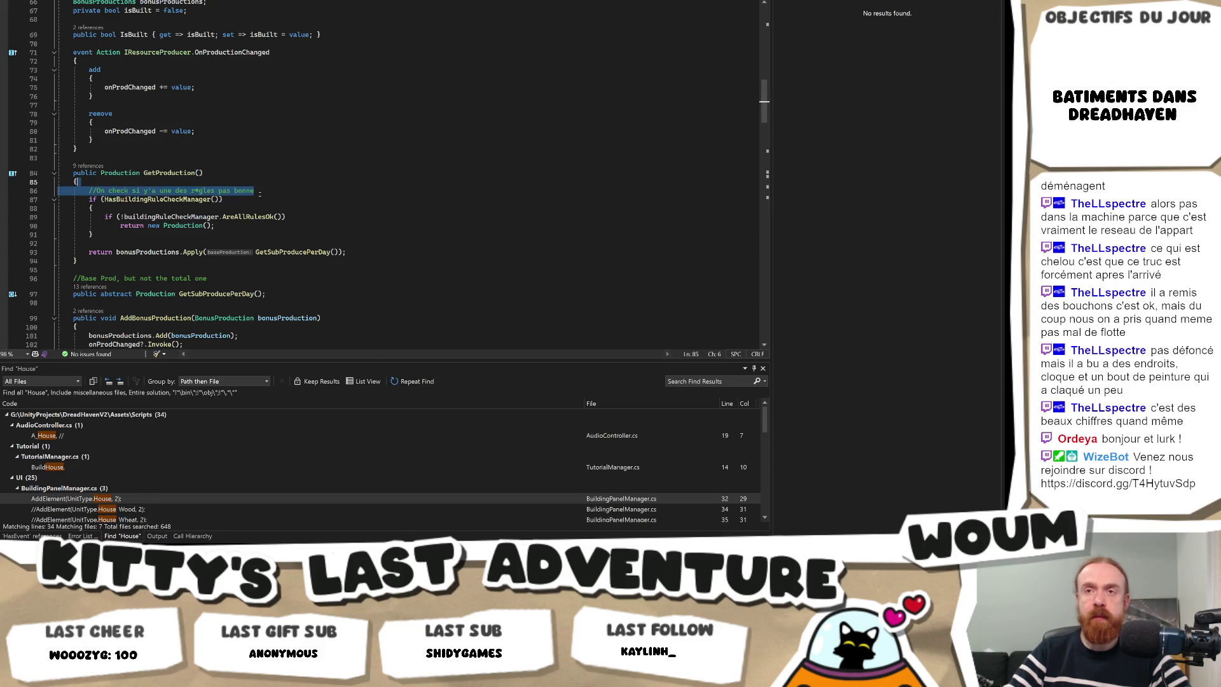
{"action": "left_click", "coordinate": [260, 192]}
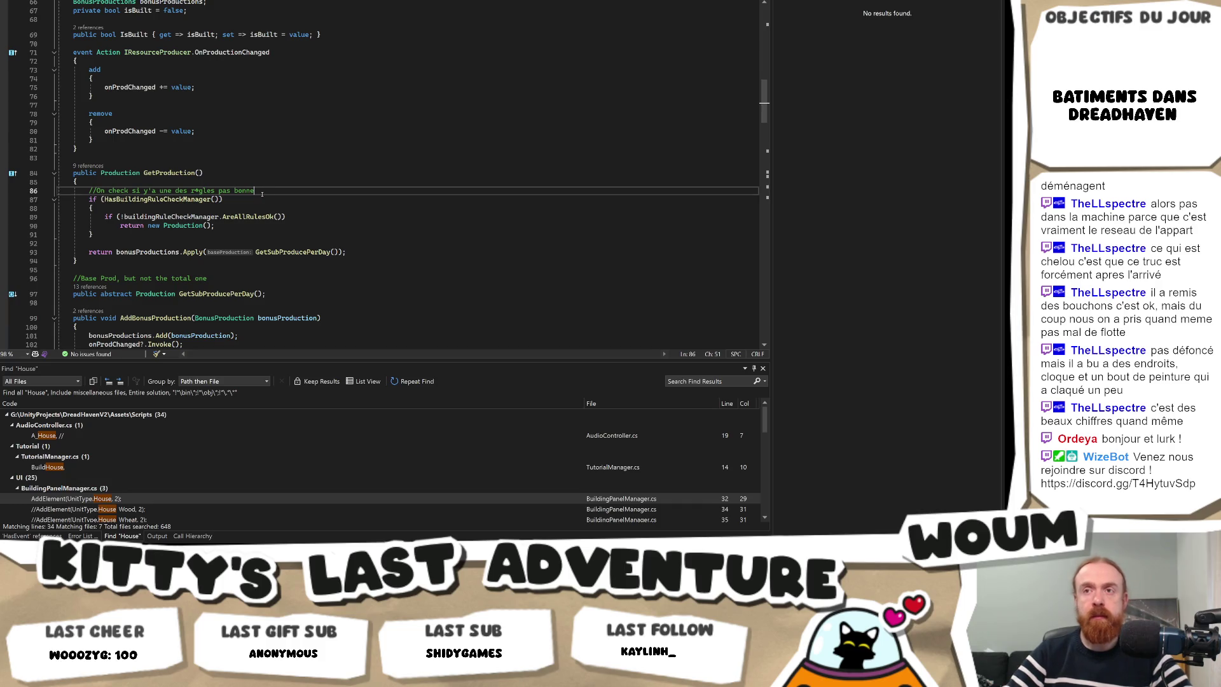
{"action": "left_click_drag", "start_coordinate": [259, 190], "coordinate": [97, 191]}
{"action": "type", "text": "Check if one of the rule is not ok"}
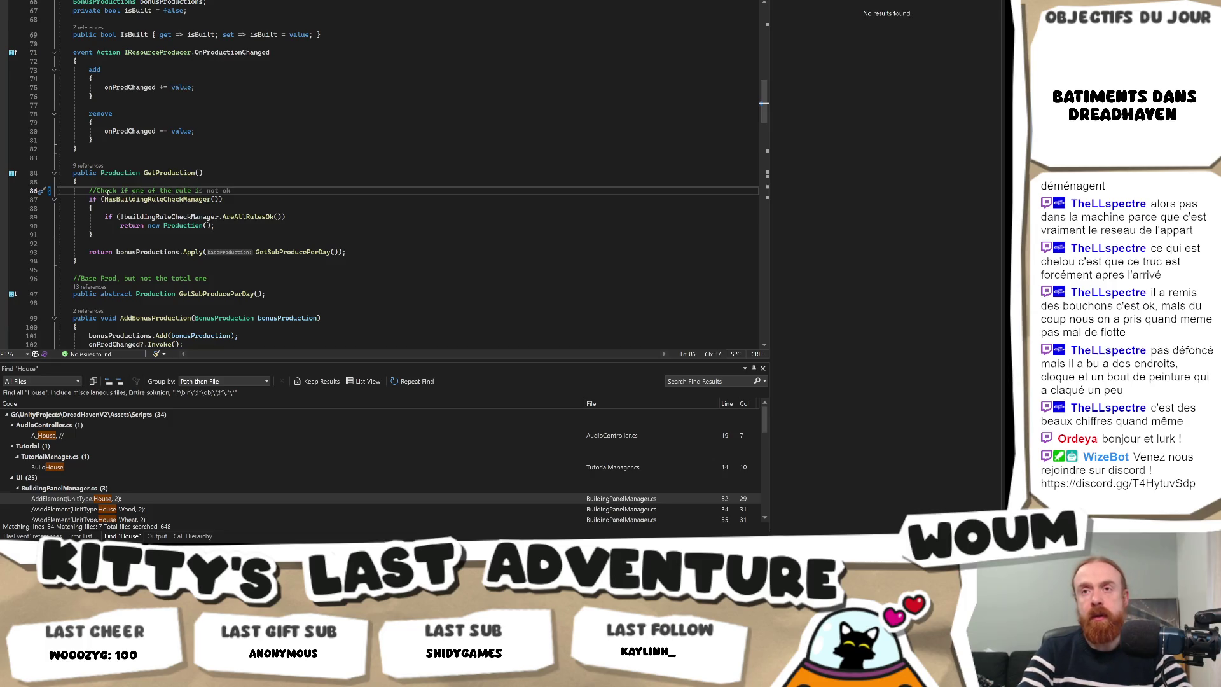
{"action": "key", "text": "Tab"}
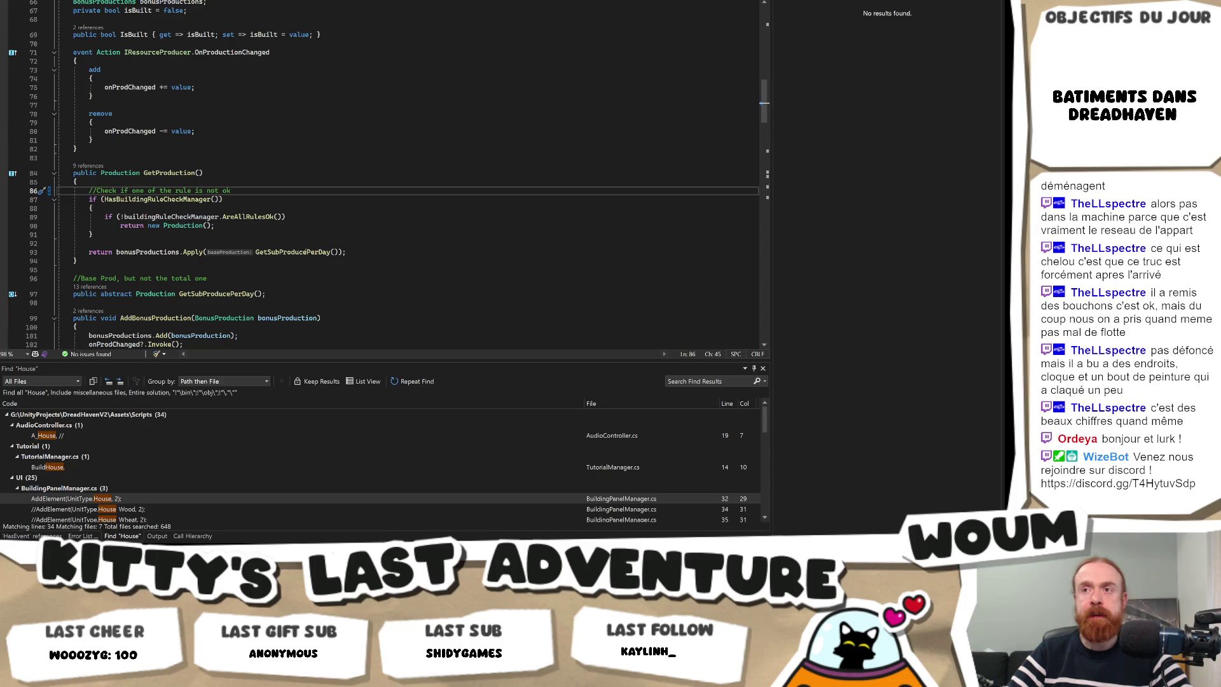
{"action": "left_click", "coordinate": [306, 252], "text": "ctrl"}
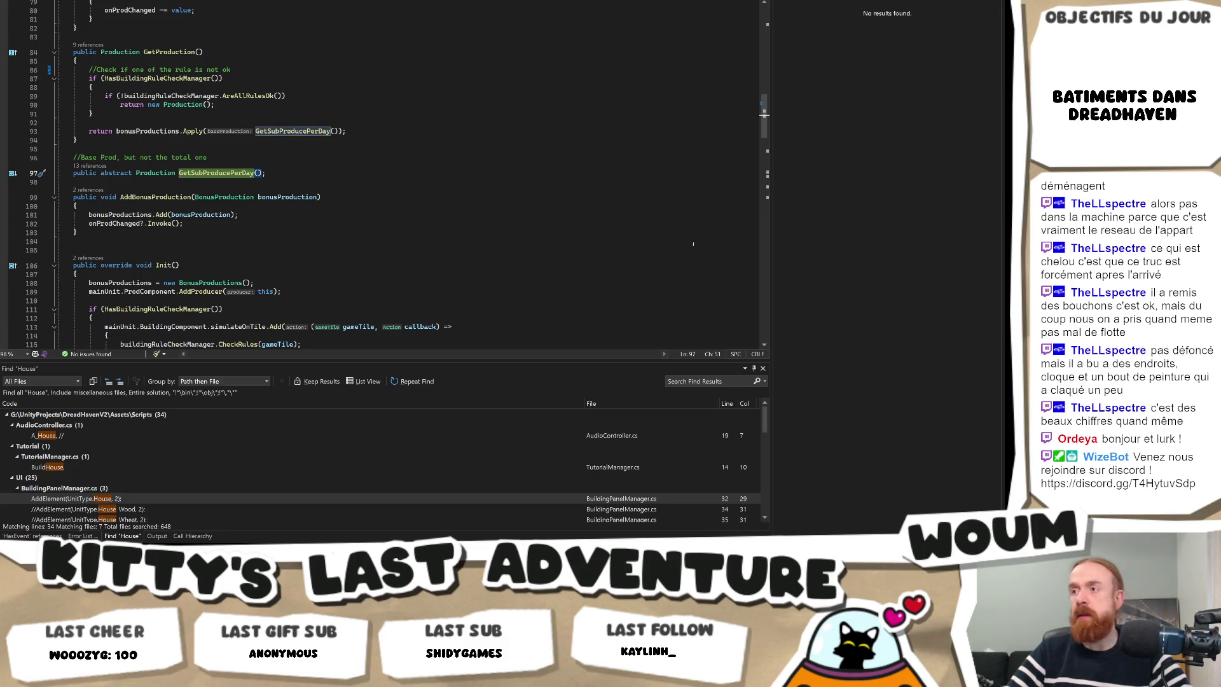
{"action": "key", "text": "alt+Tab"}
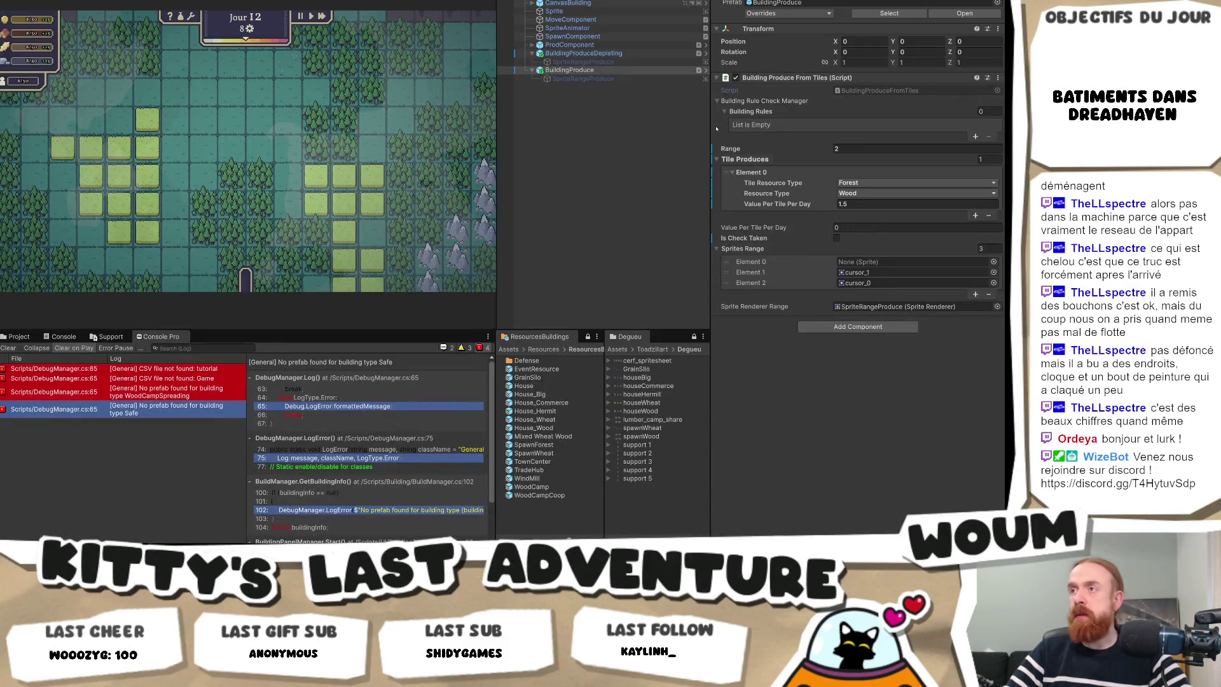
In BuildingProduceFromTiles.cs, replace the garbled É with E in the step 1 and step 3 comments.
{"action": "double_click", "coordinate": [862, 94]}
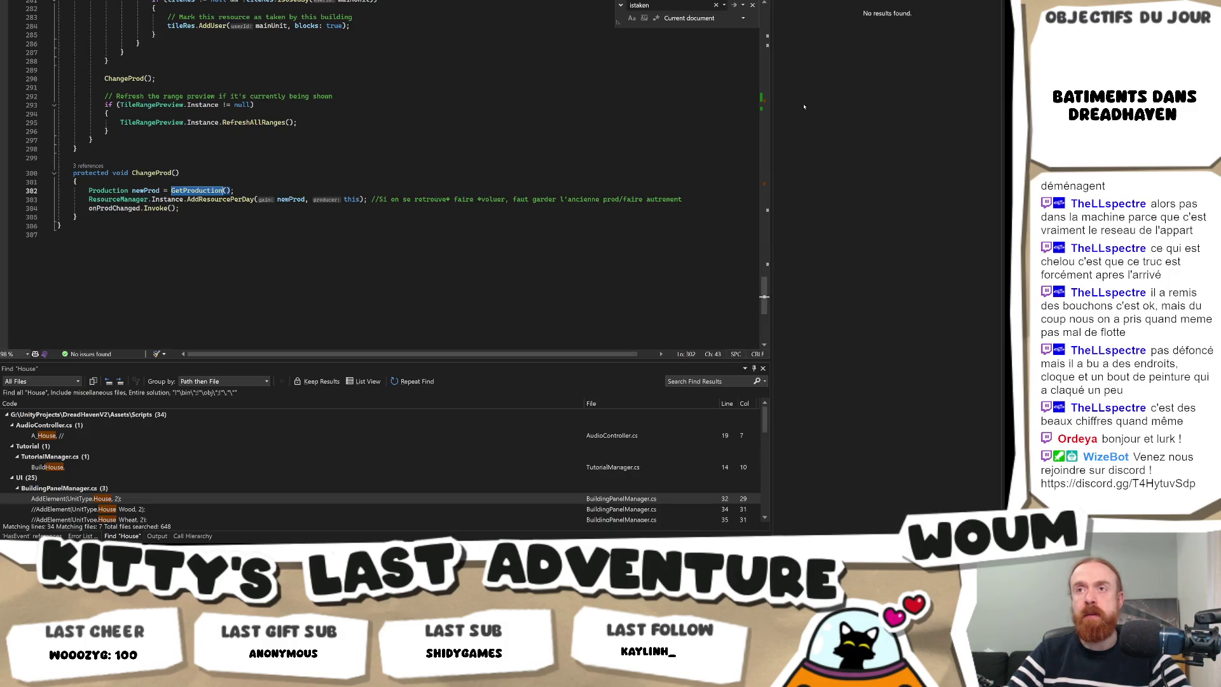
{"action": "key", "text": "ctrl+f"}
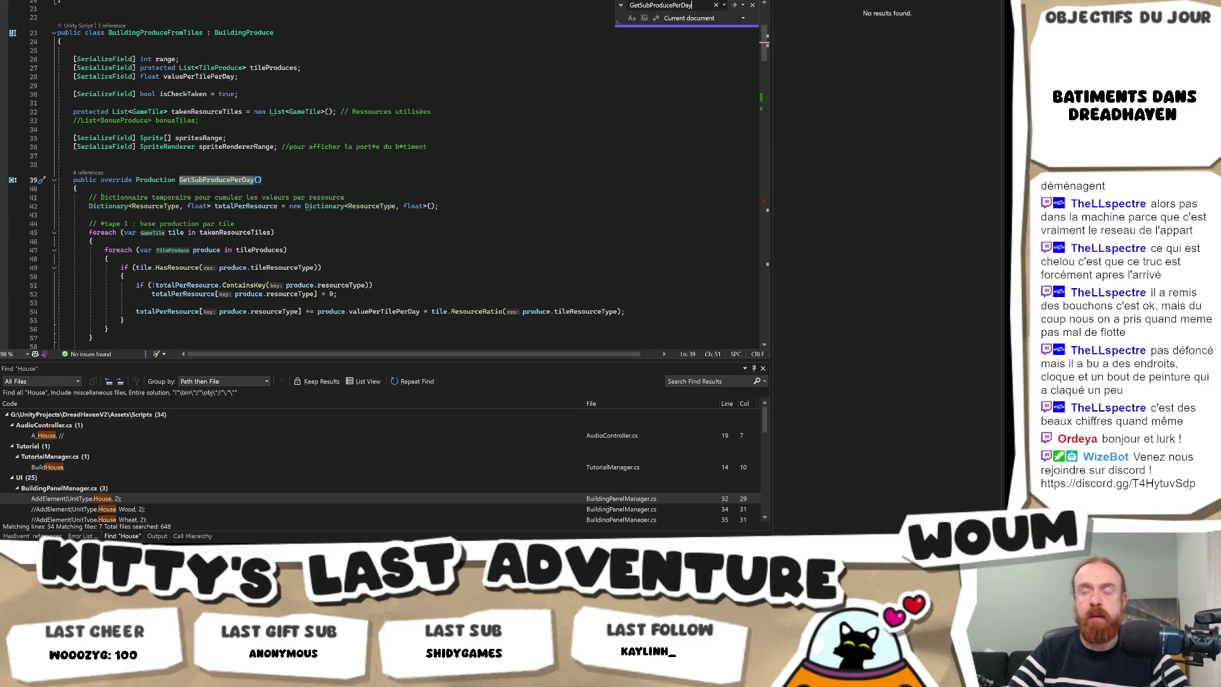
{"action": "left_click_drag", "start_coordinate": [120, 224], "coordinate": [236, 224]}
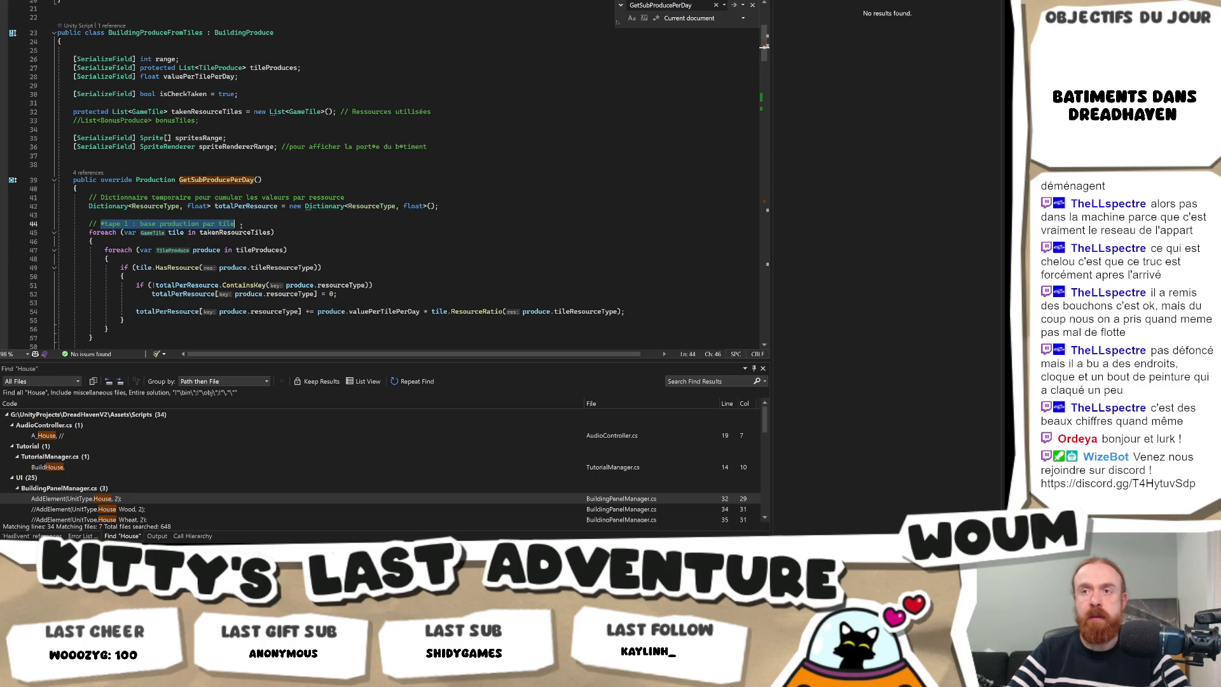
{"action": "key", "text": "Left"}
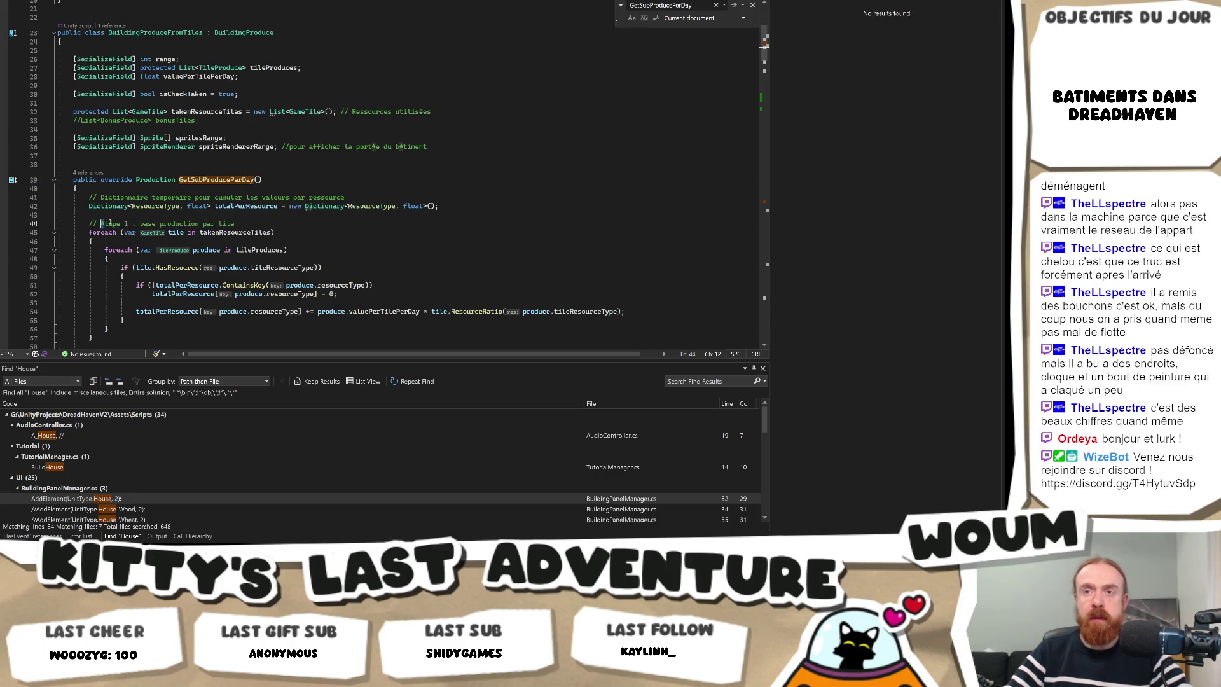
{"action": "key", "text": "Delete"}
{"action": "type", "text": "E"}
{"action": "scroll", "coordinate": [200, 240], "scroll_direction": "down", "scroll_amount": 4}
{"action": "scroll", "coordinate": [200, 240], "scroll_direction": "down", "scroll_amount": 3}
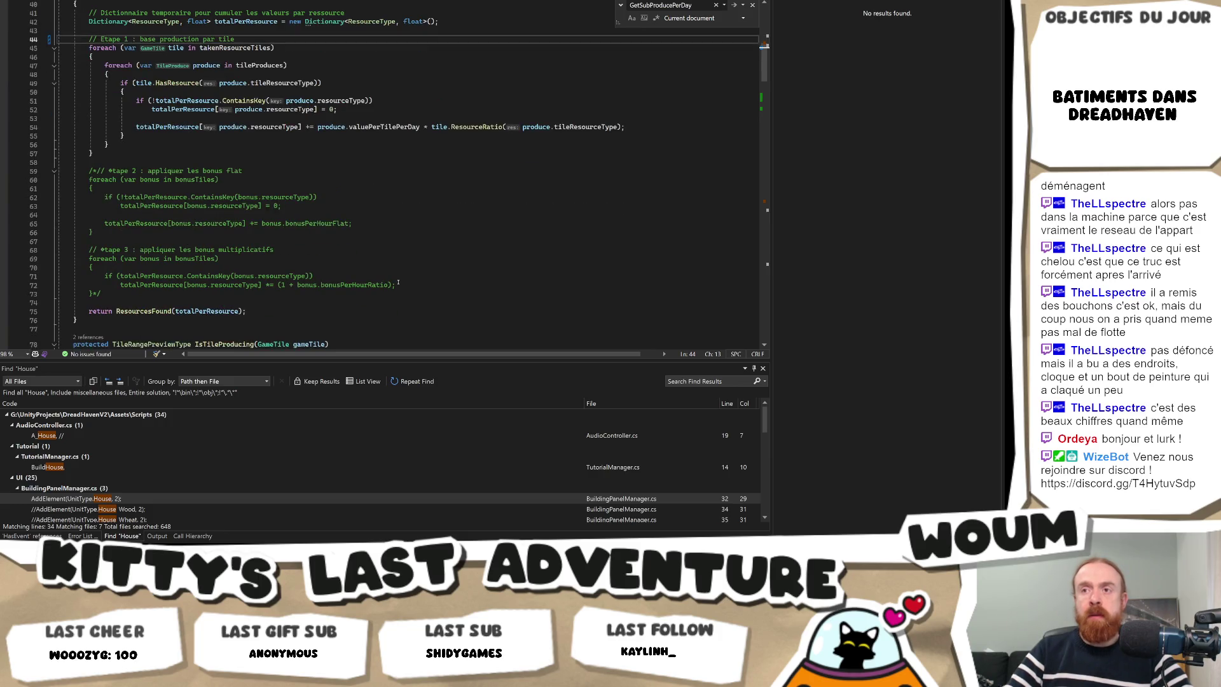
{"action": "left_click", "coordinate": [110, 171]}
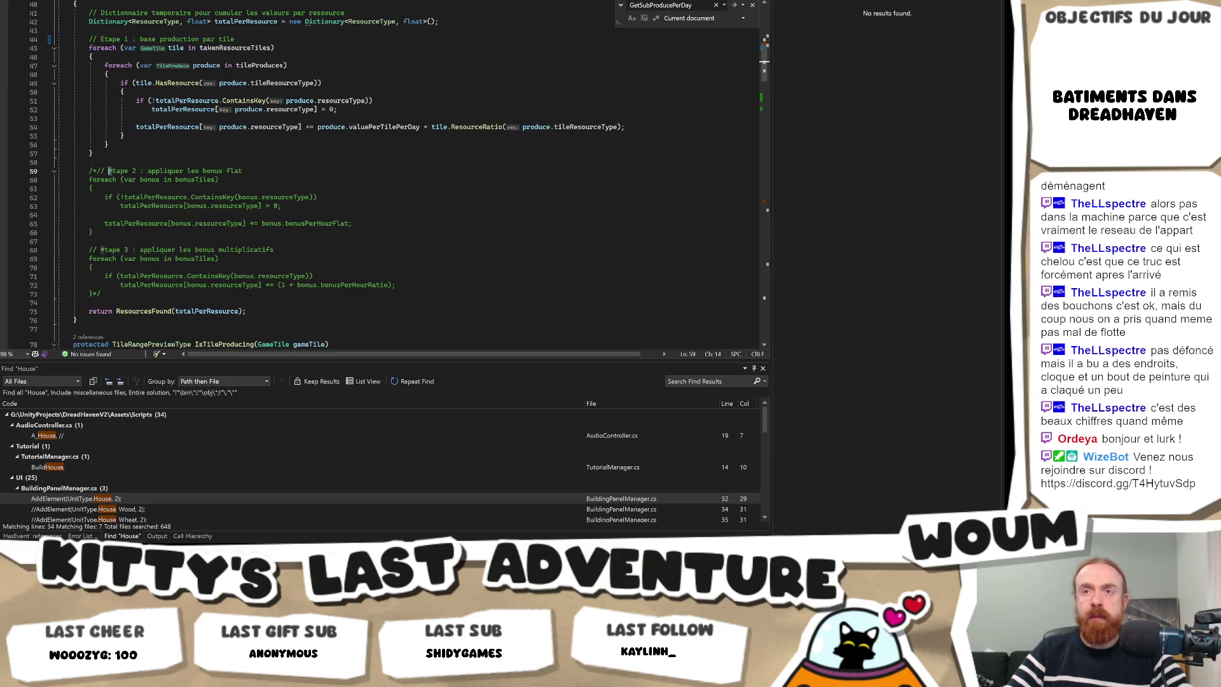
{"action": "left_click", "coordinate": [100, 250]}
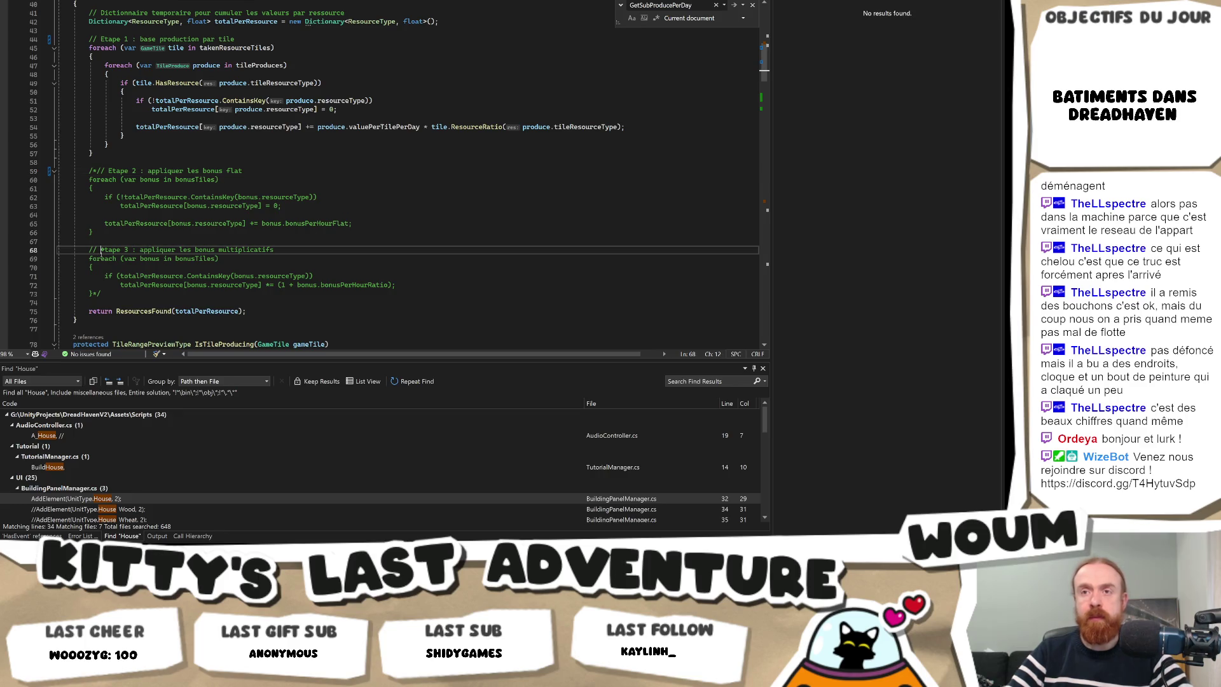
{"action": "key", "text": "Delete"}
{"action": "type", "text": "E"}
Search the file for uses of takenResourceTiles.
{"action": "scroll", "coordinate": [344, 241], "scroll_direction": "down", "scroll_amount": 5}
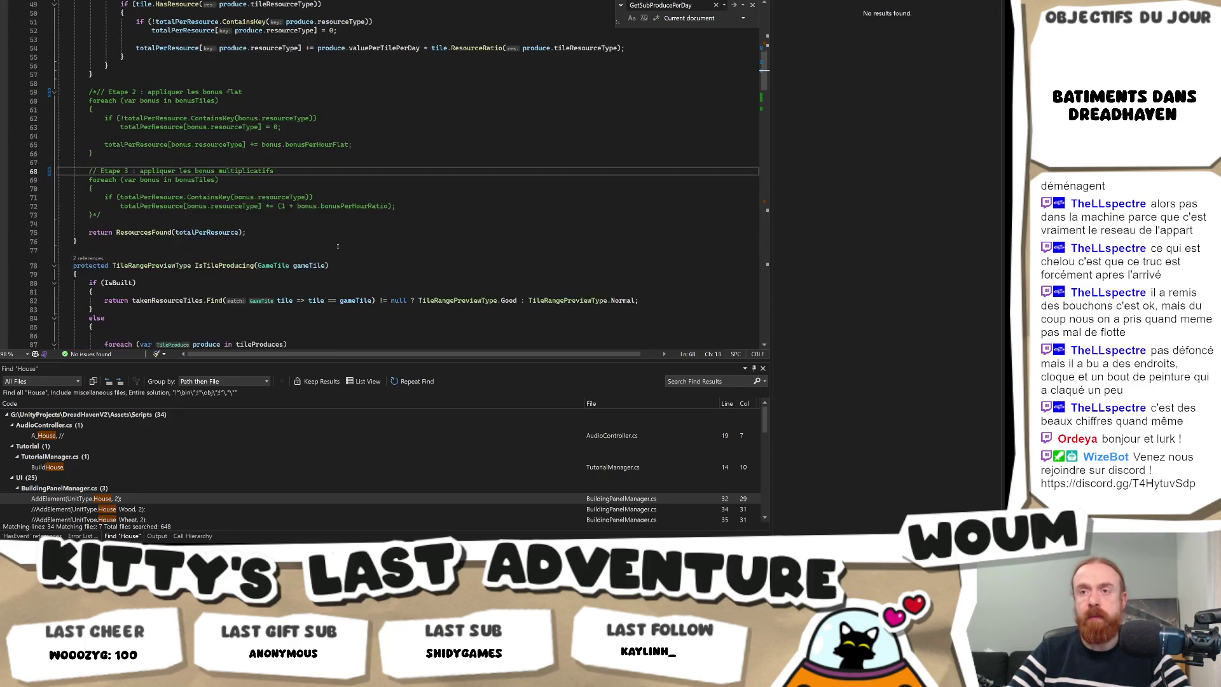
{"action": "scroll", "coordinate": [344, 241], "scroll_direction": "up", "scroll_amount": 6}
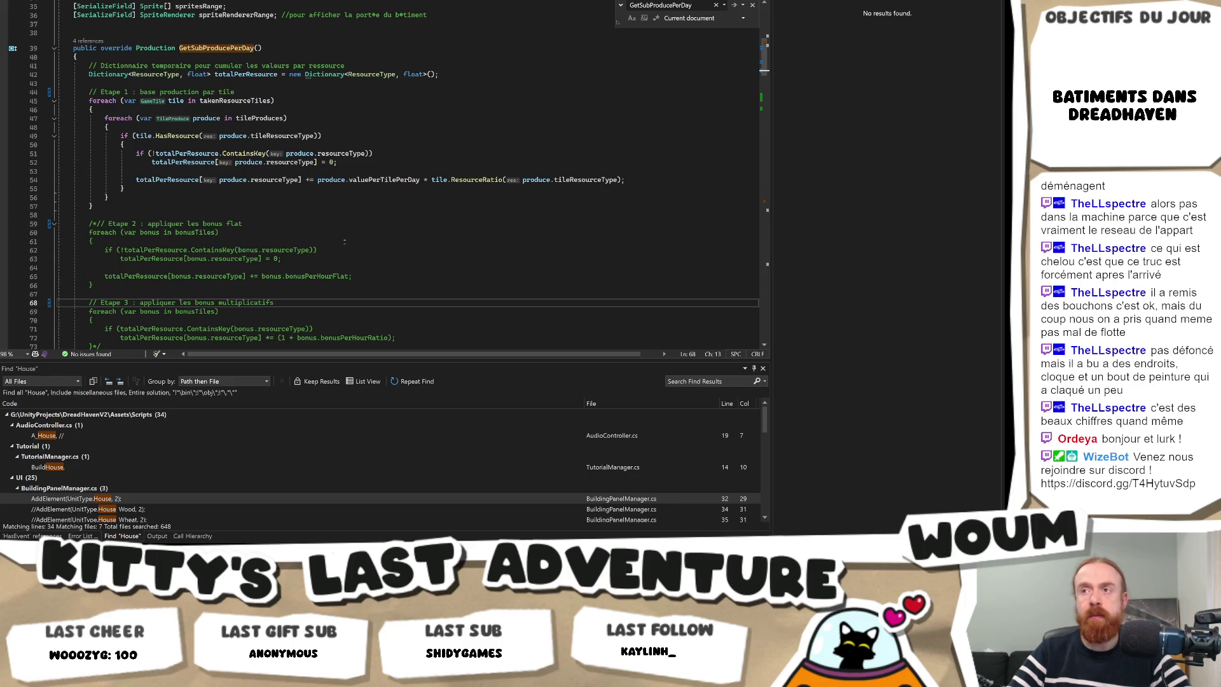
{"action": "scroll", "coordinate": [344, 241], "scroll_direction": "up", "scroll_amount": 4}
{"action": "double_click", "coordinate": [226, 198]}
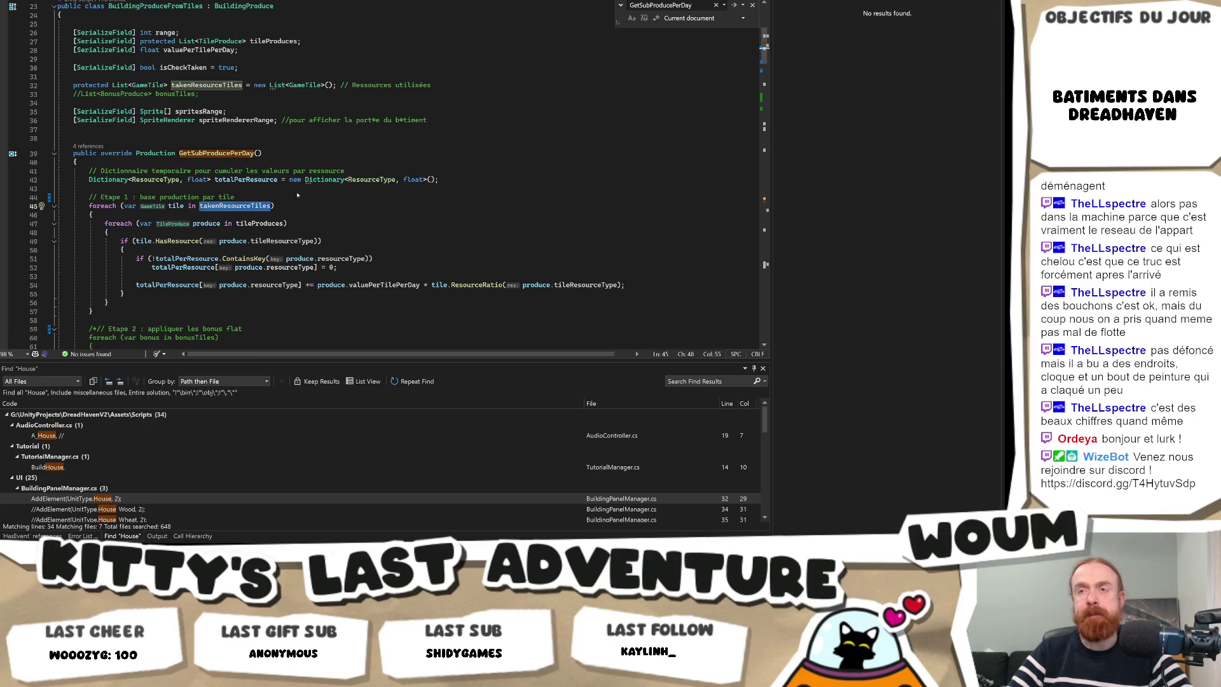
{"action": "key", "text": "ctrl+minus"}
{"action": "key", "text": "ctrl+minus"}
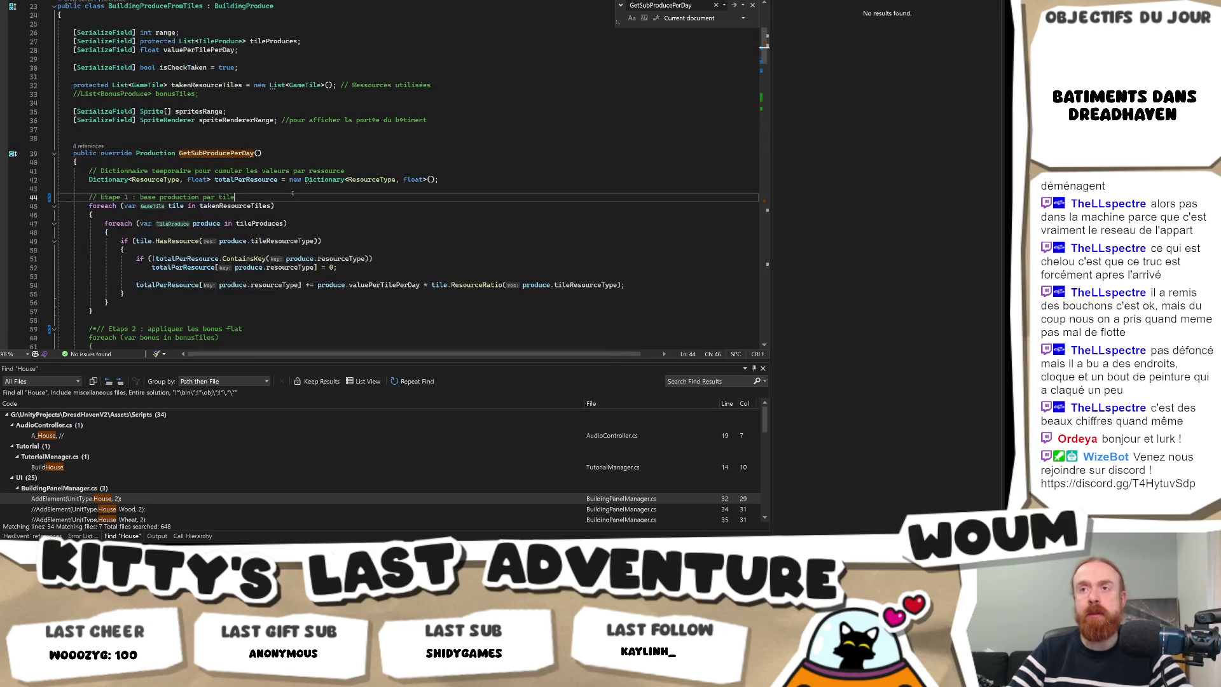
{"action": "type", "text": "takenResourceTiles"}
{"action": "key", "text": "Return"}
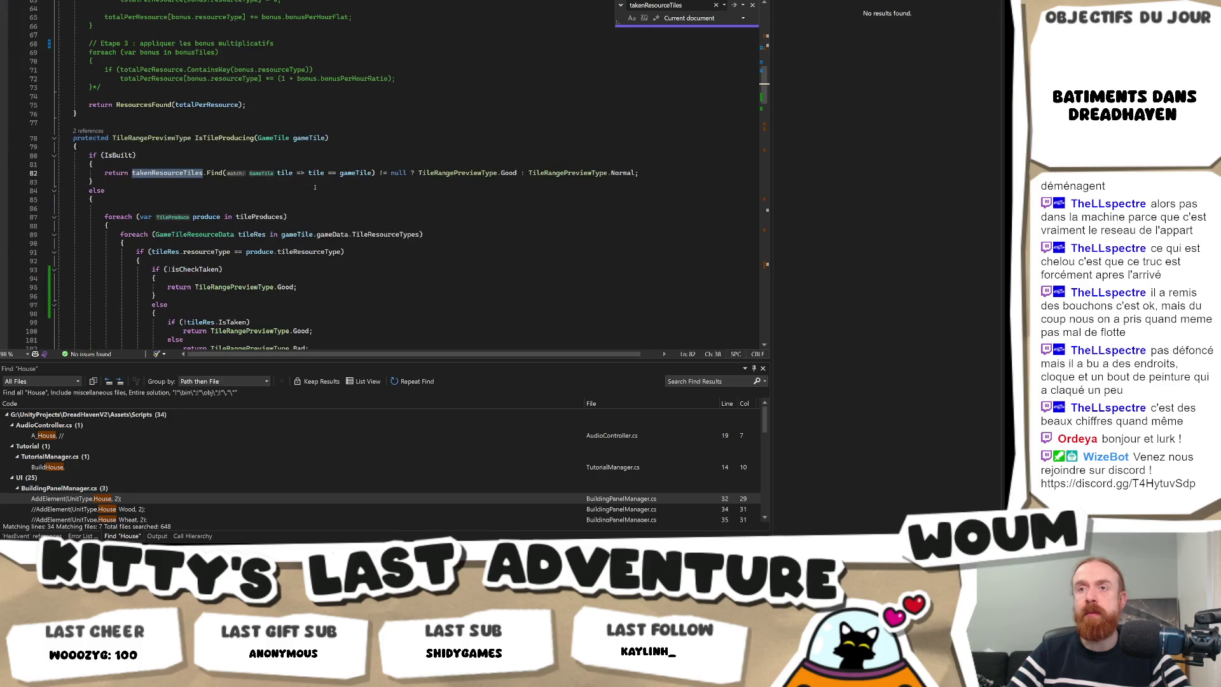
{"action": "key", "text": "Return"}
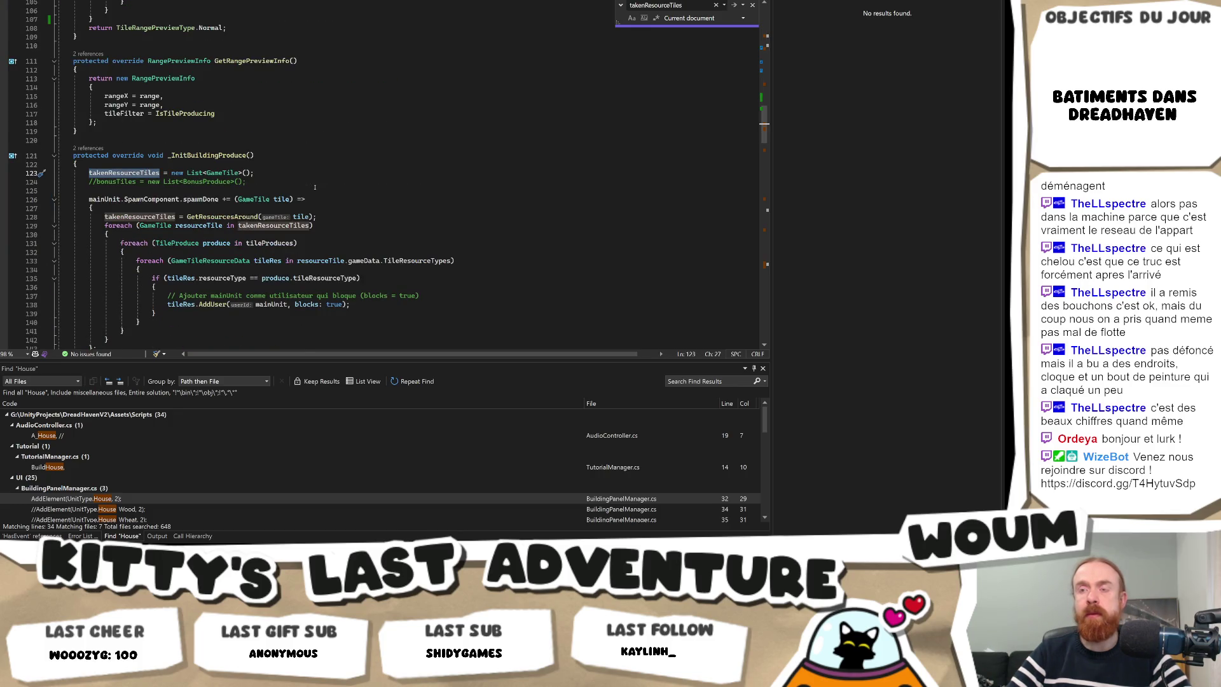
{"action": "key", "text": "Return"}
{"action": "key", "text": "Return"}
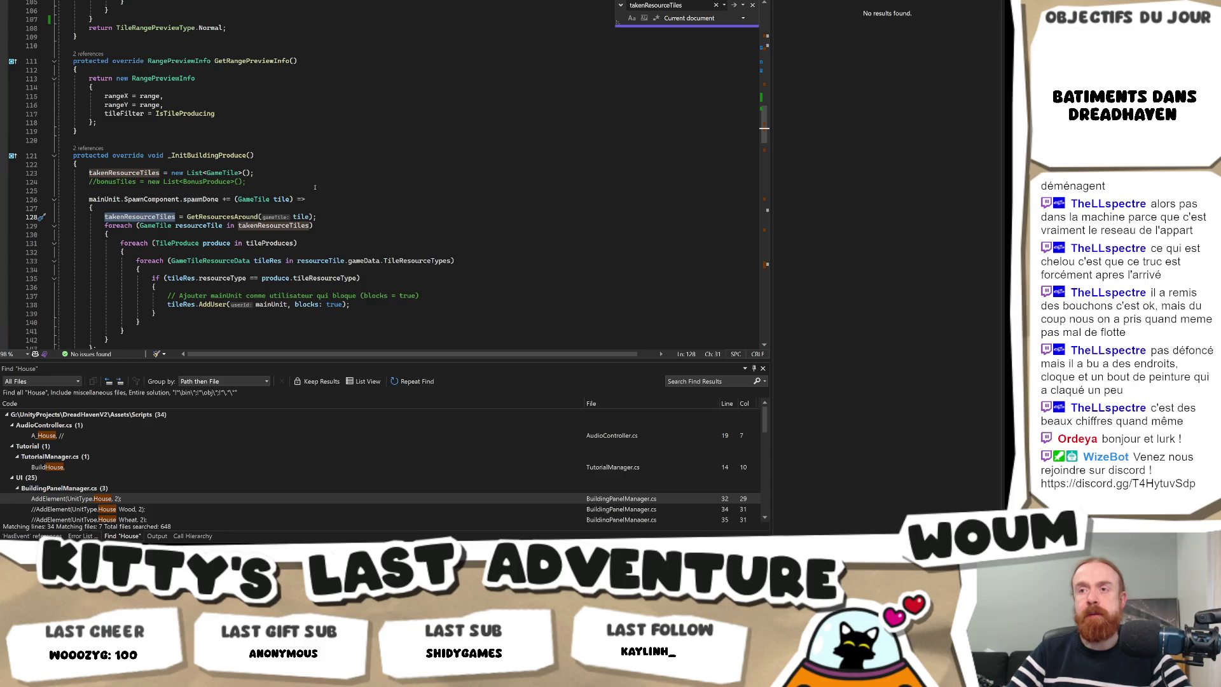
{"action": "key", "text": "Return"}
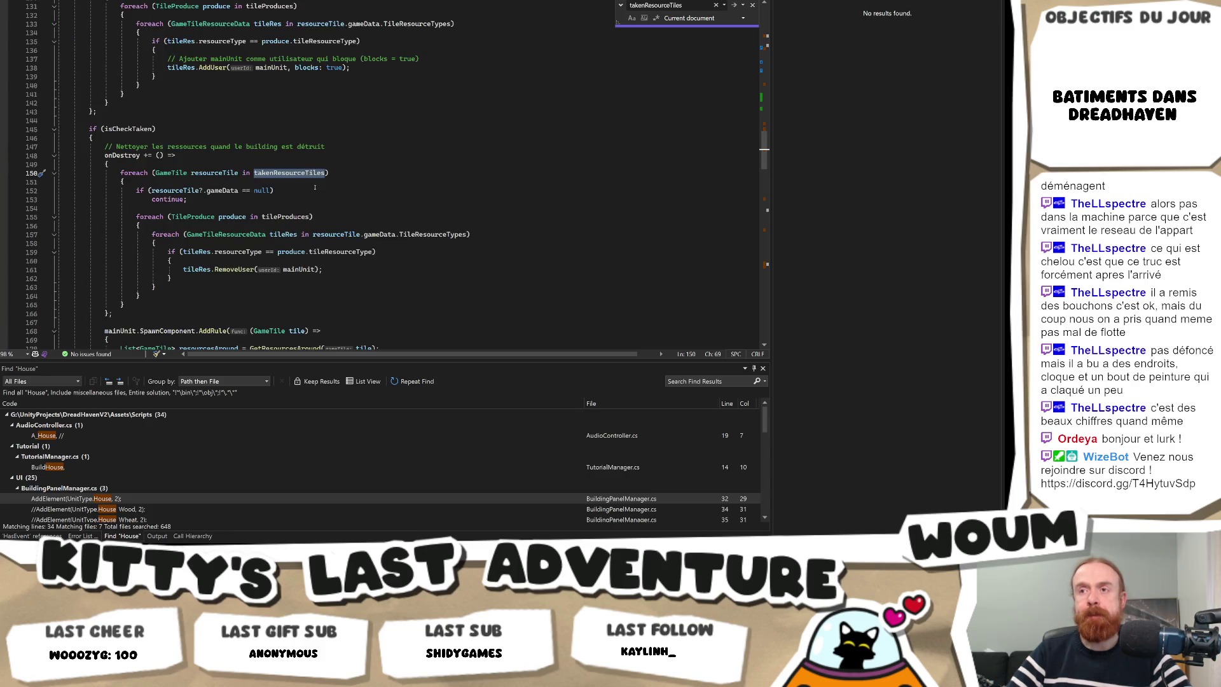
{"action": "key", "text": "Return"}
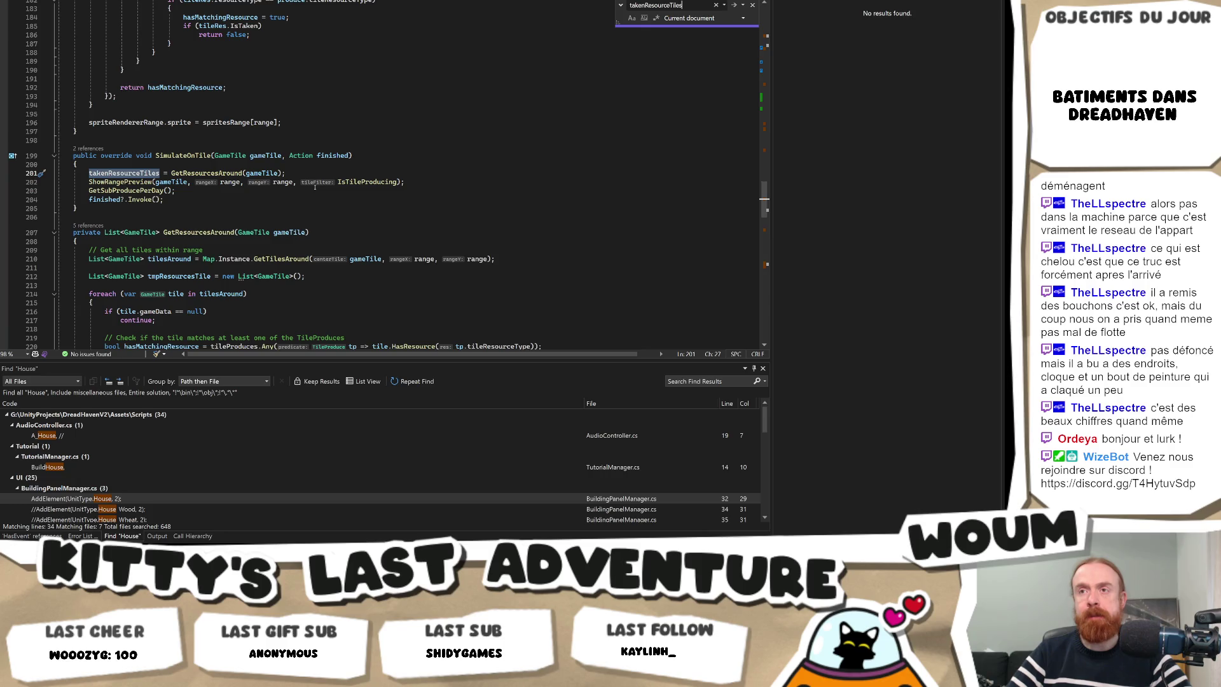
{"action": "key", "text": "Return"}
{"action": "key", "text": "Return"}
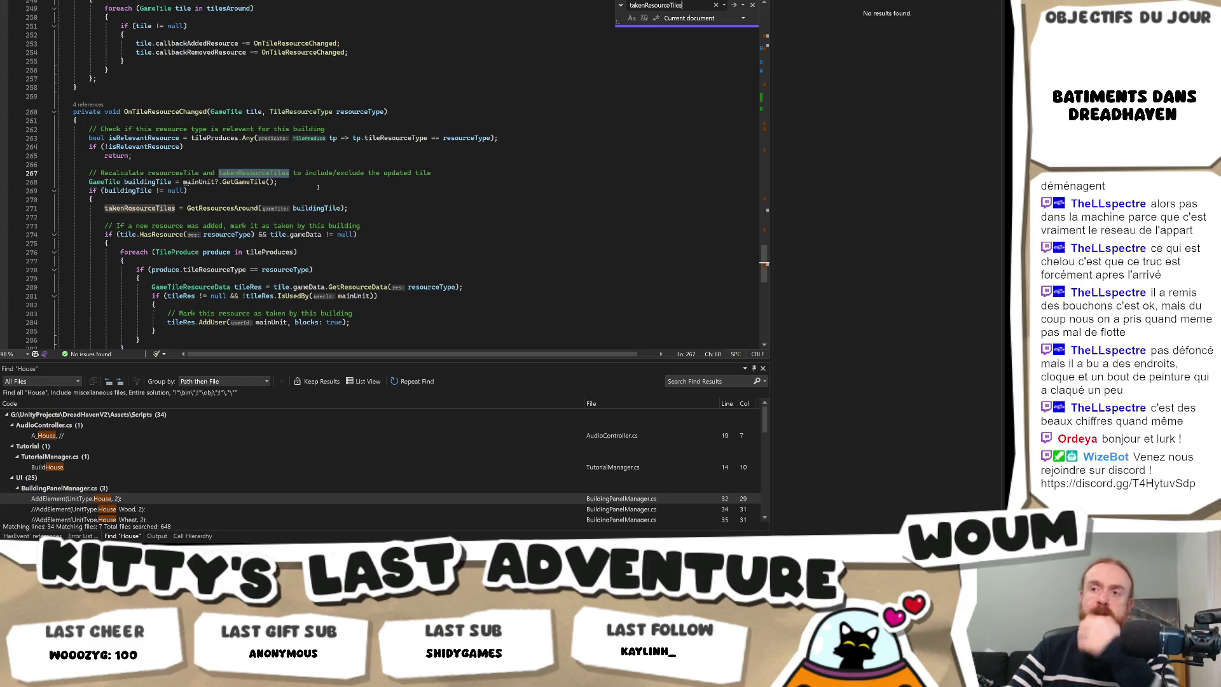
{"action": "key", "text": "BackSpace"}
{"action": "key", "text": "BackSpace"}
{"action": "key", "text": "BackSpace"}
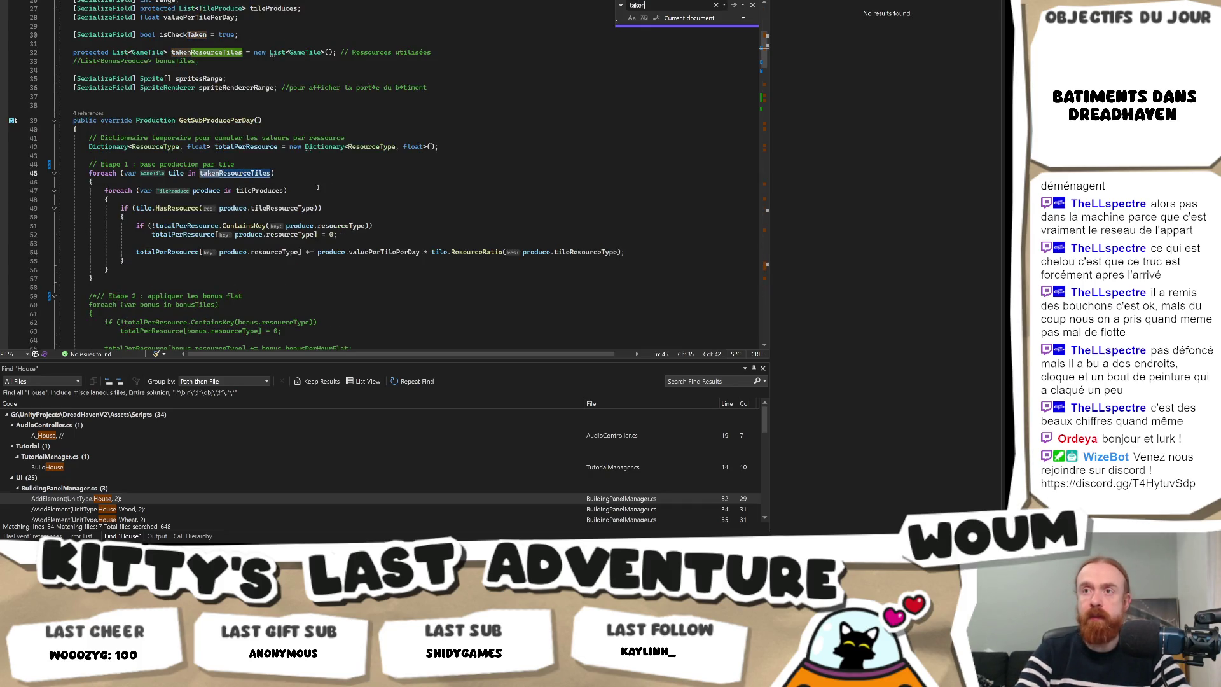
{"action": "key", "text": "Return"}
{"action": "key", "text": "Return"}
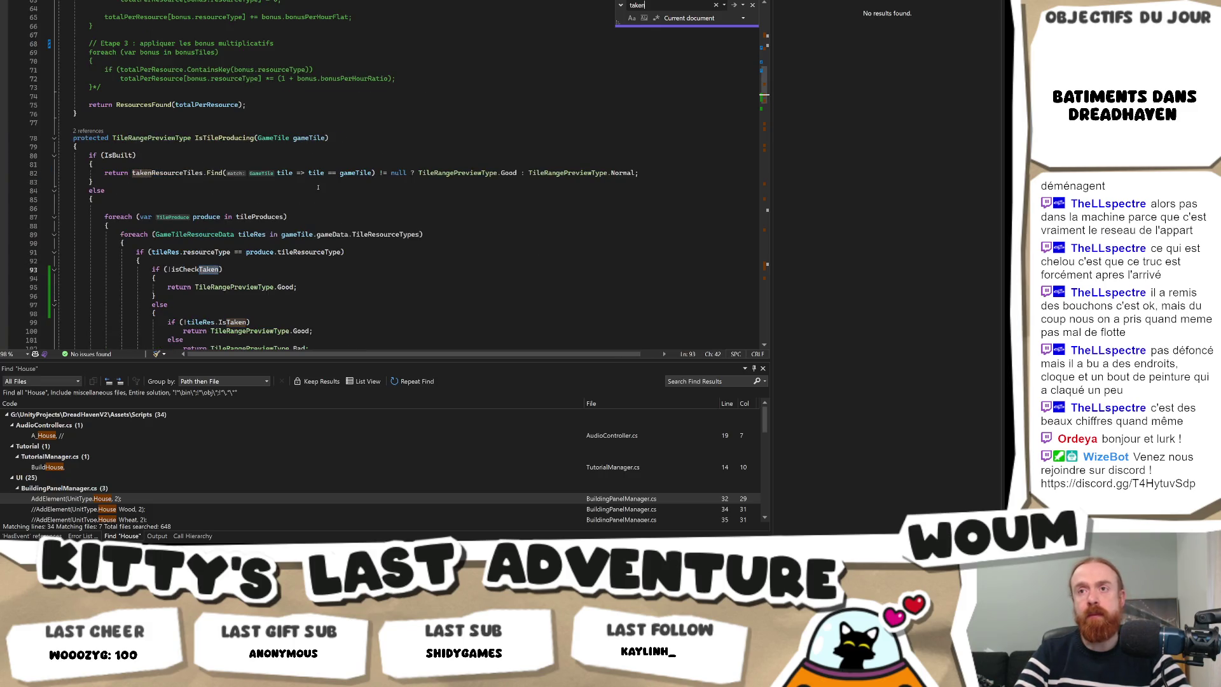
{"action": "scroll", "coordinate": [312, 189], "scroll_direction": "down", "scroll_amount": 2}
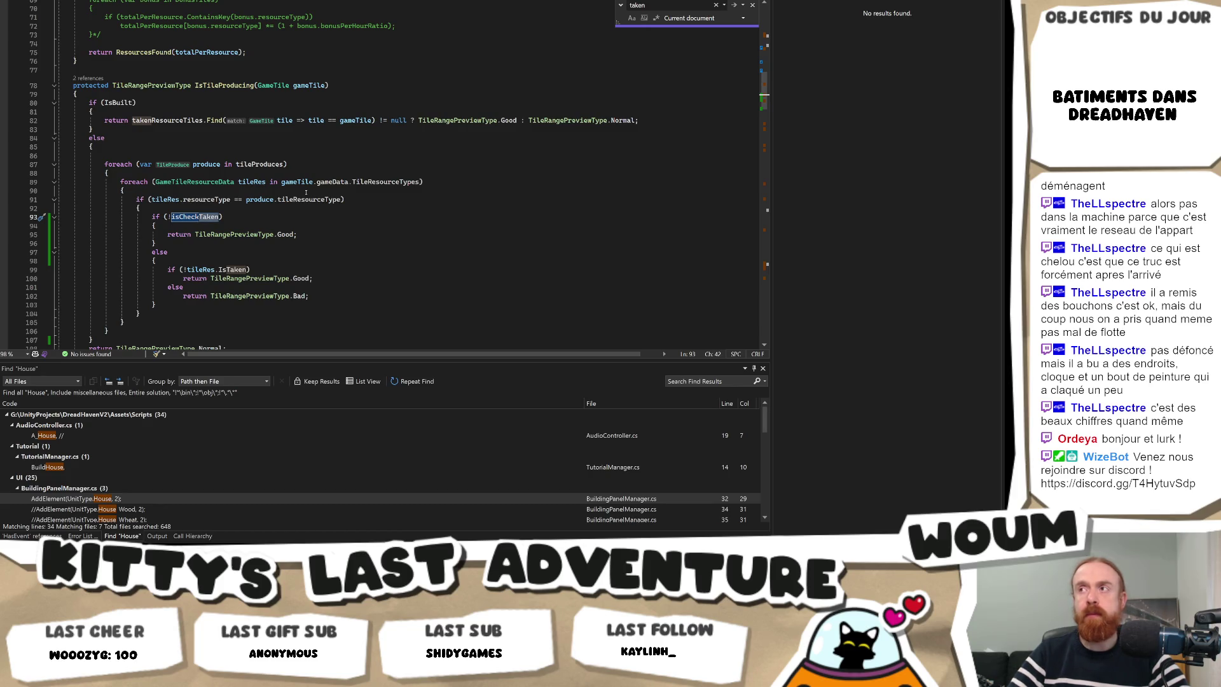
{"action": "key", "text": "Return"}
{"action": "key", "text": "Return"}
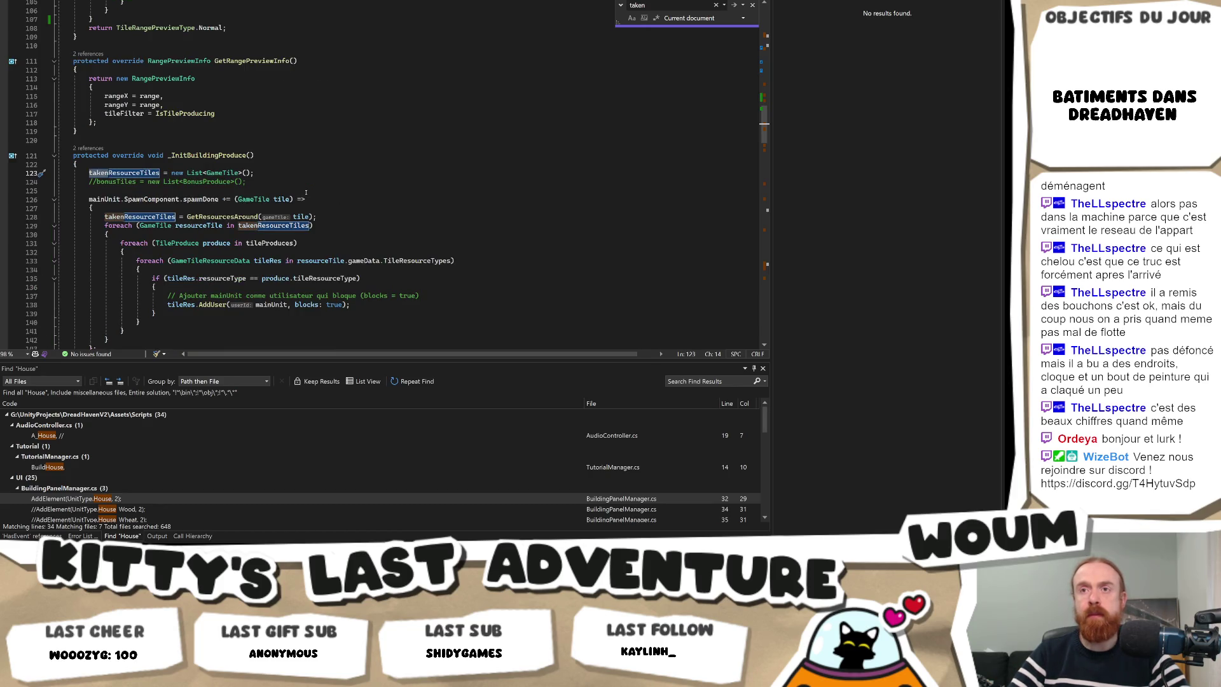
{"action": "key", "text": "Return"}
{"action": "key", "text": "Return"}
{"action": "key", "text": "Return"}
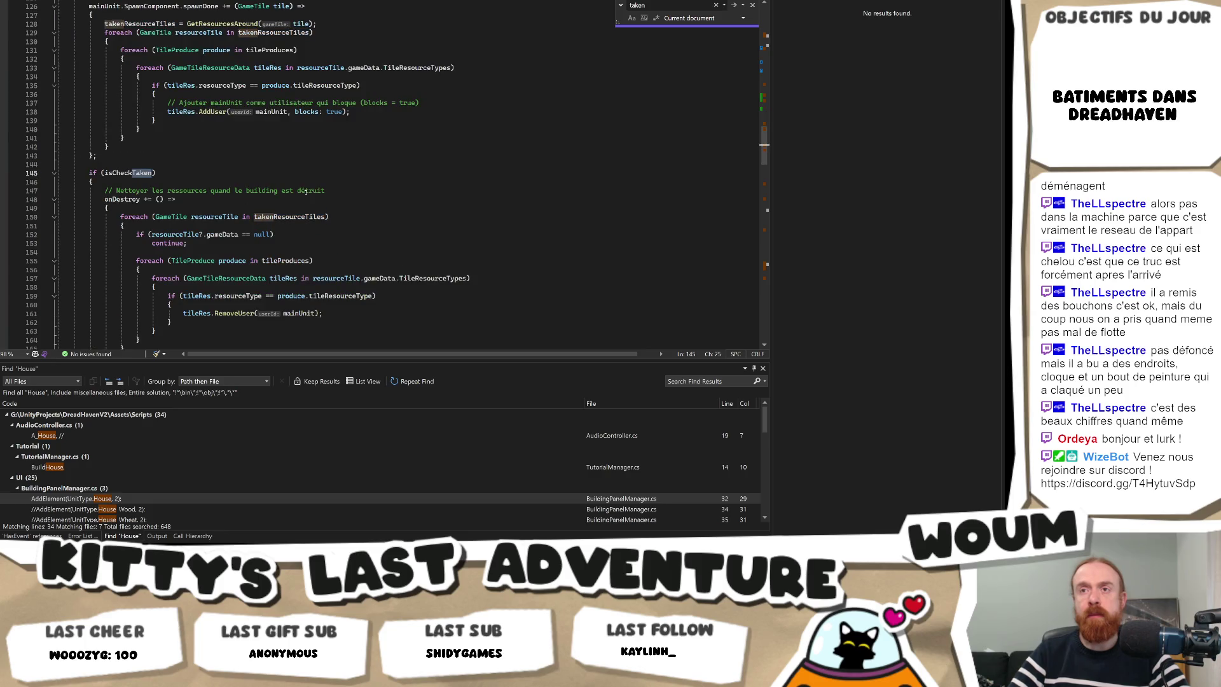
{"action": "key", "text": "Return"}
{"action": "key", "text": "Return"}
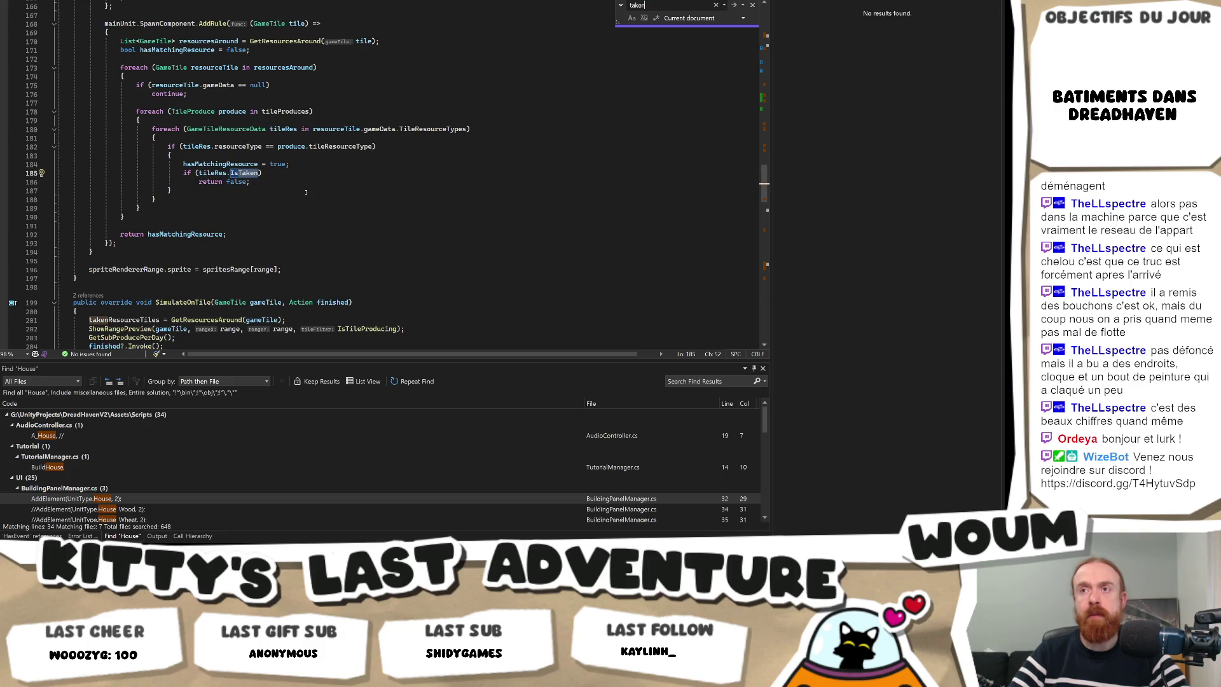
{"action": "scroll", "coordinate": [306, 192], "scroll_direction": "up", "scroll_amount": 3}
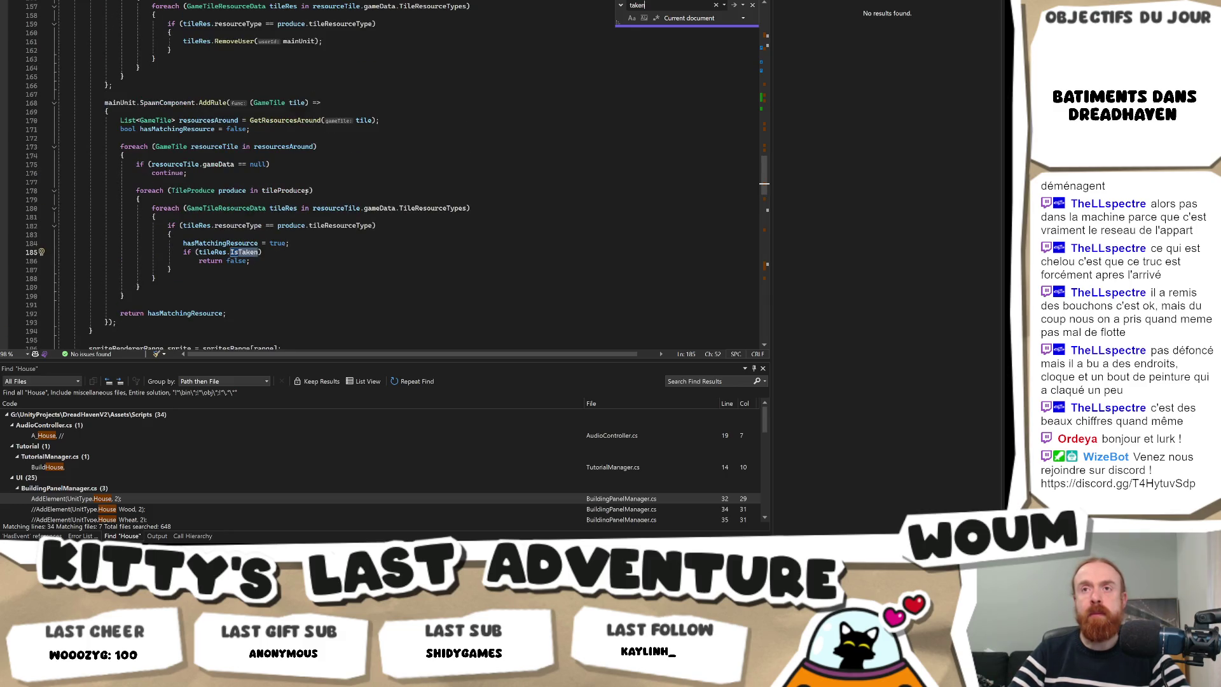
{"action": "scroll", "coordinate": [307, 192], "scroll_direction": "up", "scroll_amount": 10}
{"action": "scroll", "coordinate": [306, 192], "scroll_direction": "down", "scroll_amount": 8}
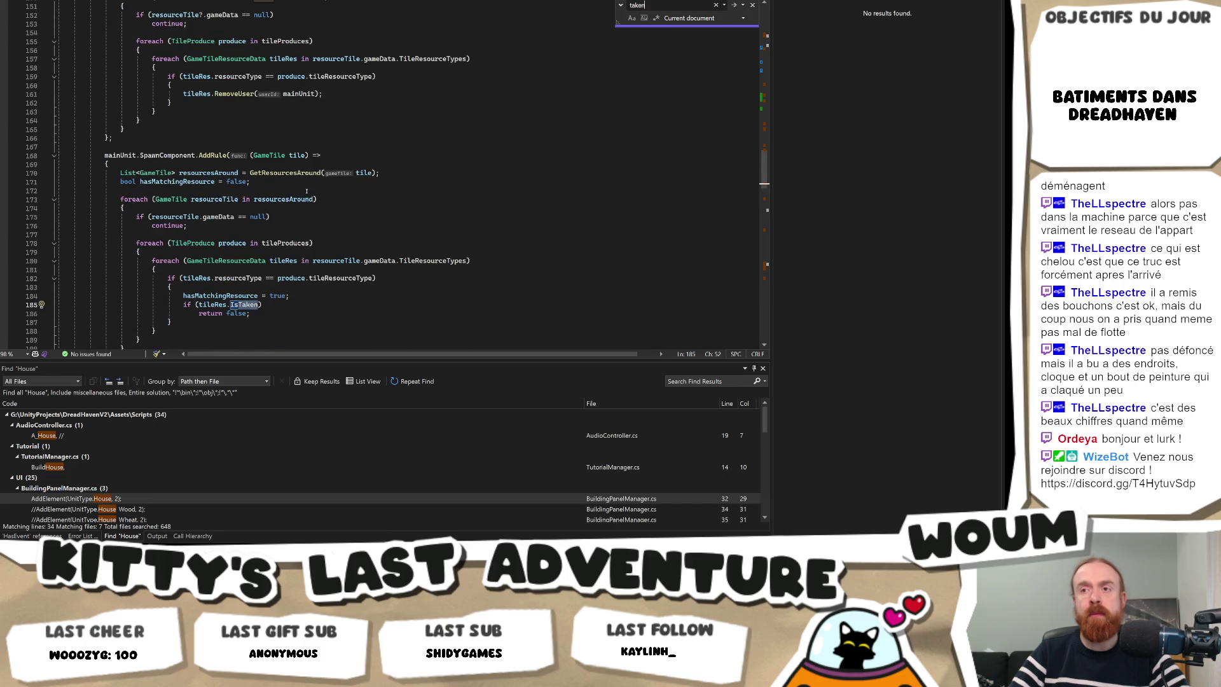
{"action": "key", "text": "ctrl+f"}
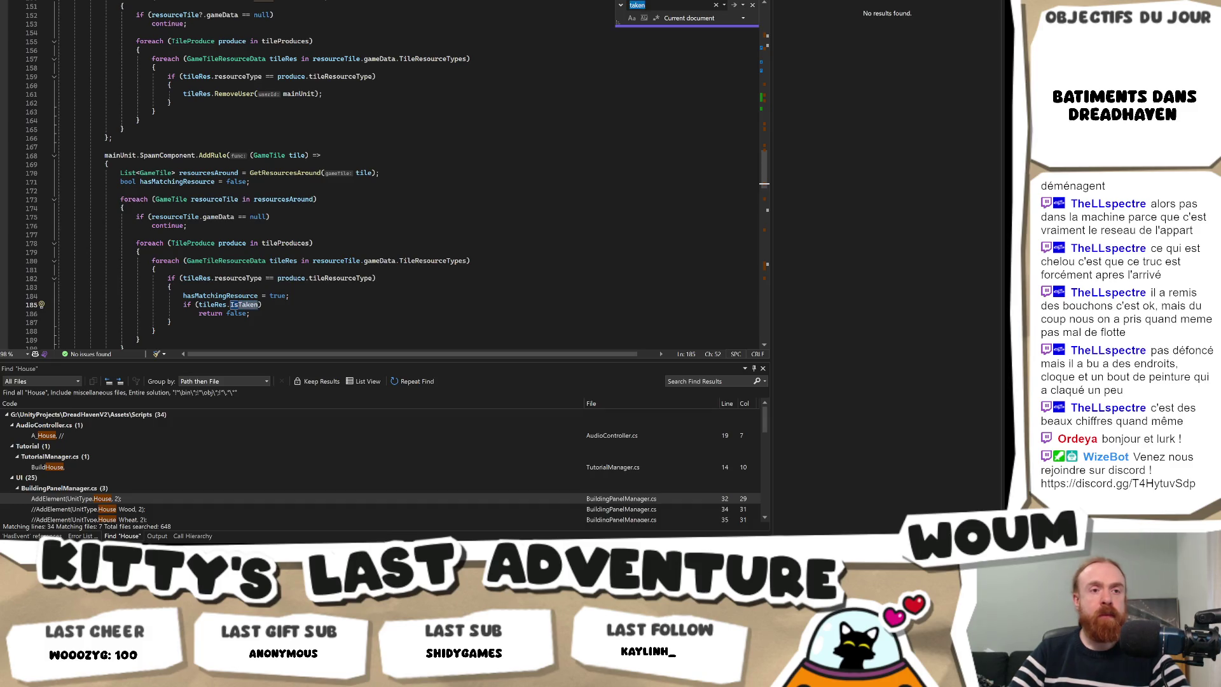
{"action": "key", "text": "Return"}
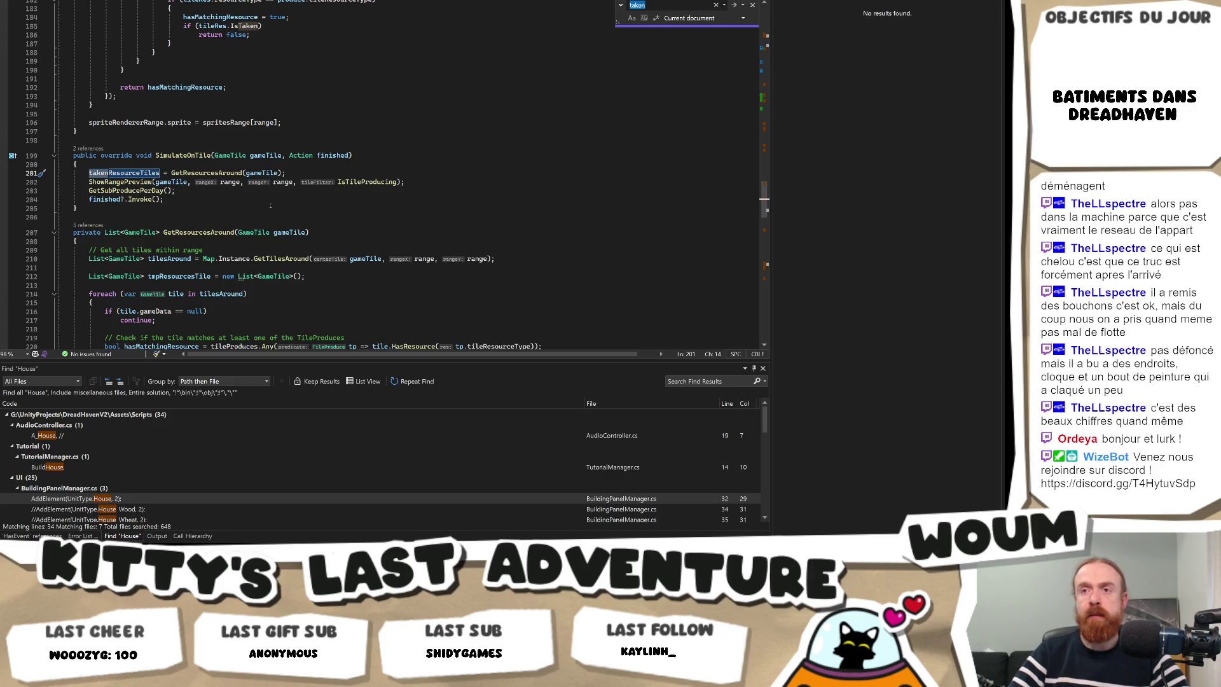
Inspect GetResourcesAround, GetTilesAround and the hasMatchingResource check, then reselect takenResourceTiles on line 201.
{"action": "left_click", "coordinate": [240, 190]}
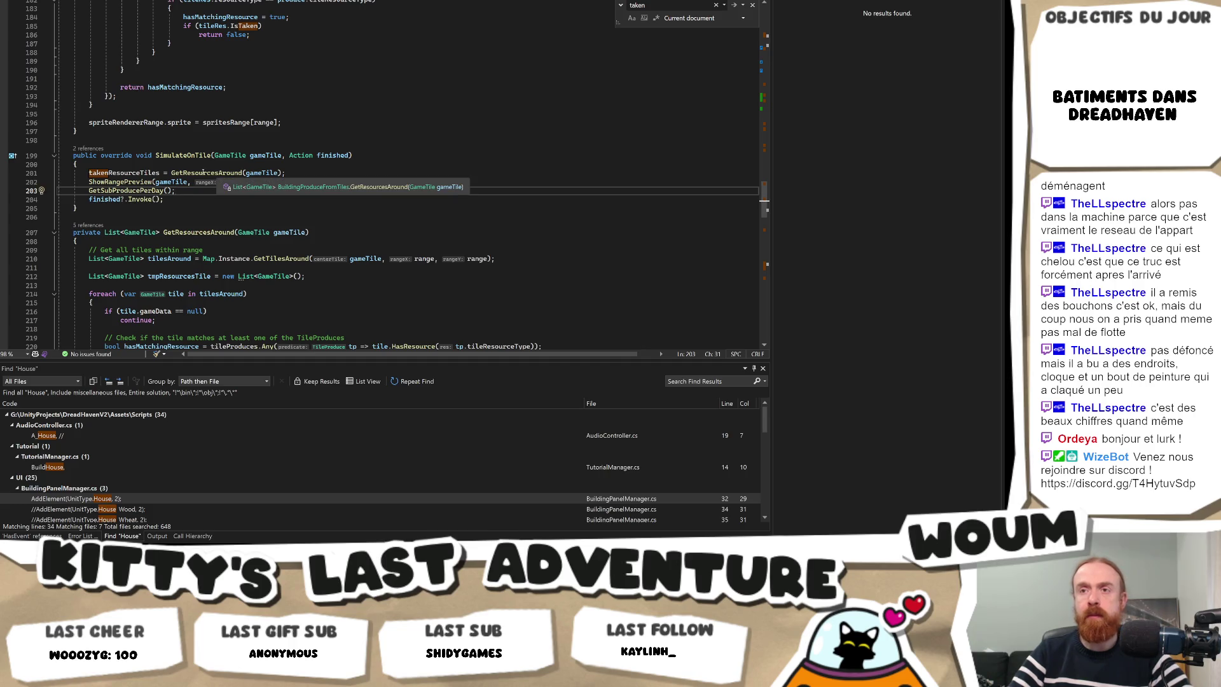
{"action": "scroll", "coordinate": [204, 173], "scroll_direction": "down", "scroll_amount": 3}
{"action": "left_click", "coordinate": [311, 179]}
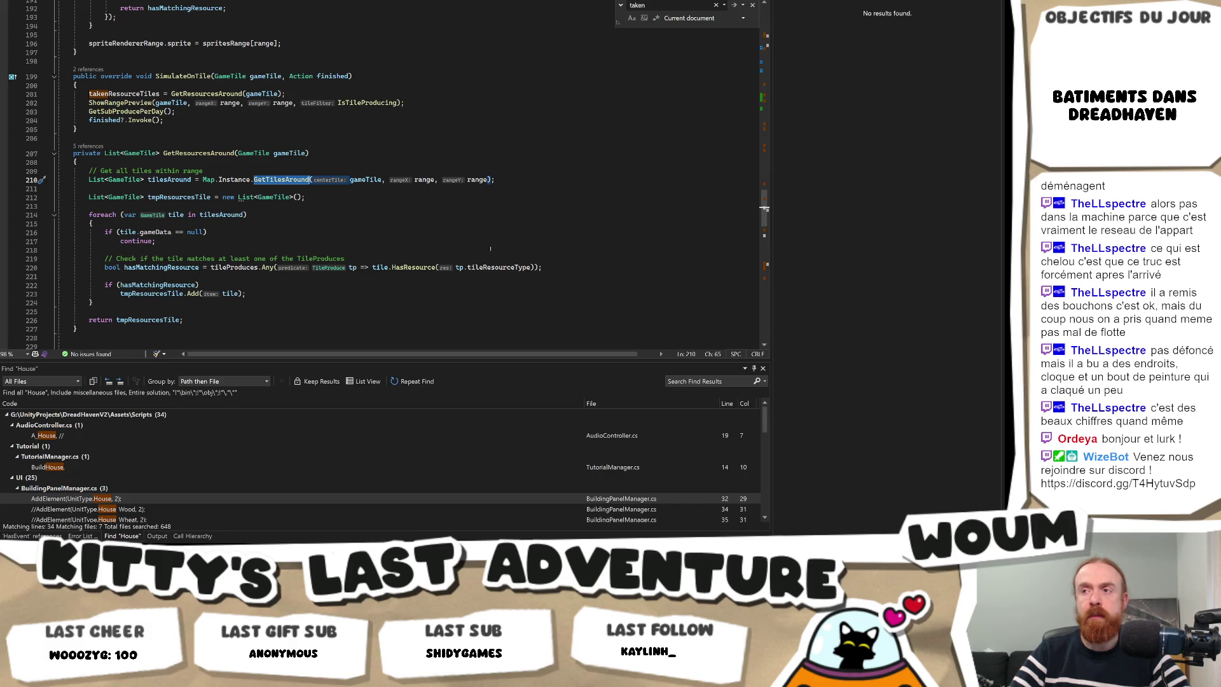
{"action": "left_click", "coordinate": [252, 283]}
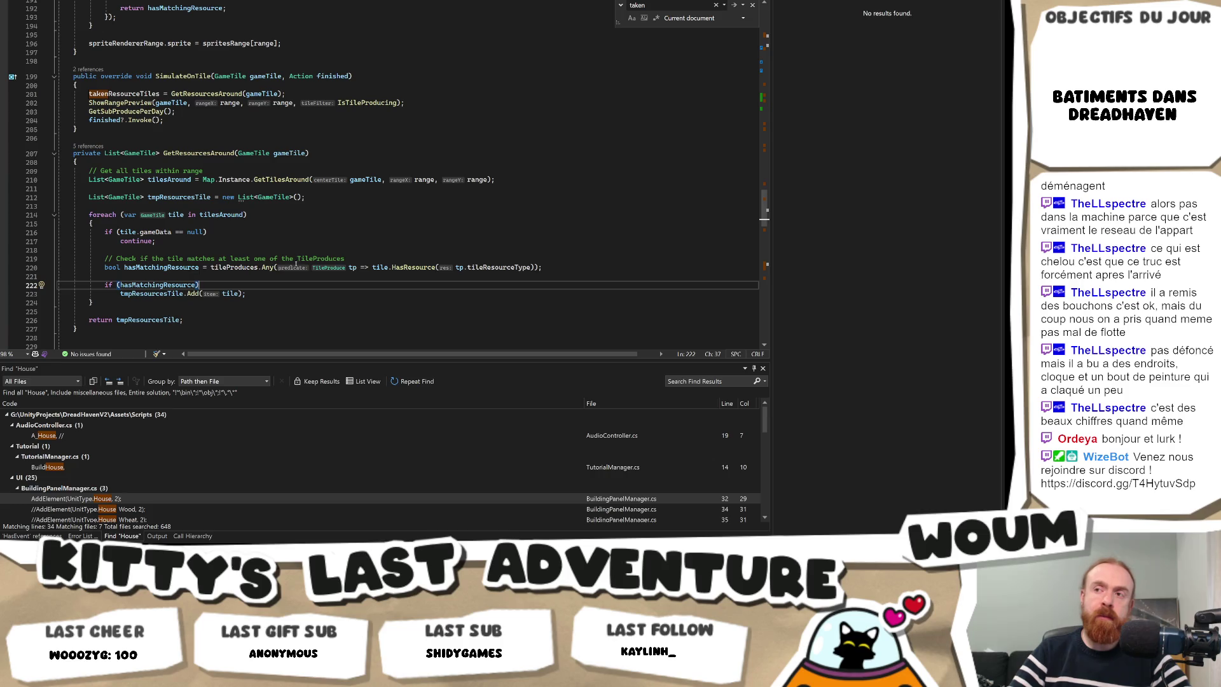
{"action": "scroll", "coordinate": [255, 254], "scroll_direction": "up", "scroll_amount": 2}
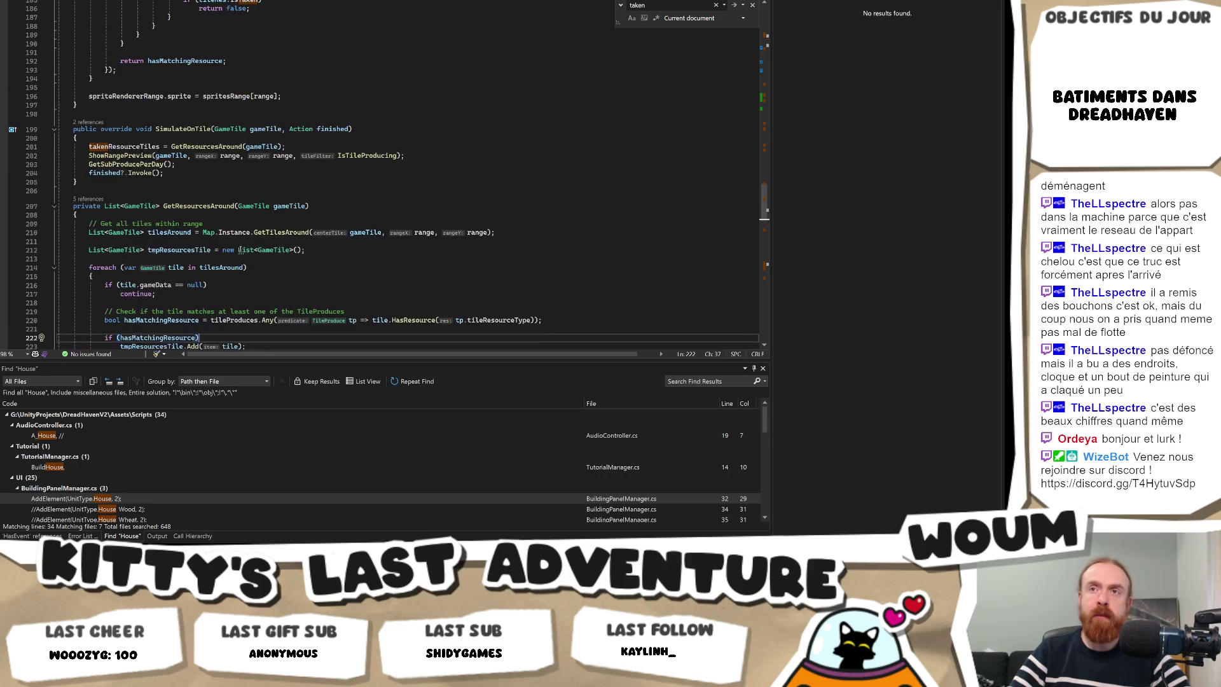
{"action": "double_click", "coordinate": [123, 146]}
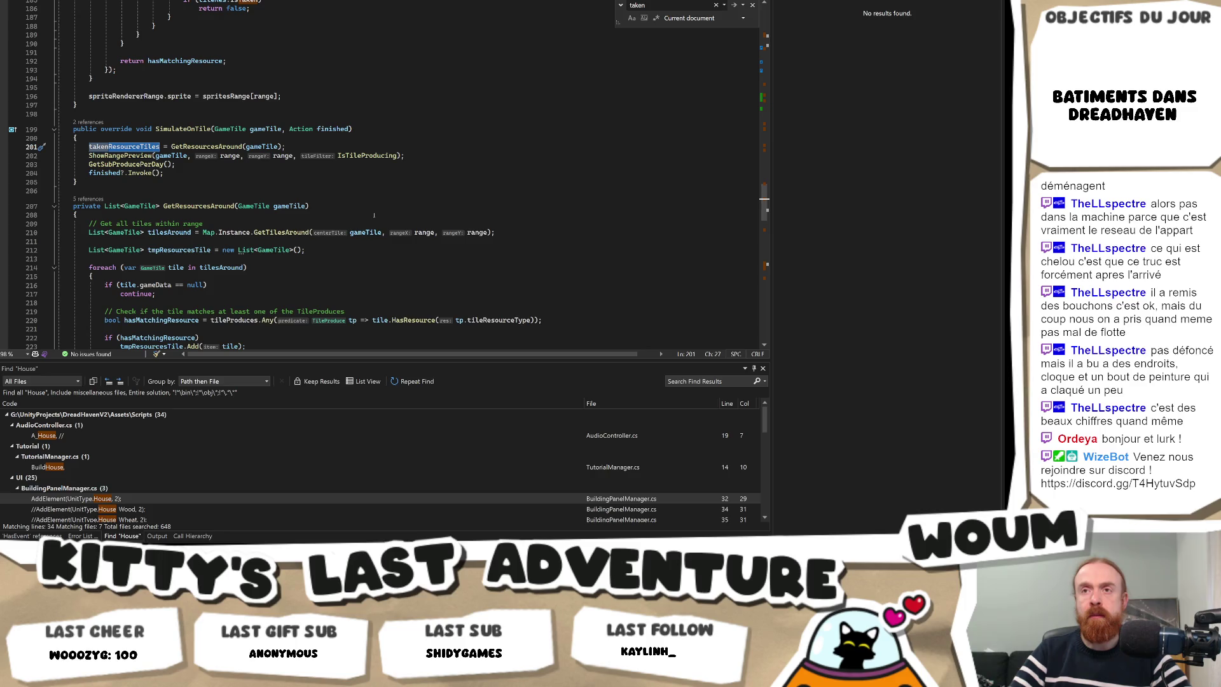
{"action": "key", "text": "alt+Tab"}
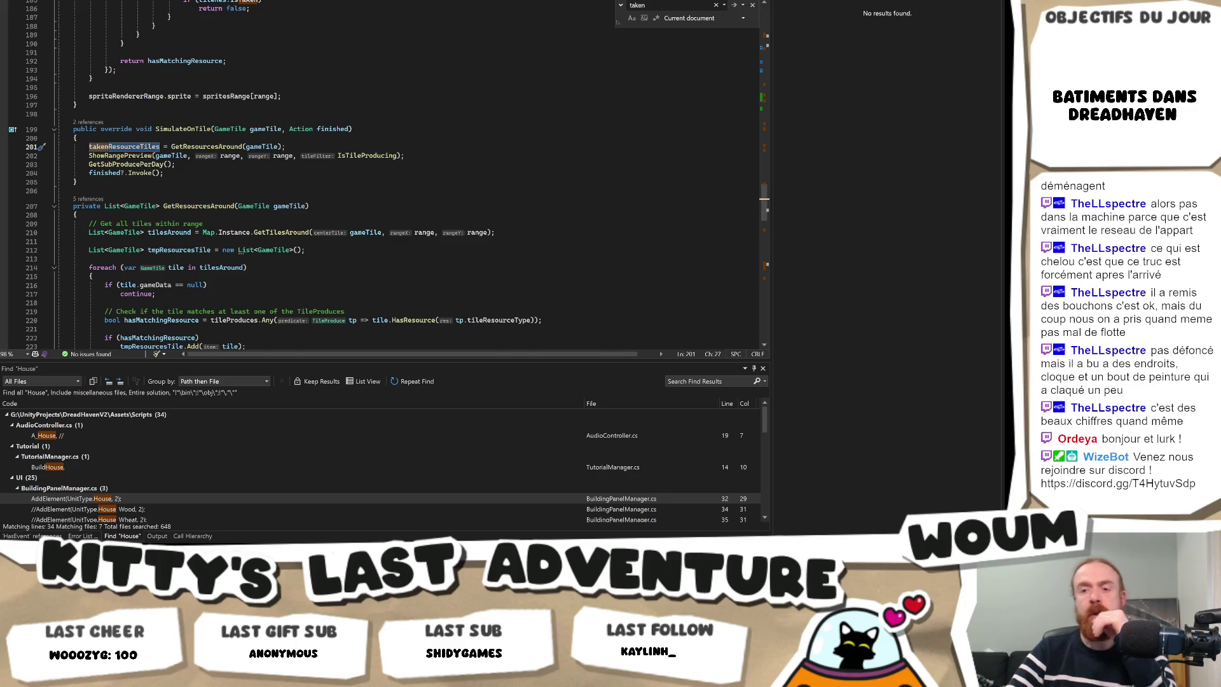
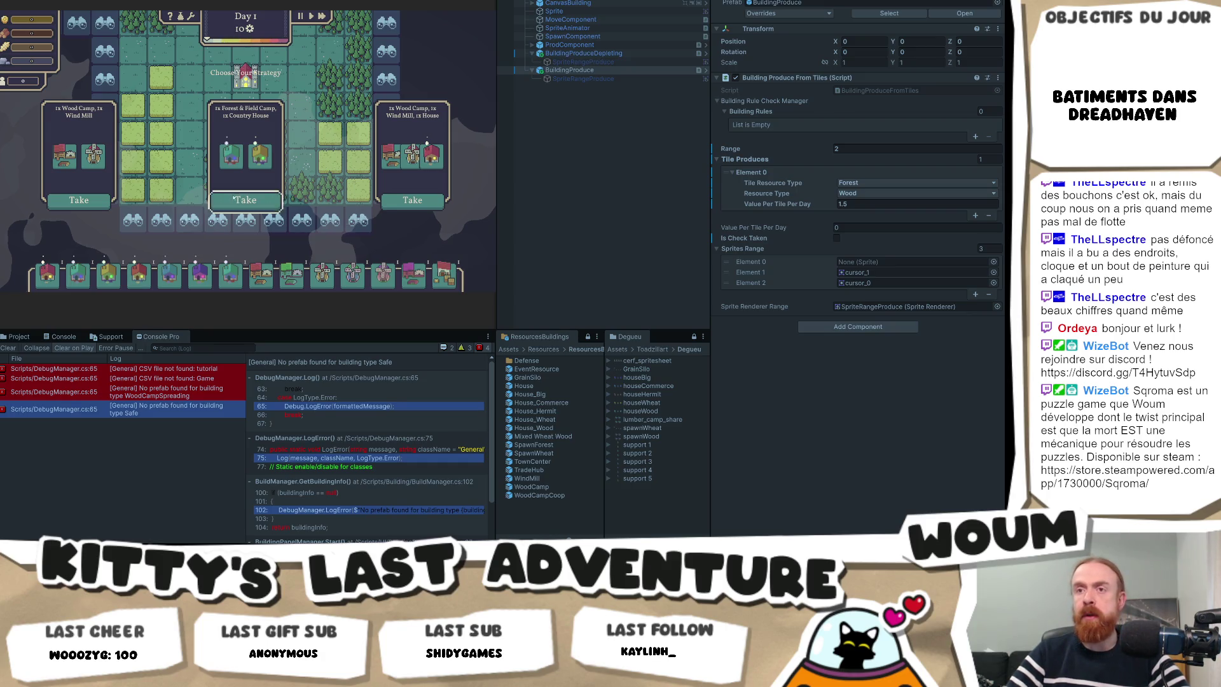
Take the middle strategy pack, place a Wood Camp on the map, then restart Play mode twice.
{"action": "left_click", "coordinate": [234, 199]}
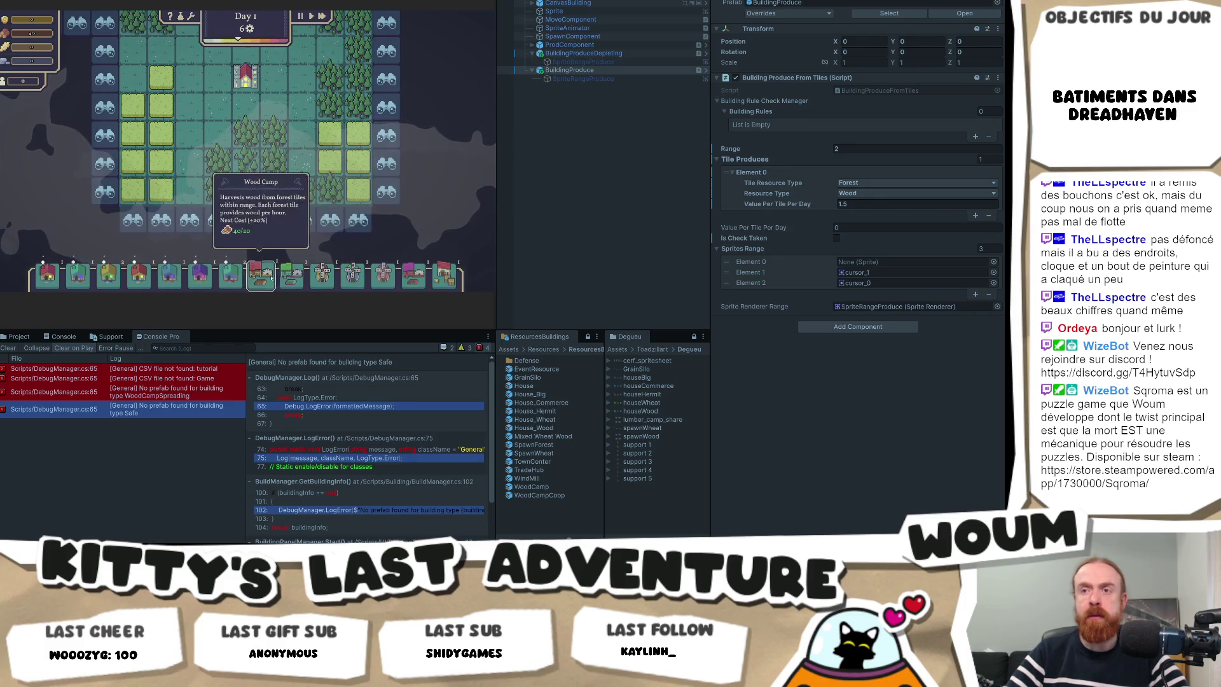
{"action": "left_click", "coordinate": [263, 279]}
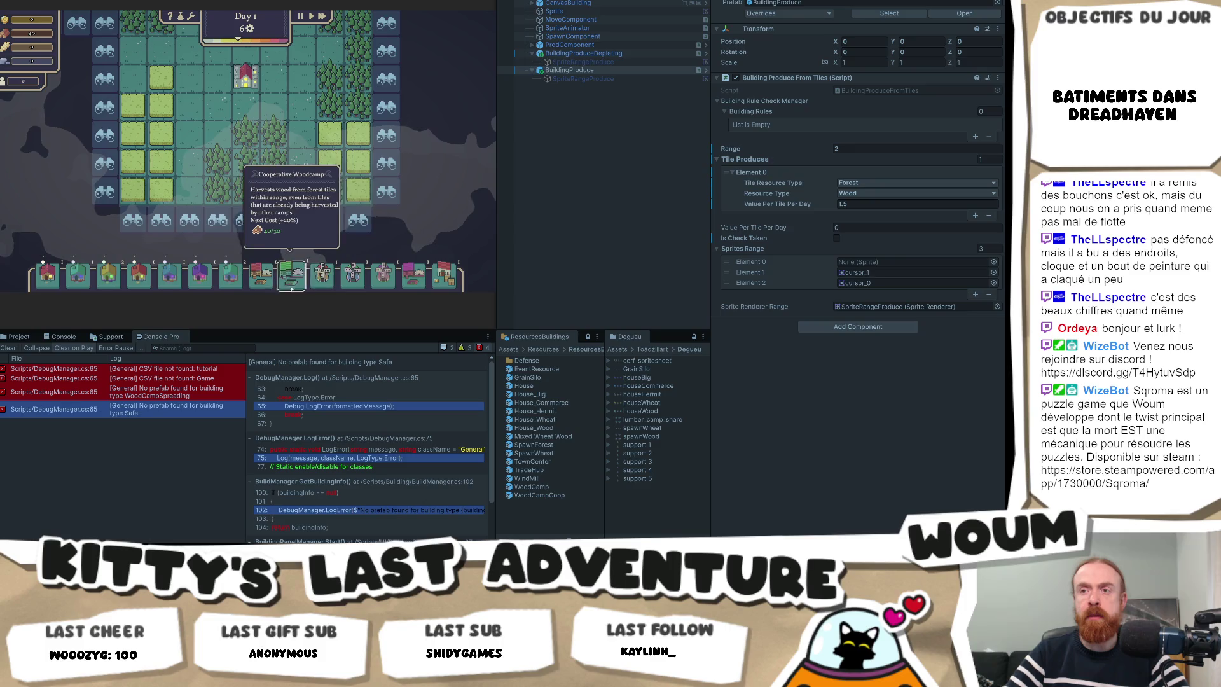
{"action": "left_click", "coordinate": [223, 137]}
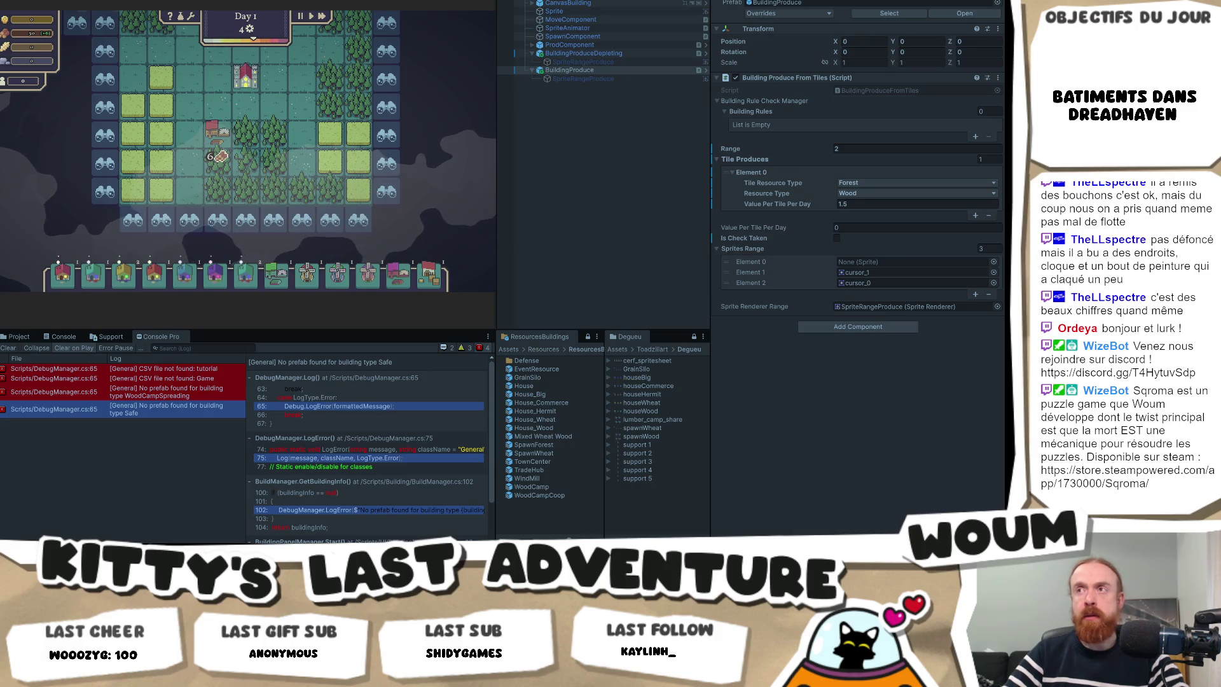
{"action": "key", "text": "ctrl+p"}
{"action": "key", "text": "ctrl+p"}
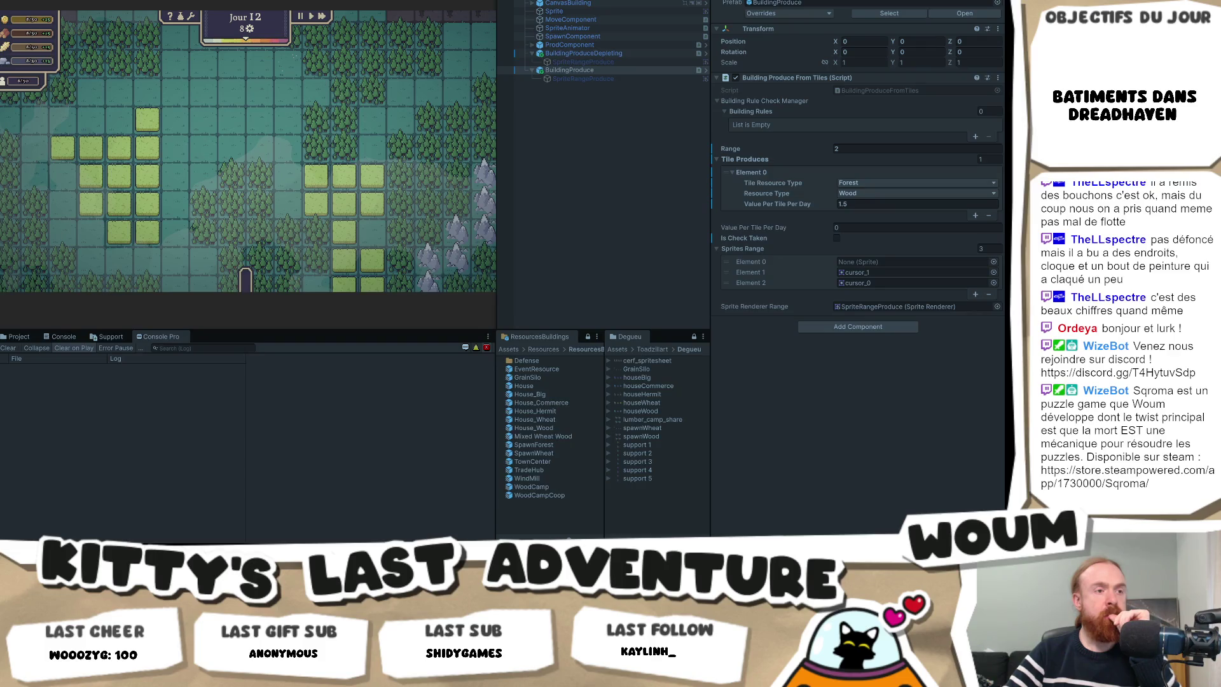
{"action": "key", "text": "ctrl+p"}
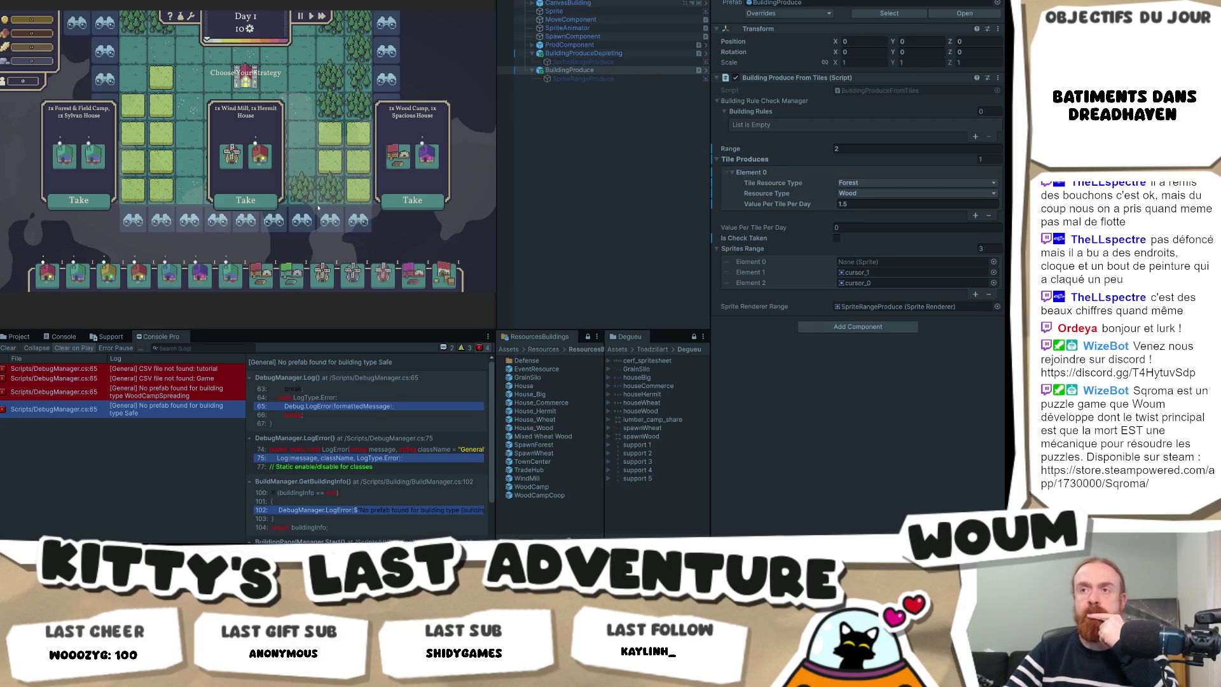
Take the middle strategy and try placing a building on two map tiles, getting Cannot build here errors.
{"action": "left_click", "coordinate": [247, 200]}
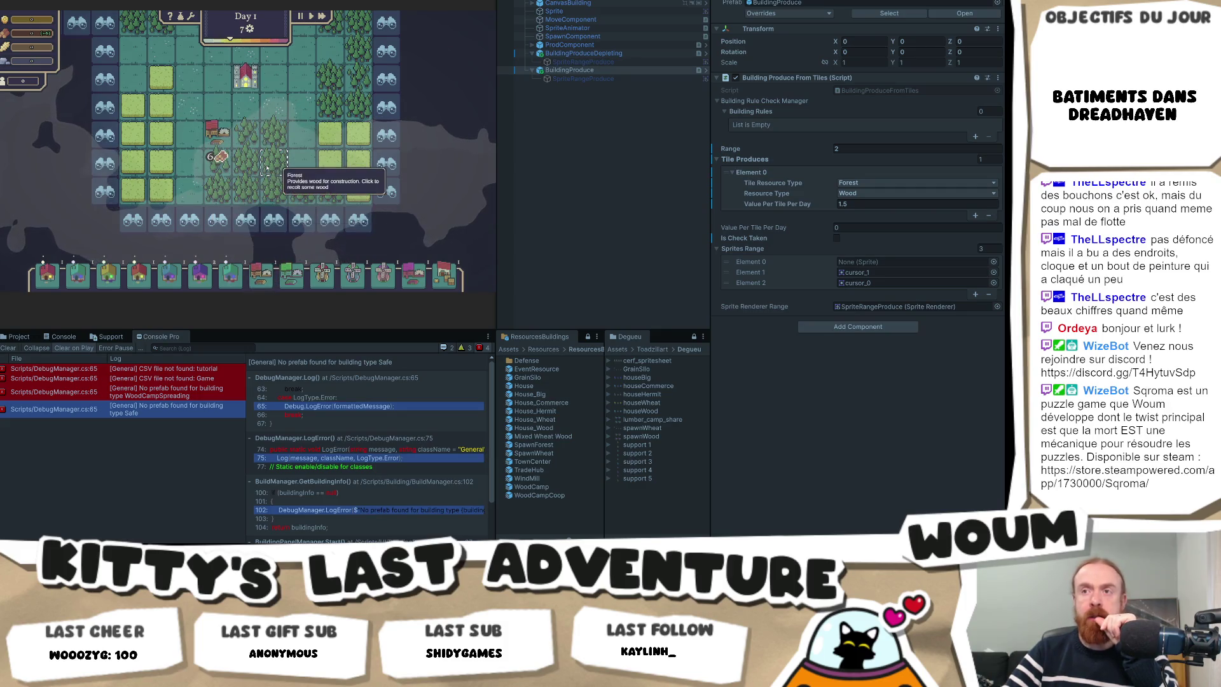
{"action": "left_click", "coordinate": [260, 274]}
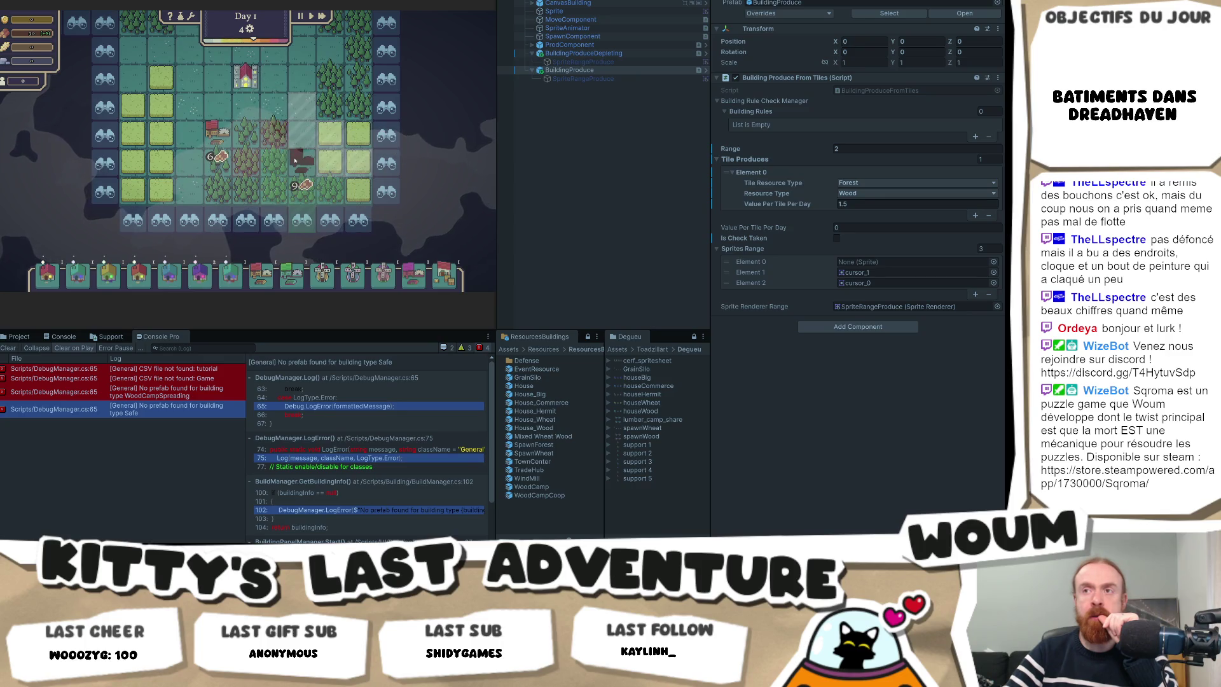
{"action": "scroll", "coordinate": [296, 162], "scroll_direction": "up", "scroll_amount": 1}
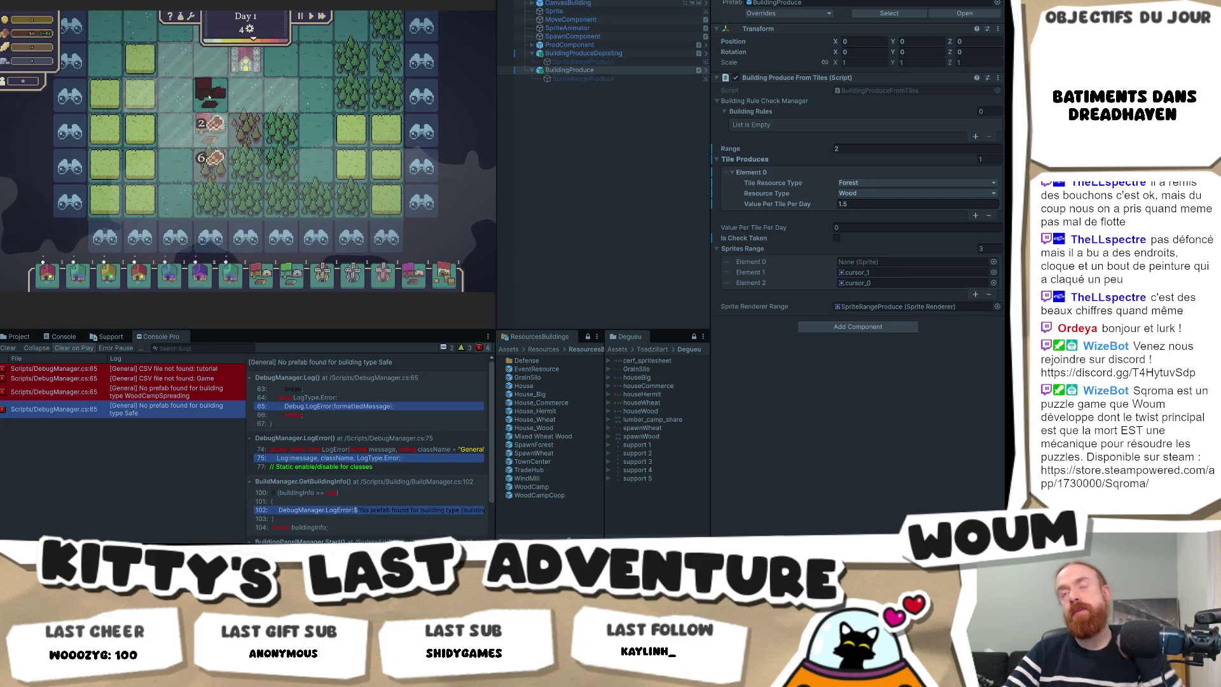
{"action": "left_click", "coordinate": [211, 96]}
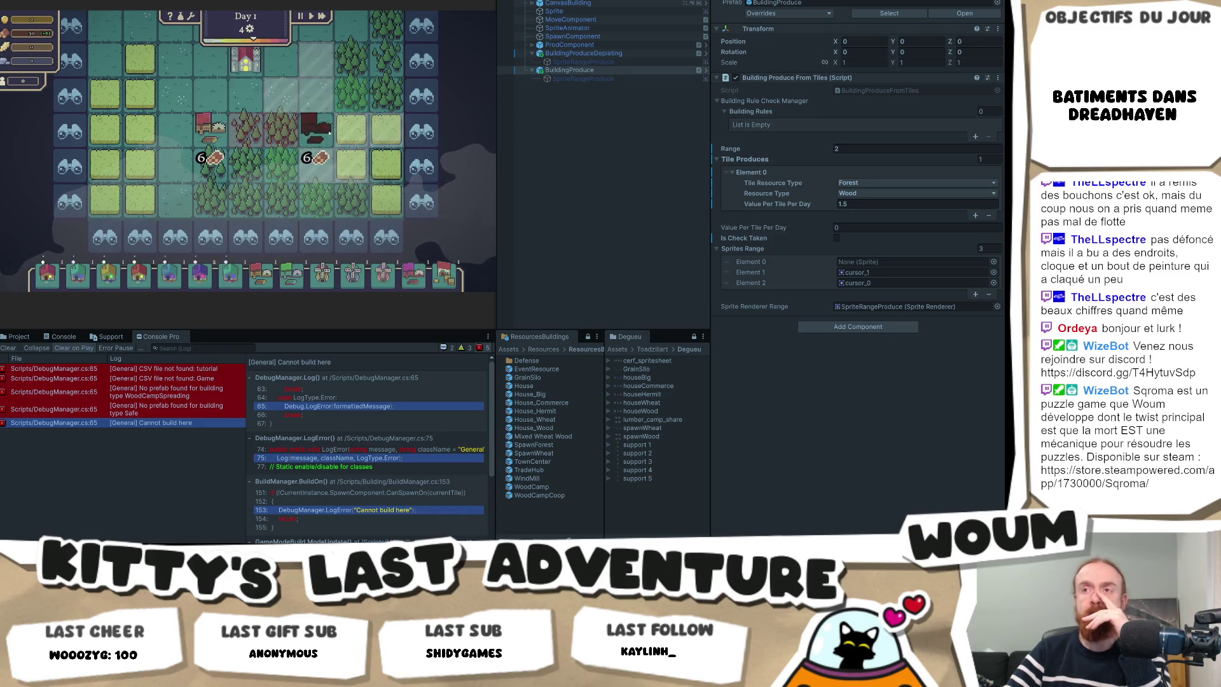
{"action": "left_click", "coordinate": [322, 167]}
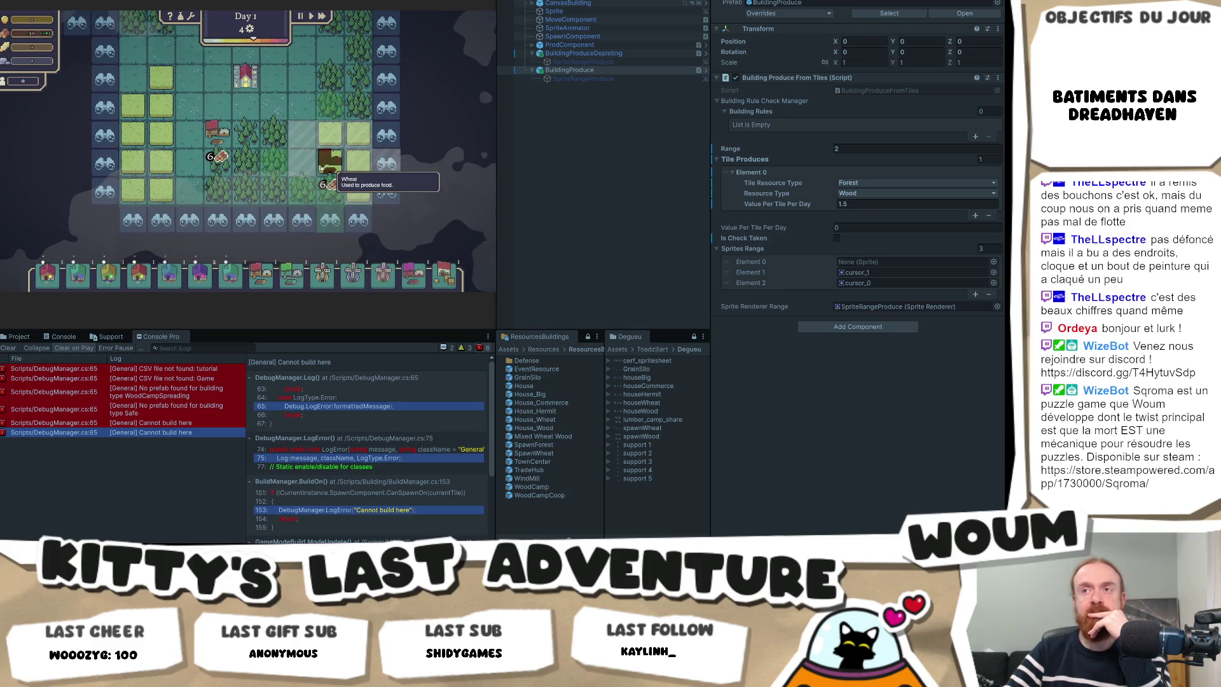
{"action": "scroll", "coordinate": [322, 168], "scroll_direction": "up", "scroll_amount": 1}
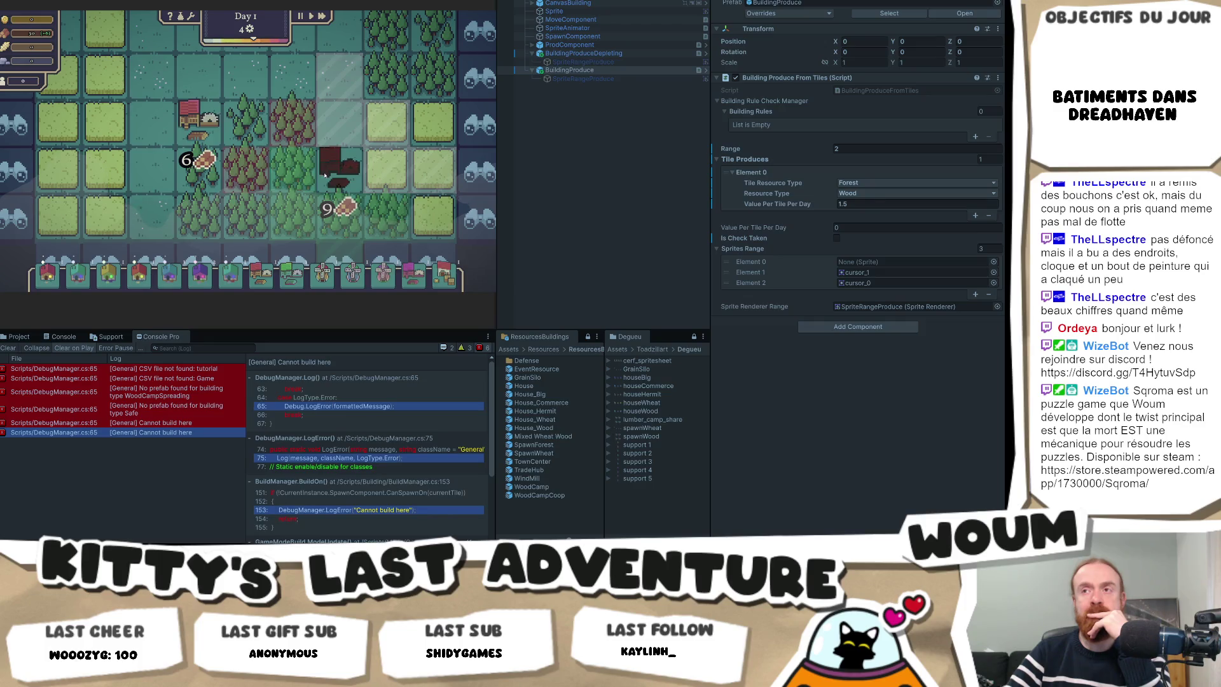
{"action": "scroll", "coordinate": [325, 173], "scroll_direction": "down", "scroll_amount": 3}
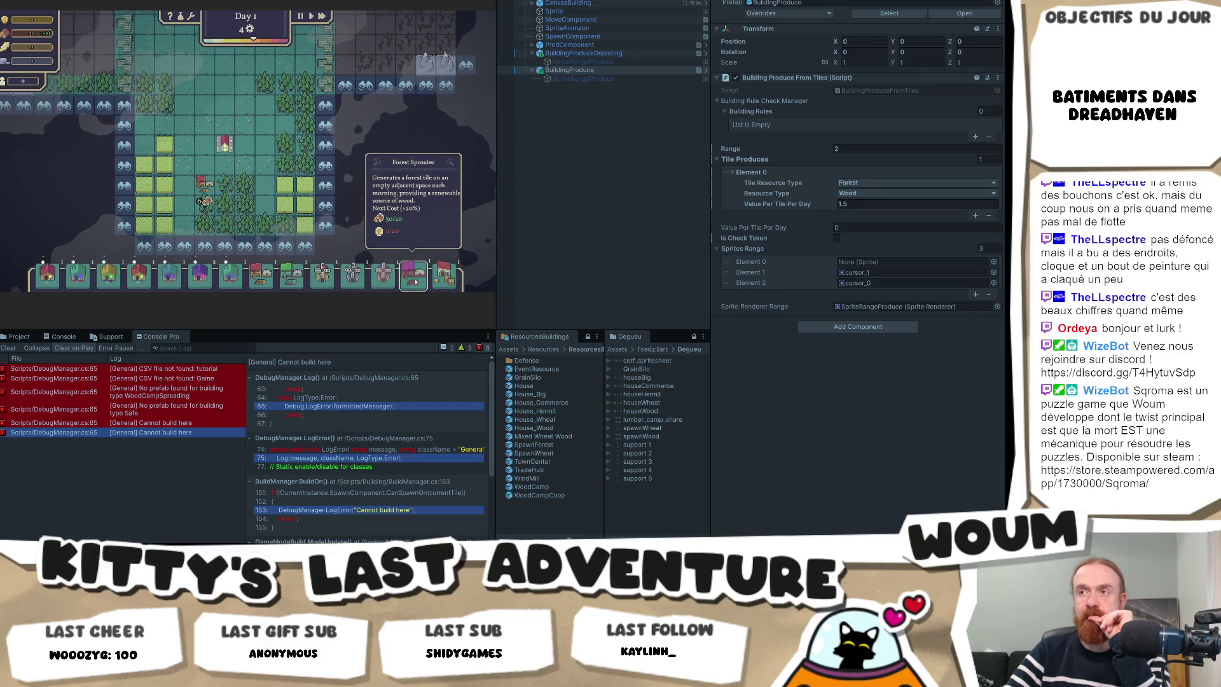
Repeatedly try building the Forest & Field Camp on the same map tile.
{"action": "left_click", "coordinate": [225, 278]}
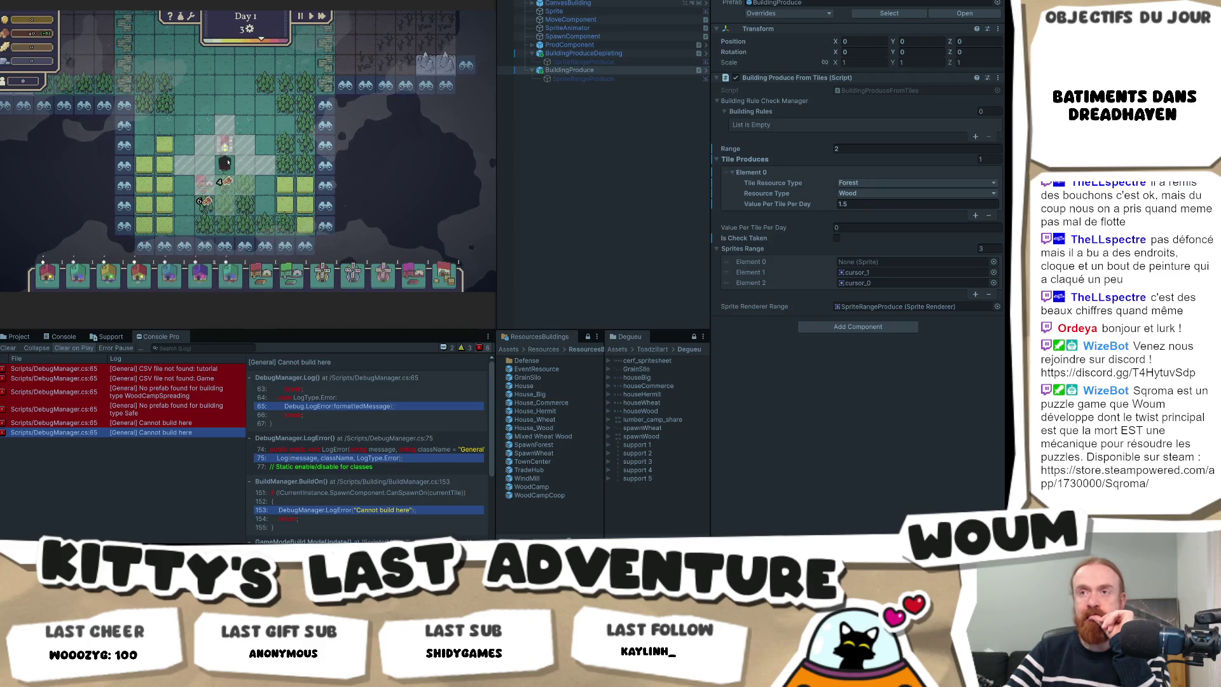
{"action": "scroll", "coordinate": [228, 163], "scroll_direction": "up", "scroll_amount": 2}
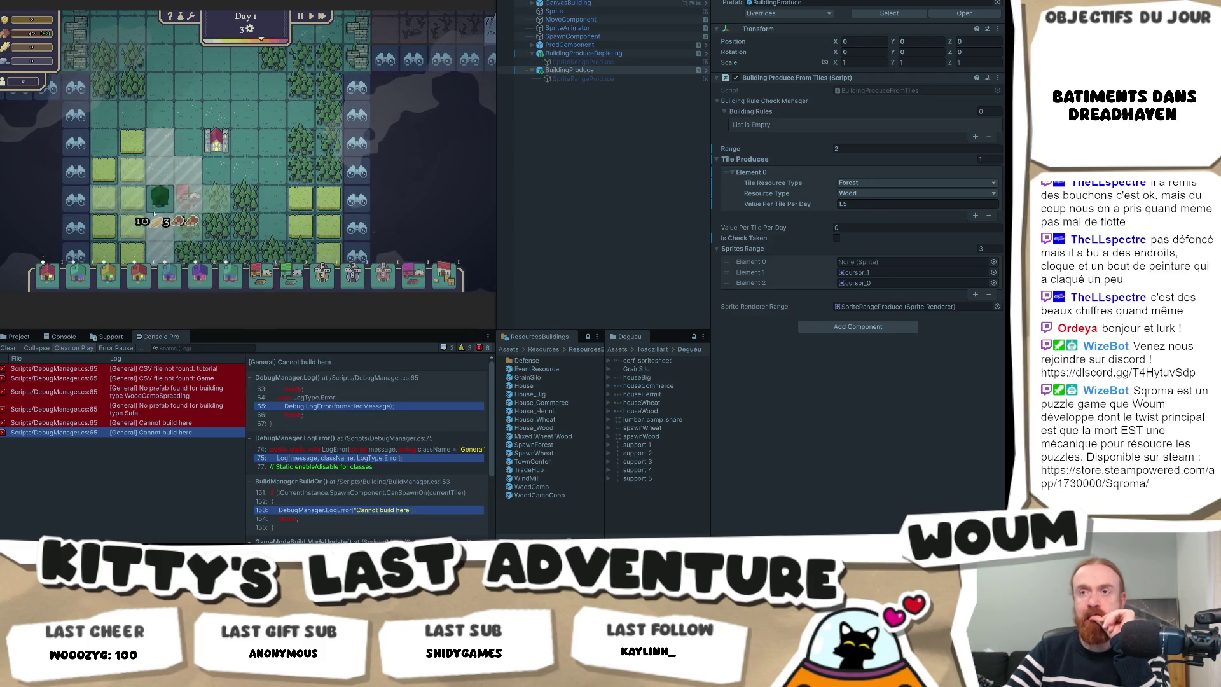
{"action": "left_click", "coordinate": [216, 181]}
{"action": "left_click", "coordinate": [217, 181]}
{"action": "left_click", "coordinate": [217, 180]}
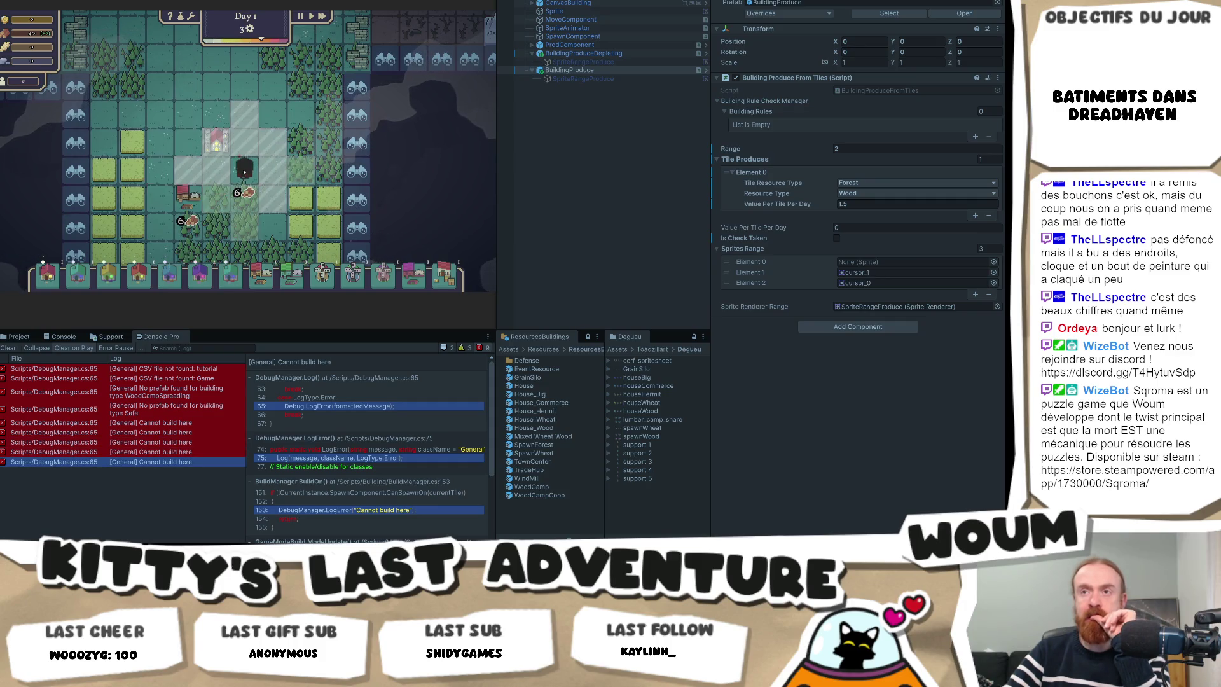
{"action": "left_click", "coordinate": [219, 177]}
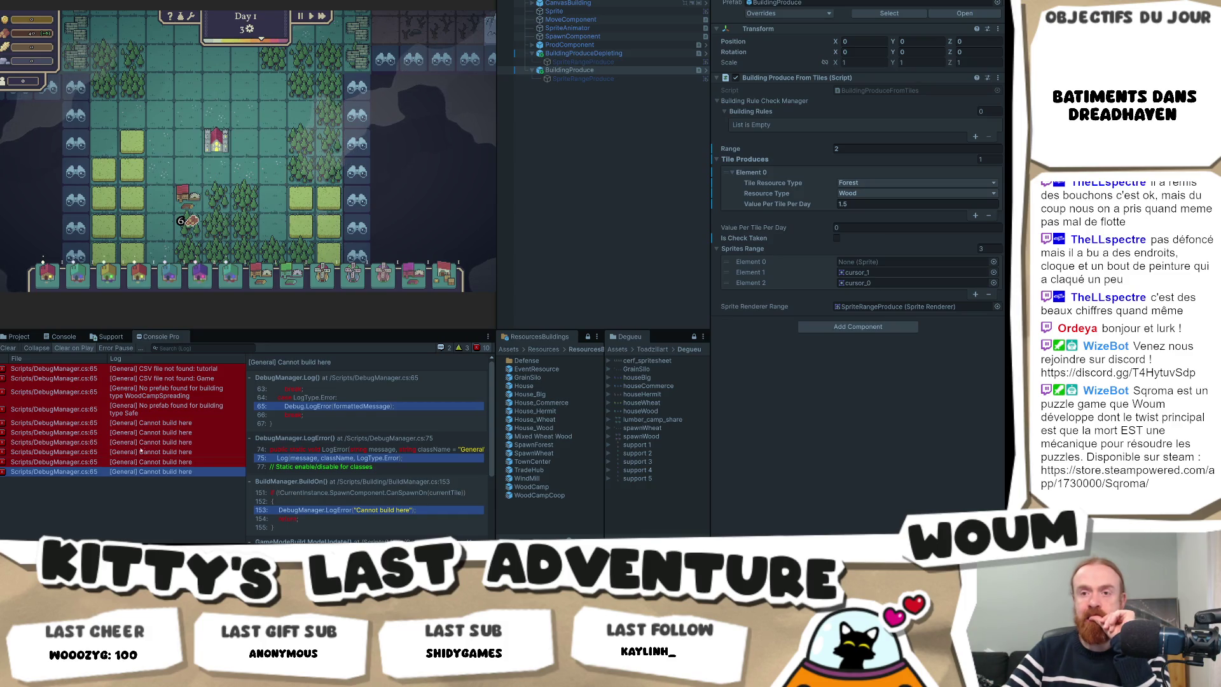
Open the GameModeBuild BuildOn call from the Cannot build here stack trace in Console Pro.
{"action": "left_click", "coordinate": [210, 462]}
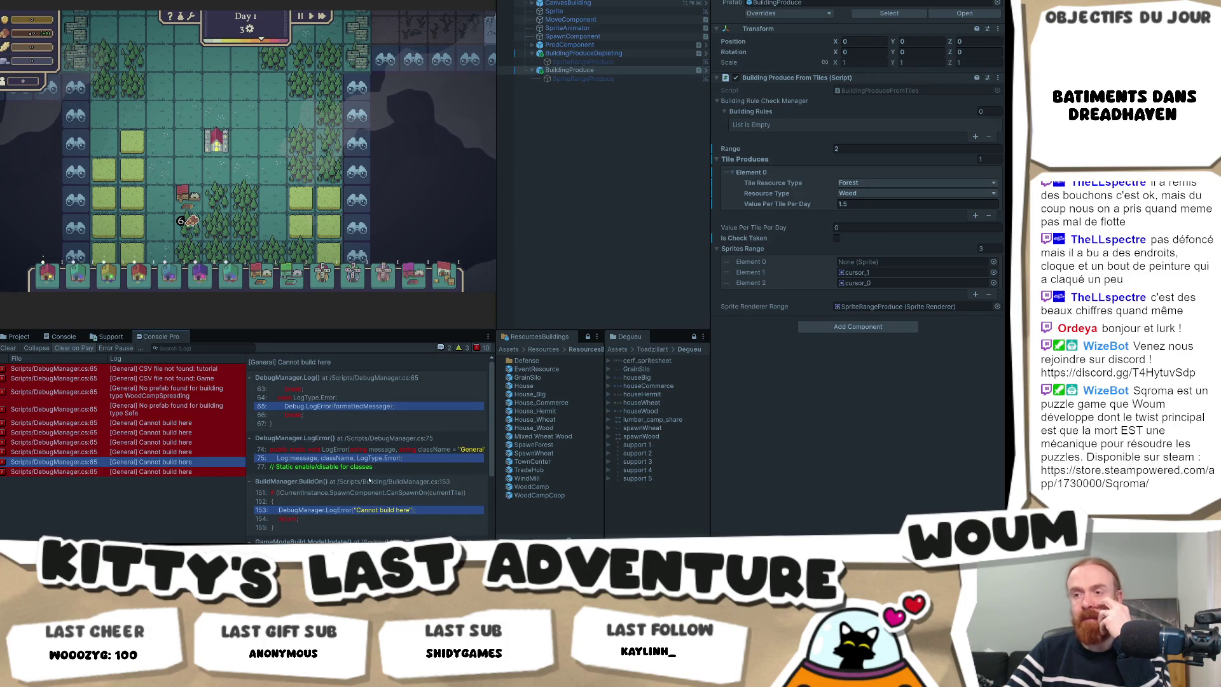
{"action": "scroll", "coordinate": [356, 471], "scroll_direction": "down", "scroll_amount": 2}
{"action": "scroll", "coordinate": [382, 477], "scroll_direction": "down", "scroll_amount": 2}
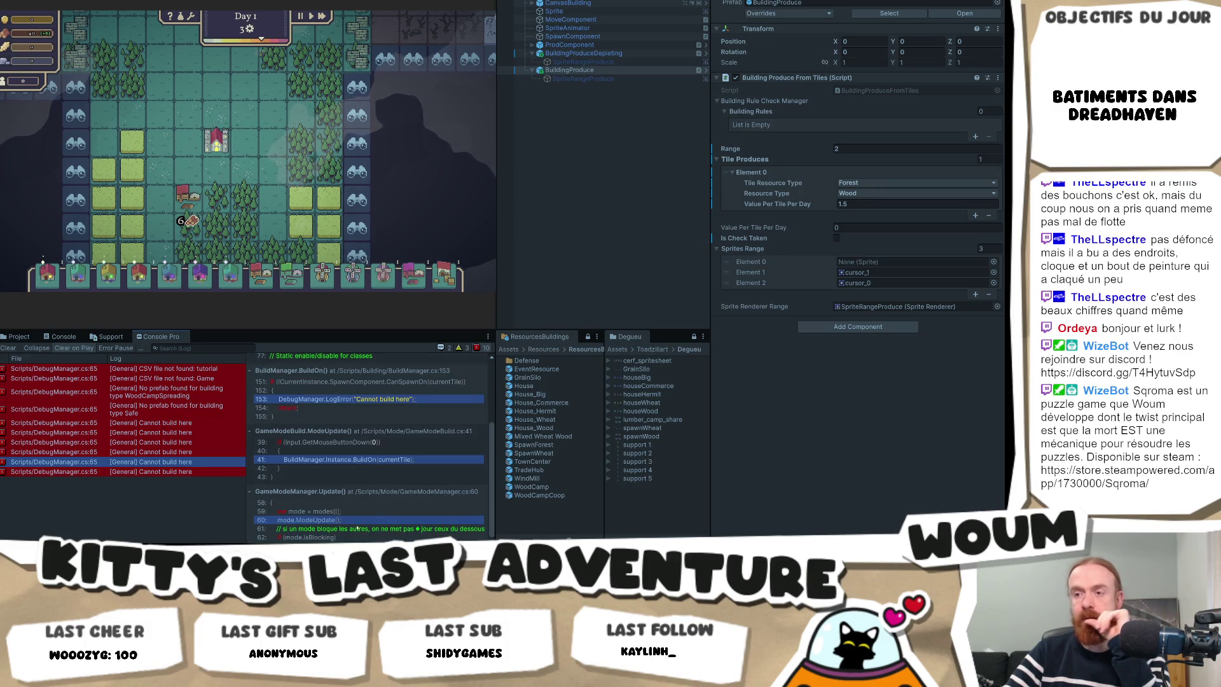
{"action": "left_click", "coordinate": [388, 459]}
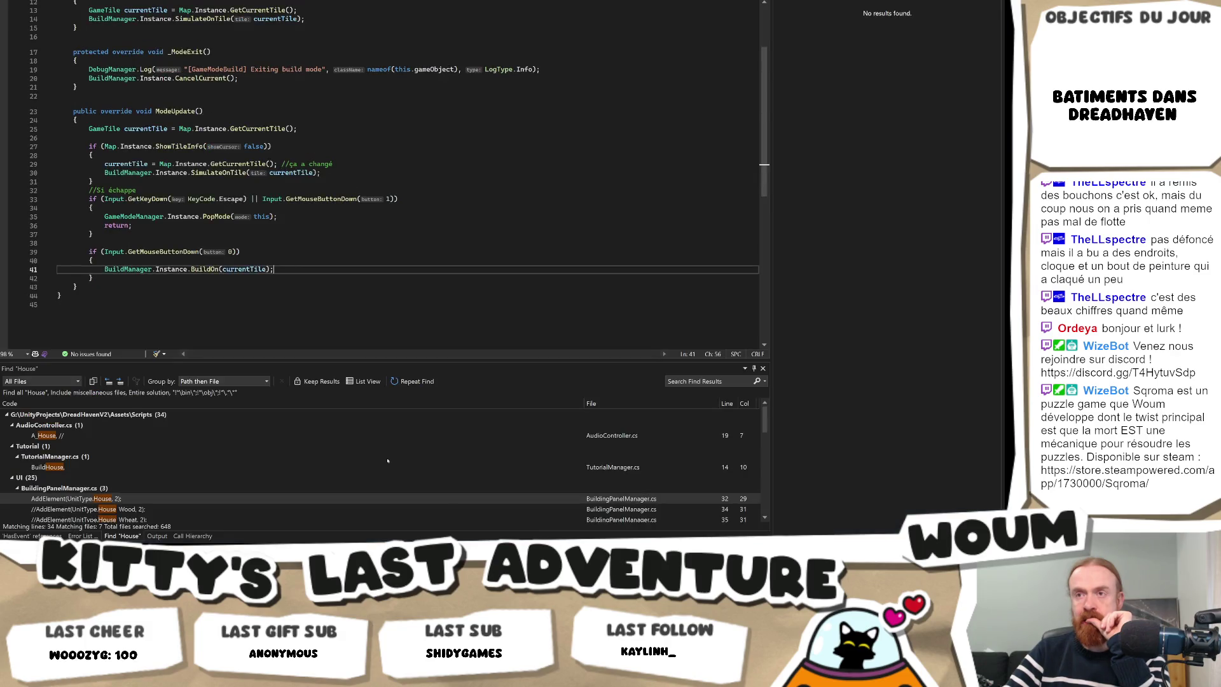
Go to the BuildOn definition, set a breakpoint on the CanSpawnOn check at line 151, and return to Unity.
{"action": "left_click", "coordinate": [208, 270], "text": "ctrl"}
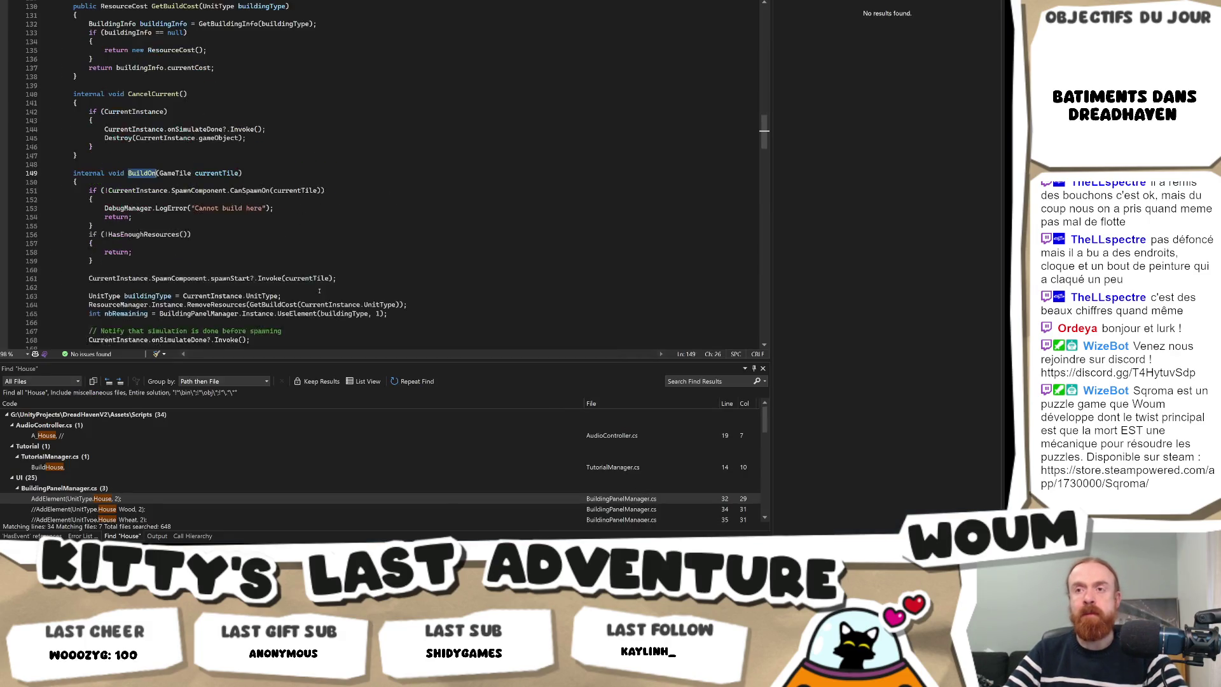
{"action": "scroll", "coordinate": [266, 178], "scroll_direction": "down", "scroll_amount": 1}
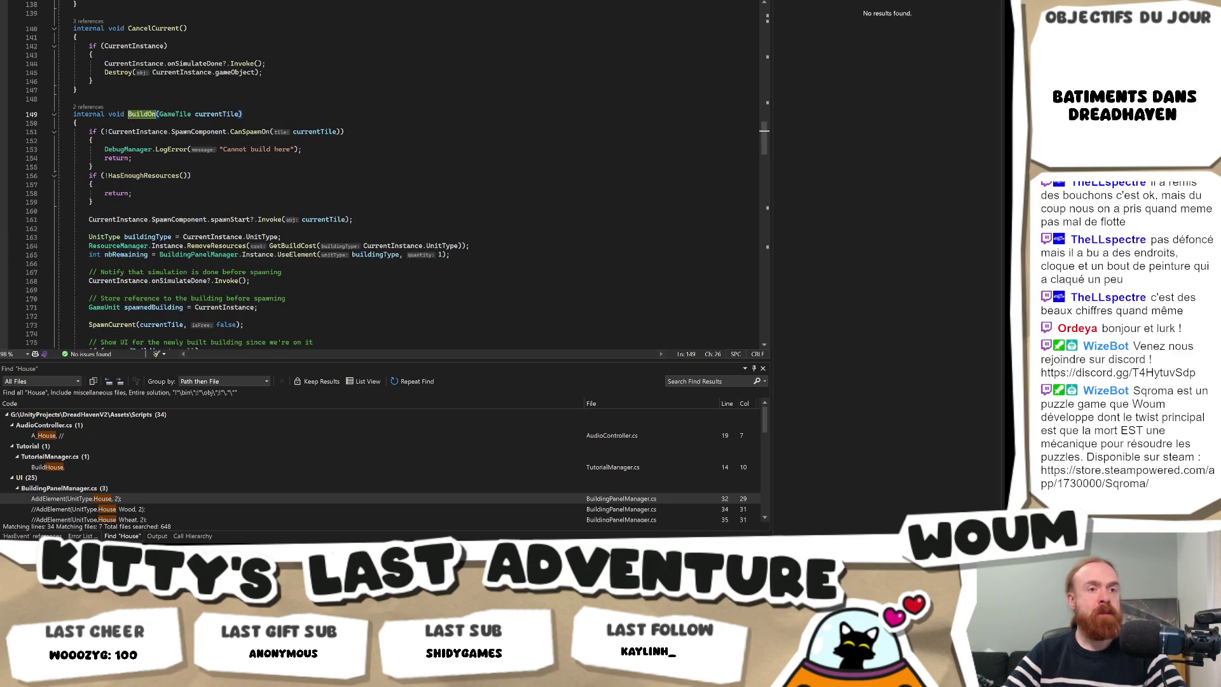
{"action": "left_click", "coordinate": [199, 174]}
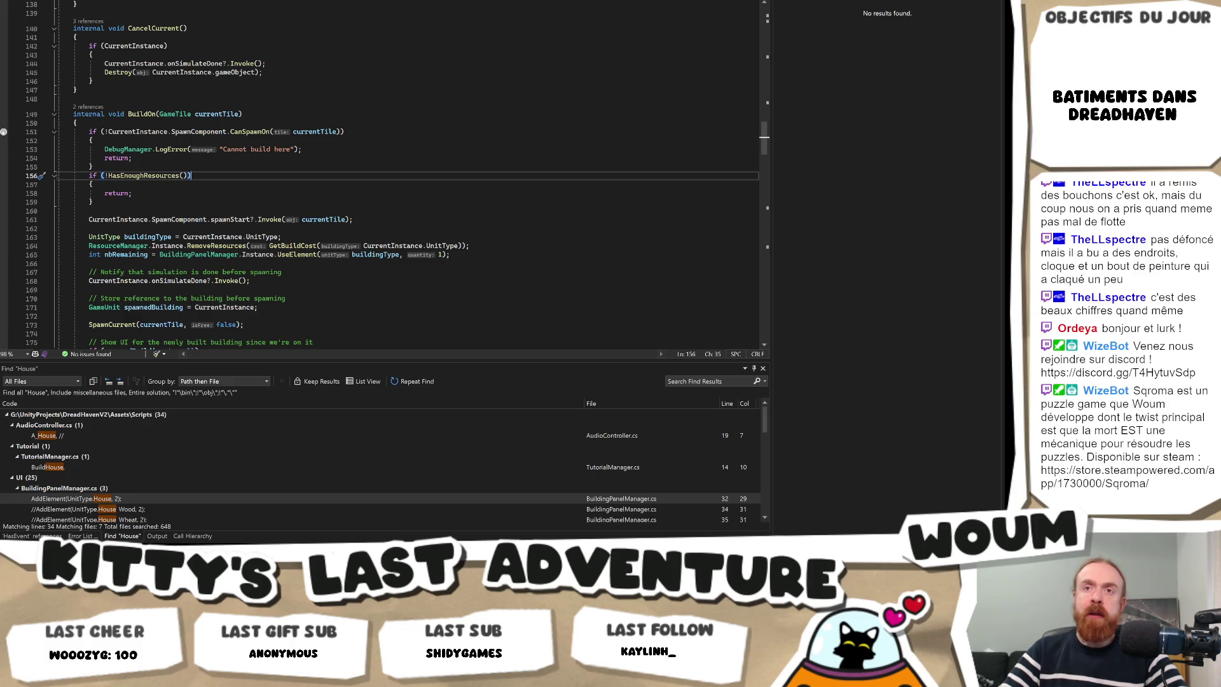
{"action": "left_click", "coordinate": [3, 132]}
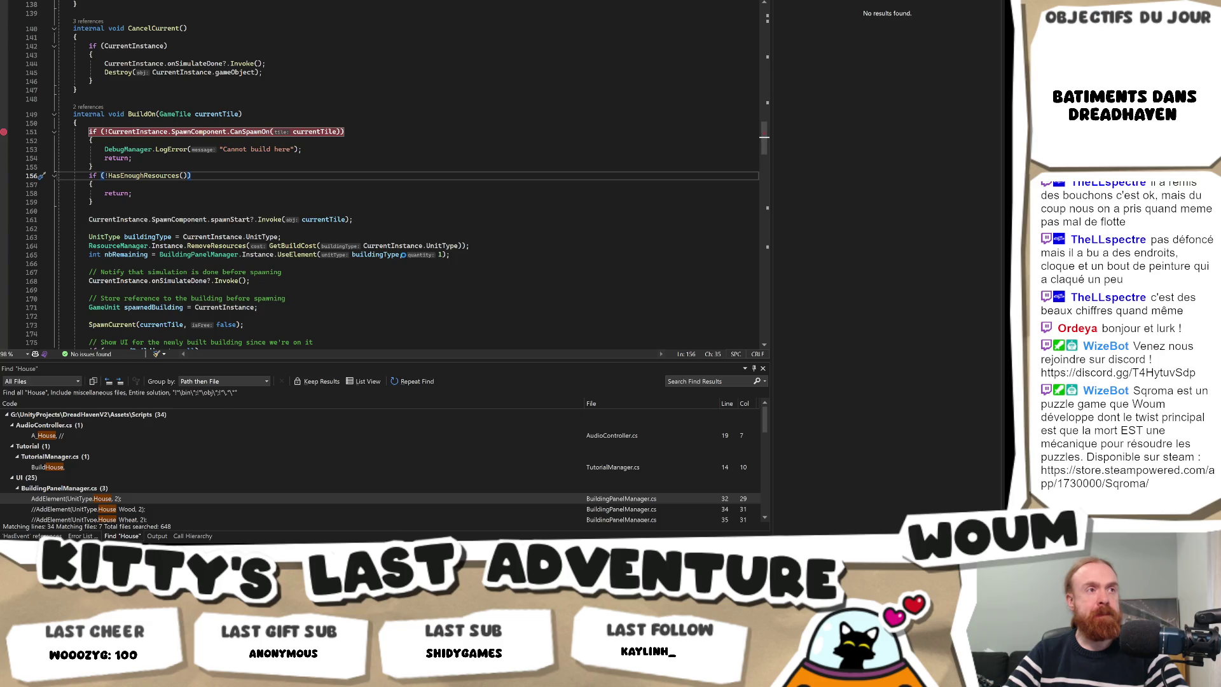
{"action": "key", "text": "alt+Tab"}
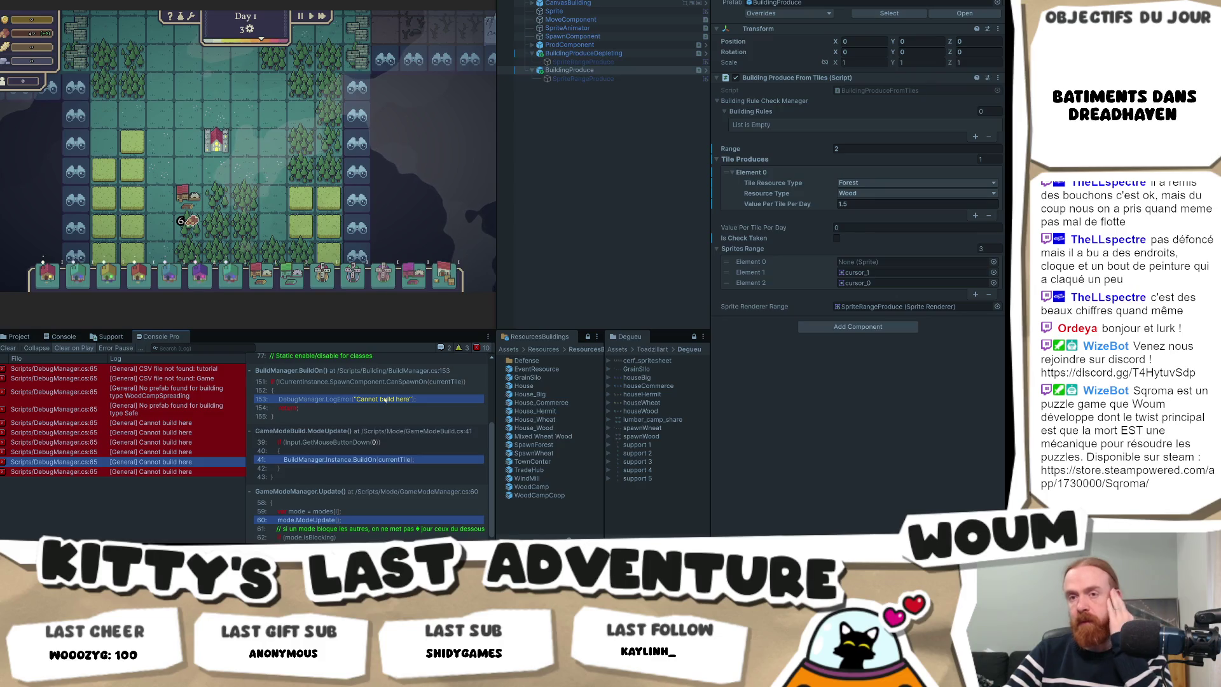
Review the Cannot build here log lines in code, then build on a map tile to hit the line 151 breakpoint.
{"action": "left_click", "coordinate": [393, 464]}
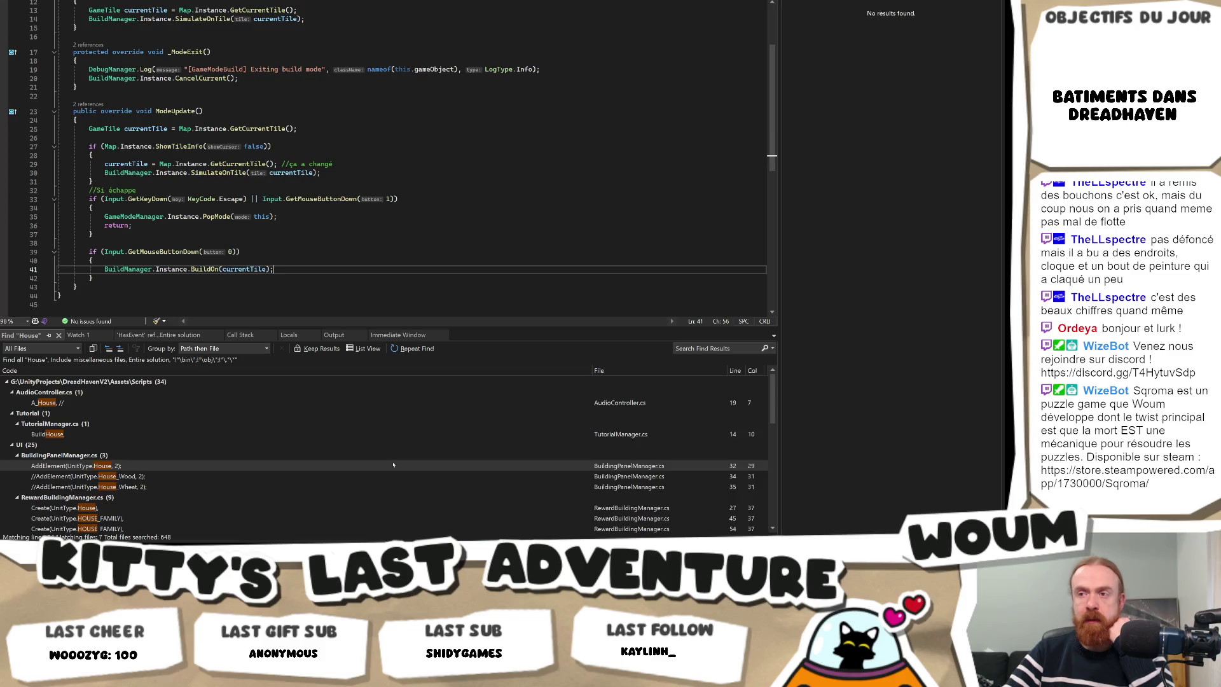
{"action": "key", "text": "alt+Tab"}
{"action": "scroll", "coordinate": [393, 380], "scroll_direction": "up", "scroll_amount": 3}
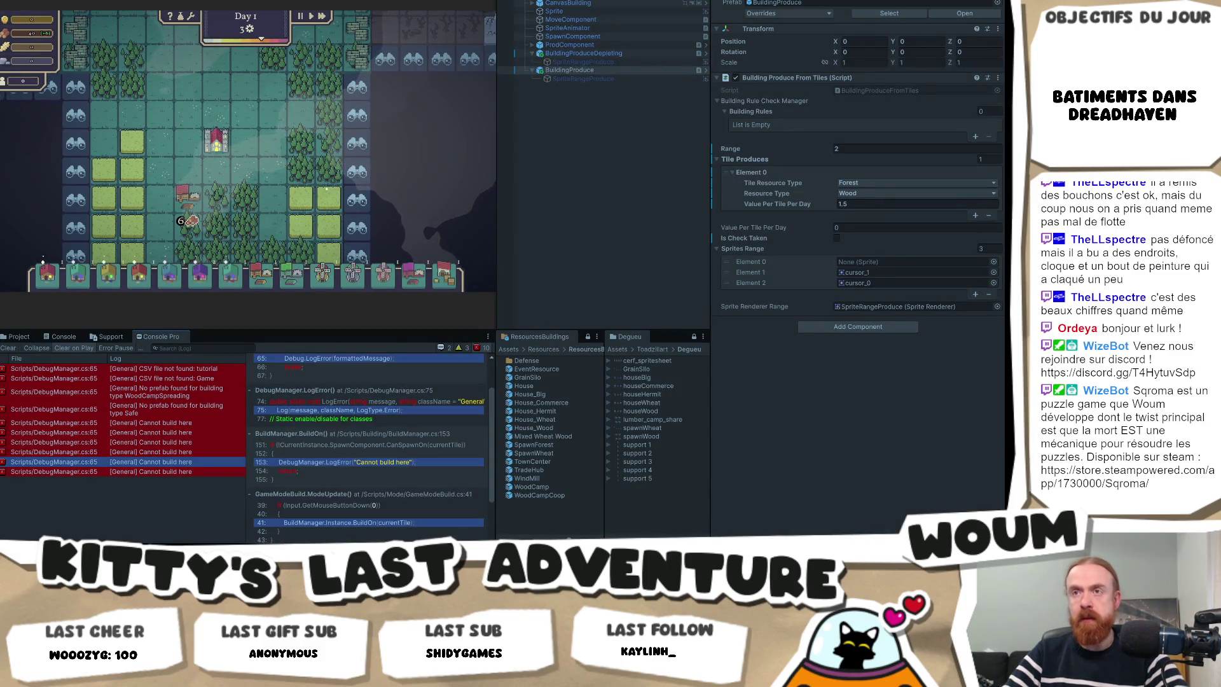
{"action": "key", "text": "alt+Tab"}
{"action": "key", "text": "alt+Tab"}
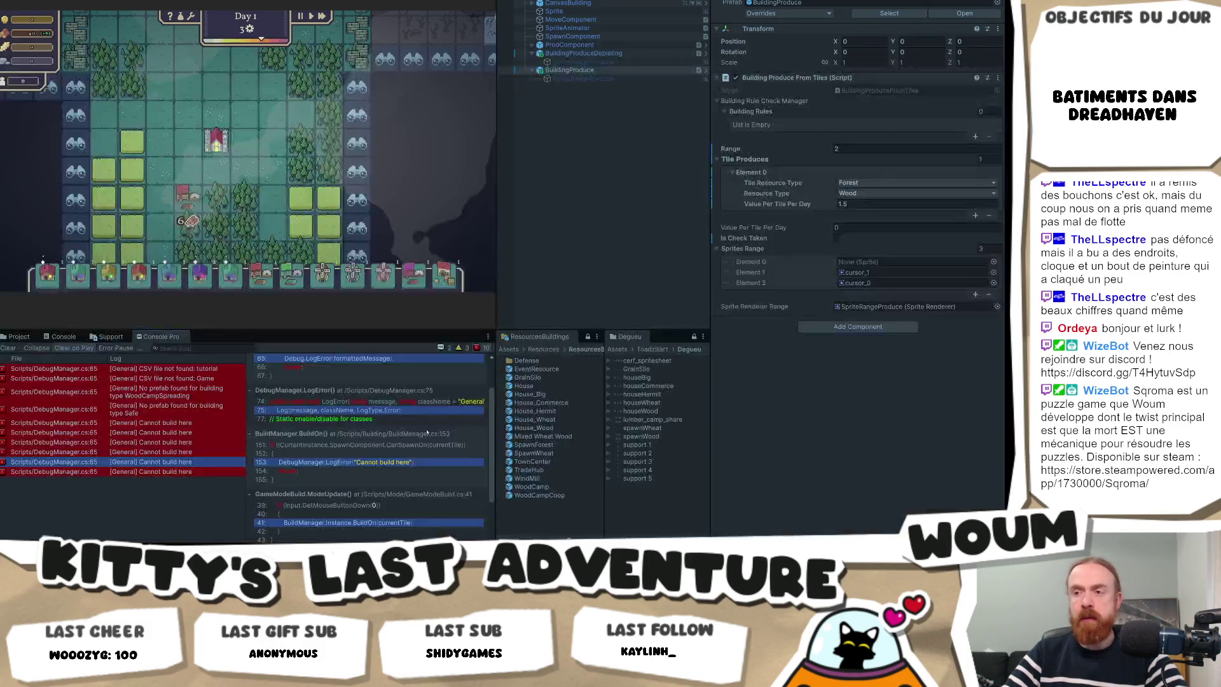
{"action": "left_click", "coordinate": [373, 464]}
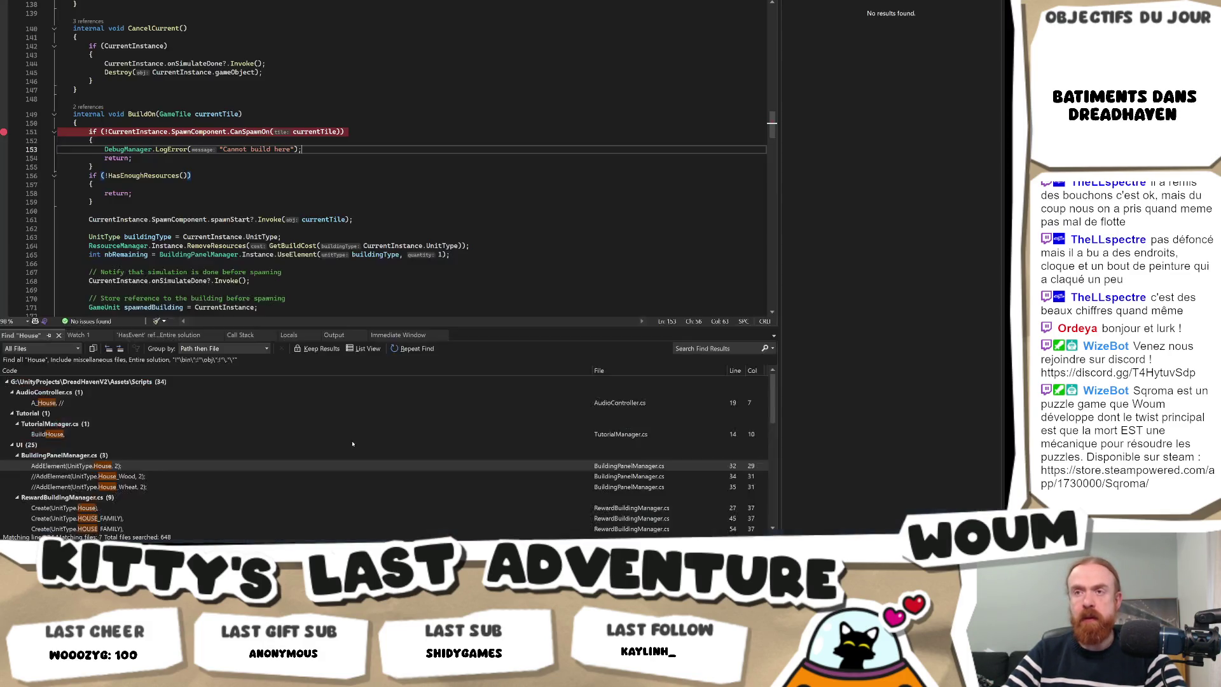
{"action": "key", "text": "alt+Tab"}
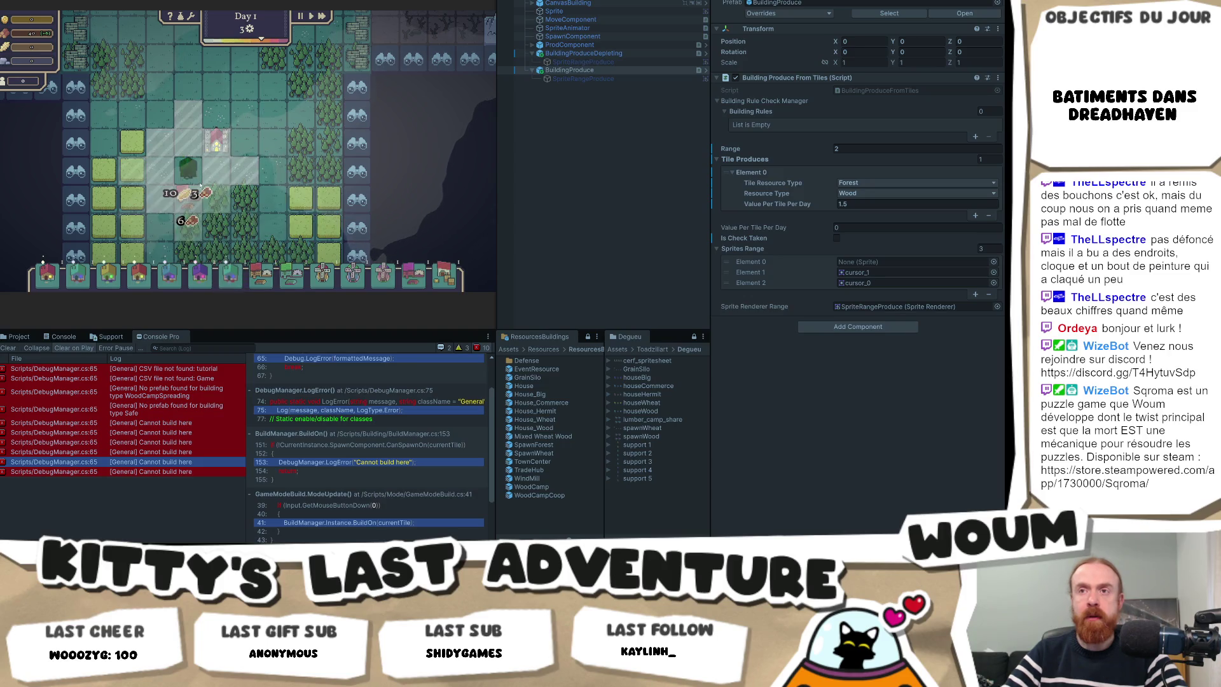
{"action": "left_click", "coordinate": [223, 170]}
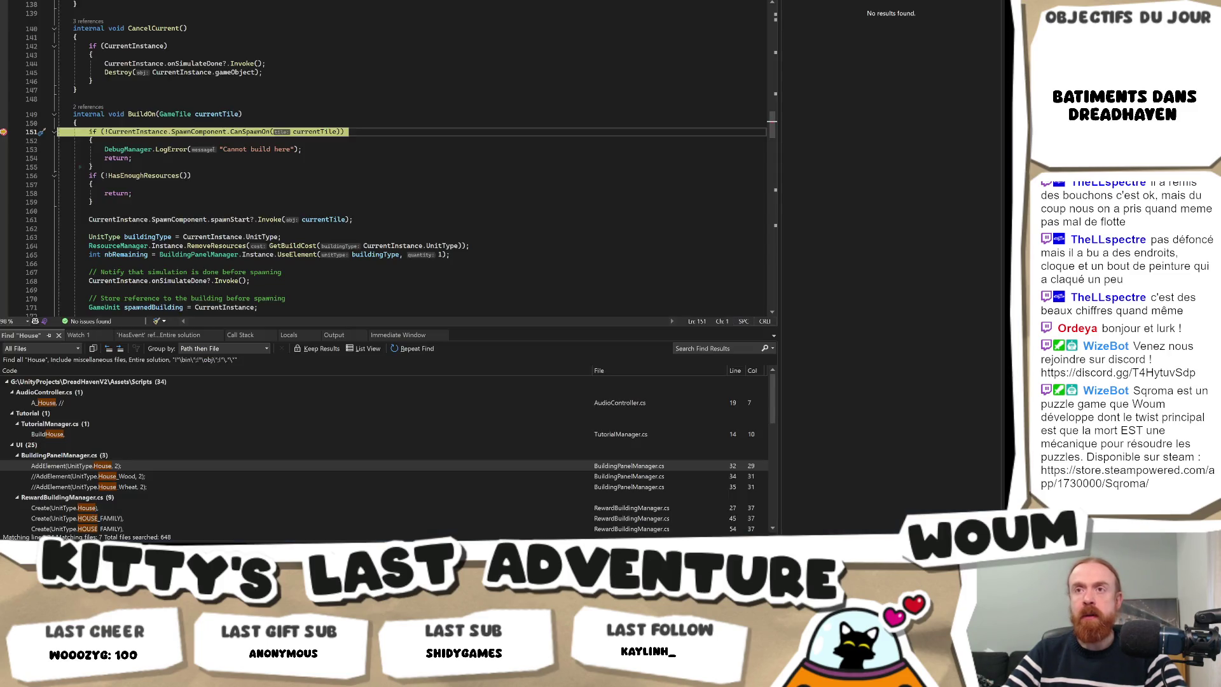
Step from BuildOn through CanSpawnOn into the buildable-tile rule's IsBuildable return statement.
{"action": "key", "text": "F11"}
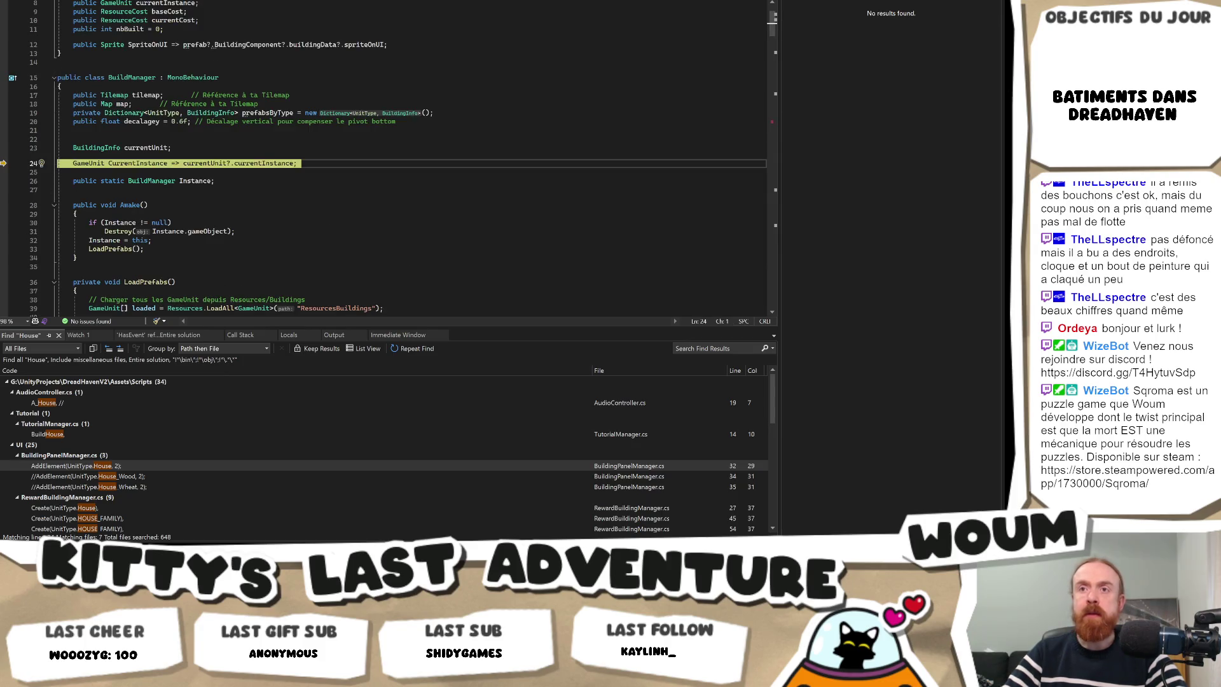
{"action": "key", "text": "F11"}
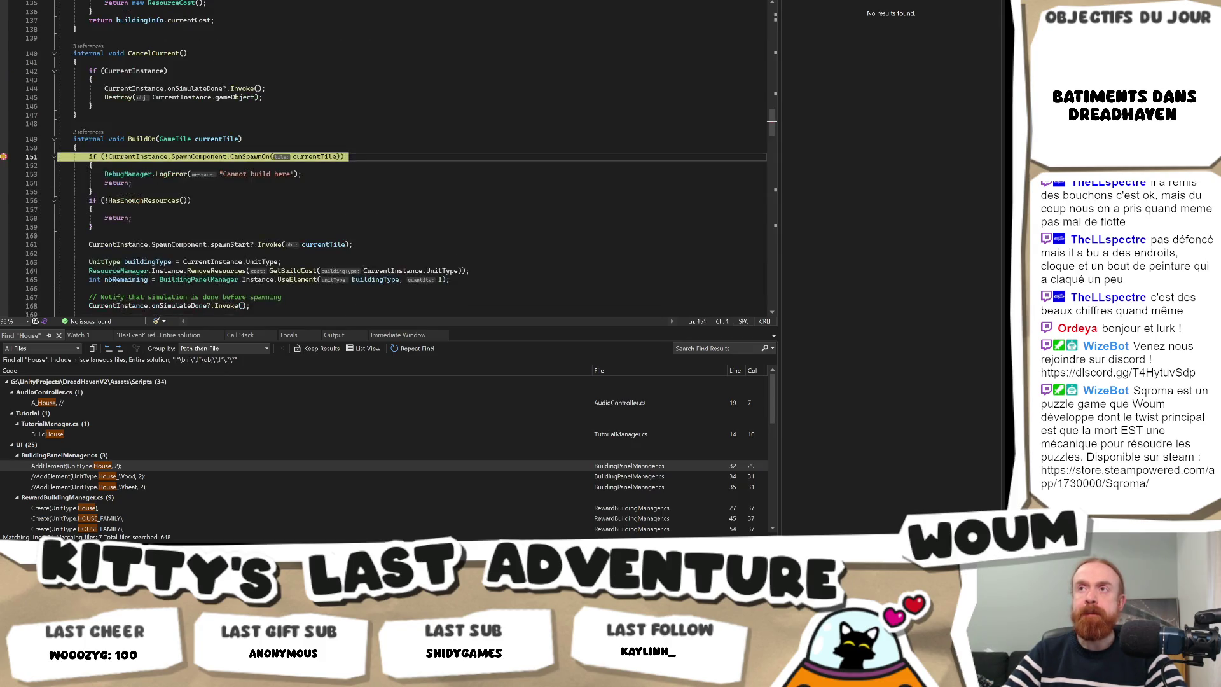
{"action": "key", "text": "F11"}
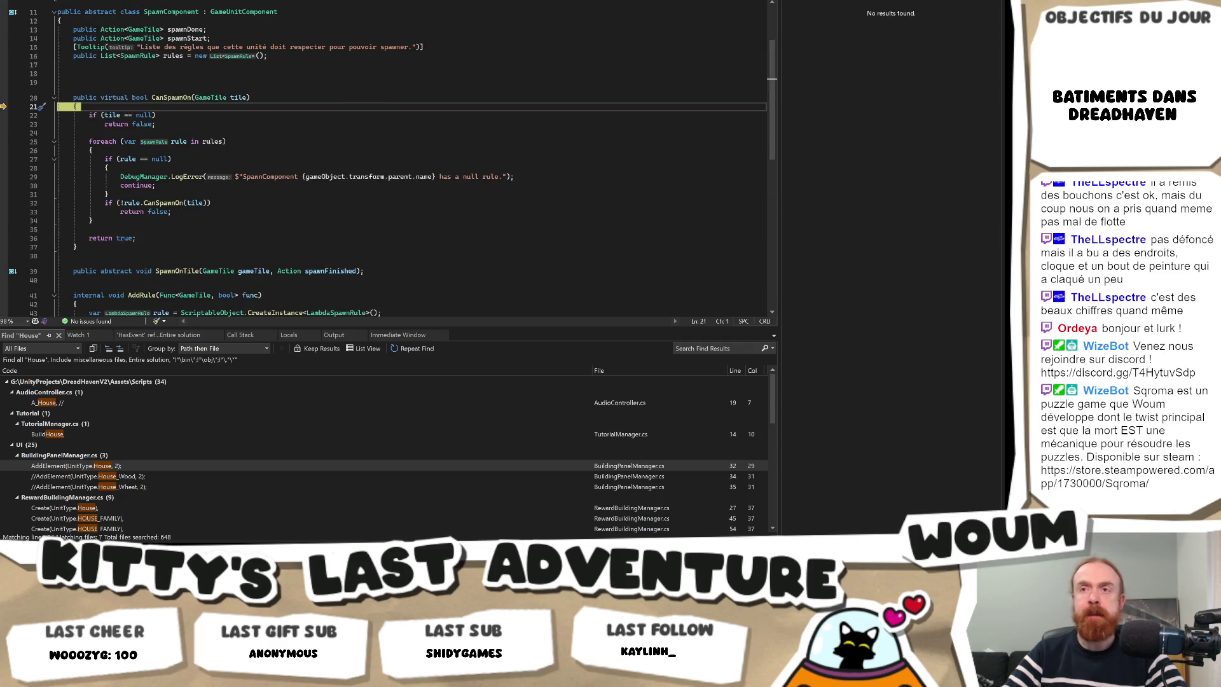
{"action": "key", "text": "F11"}
{"action": "key", "text": "F11"}
{"action": "key", "text": "F11"}
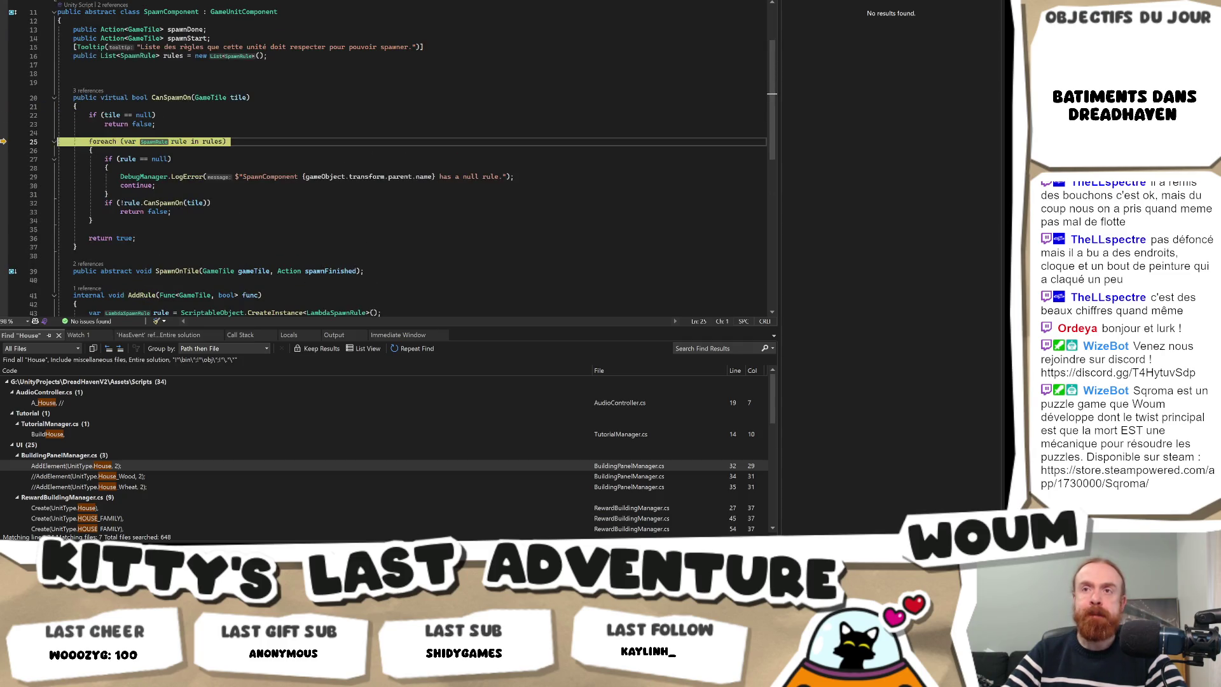
{"action": "key", "text": "F11"}
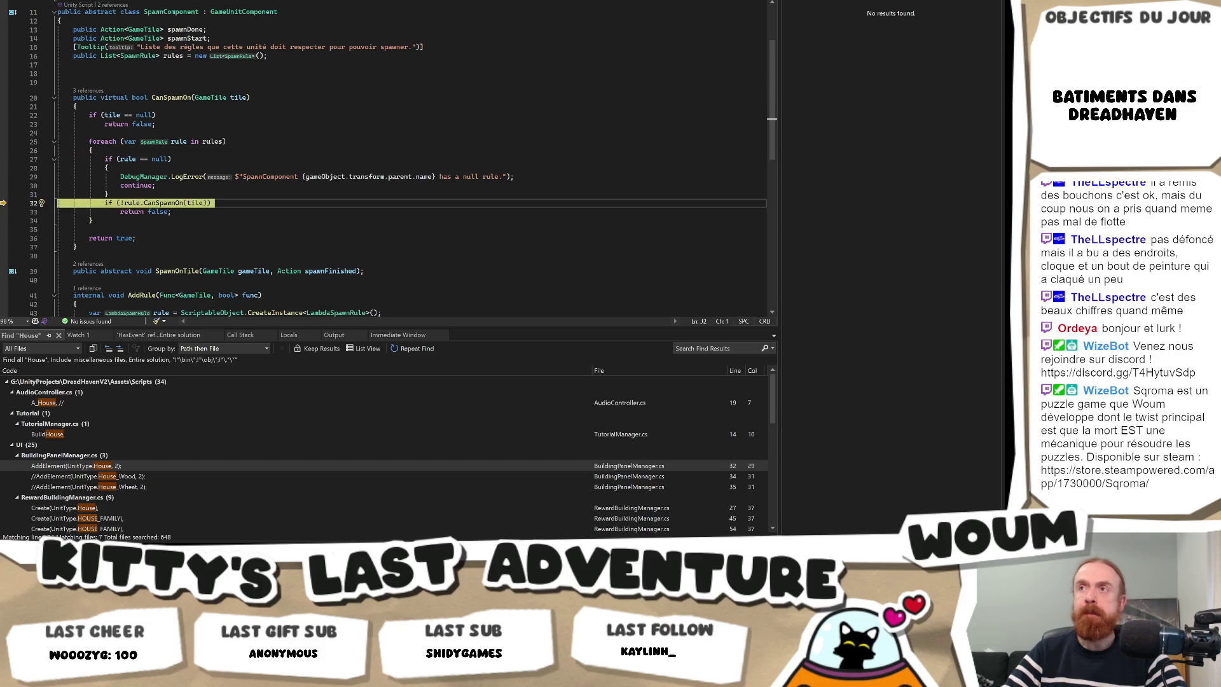
{"action": "key", "text": "F11"}
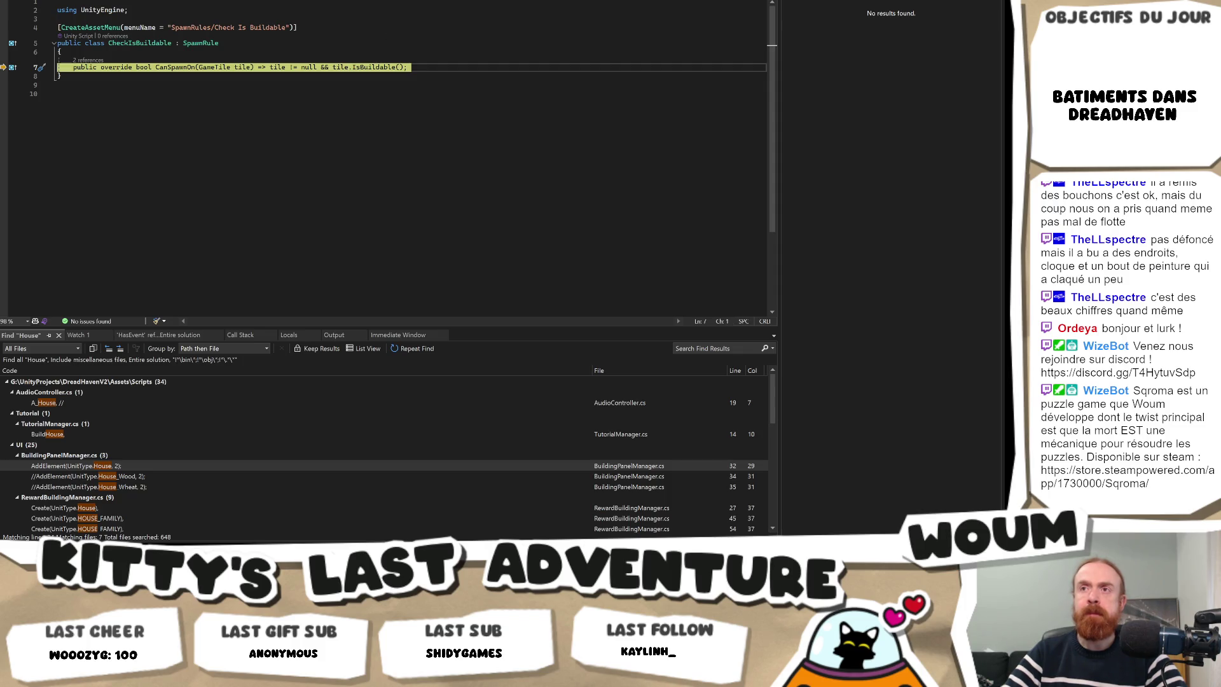
{"action": "key", "text": "F11"}
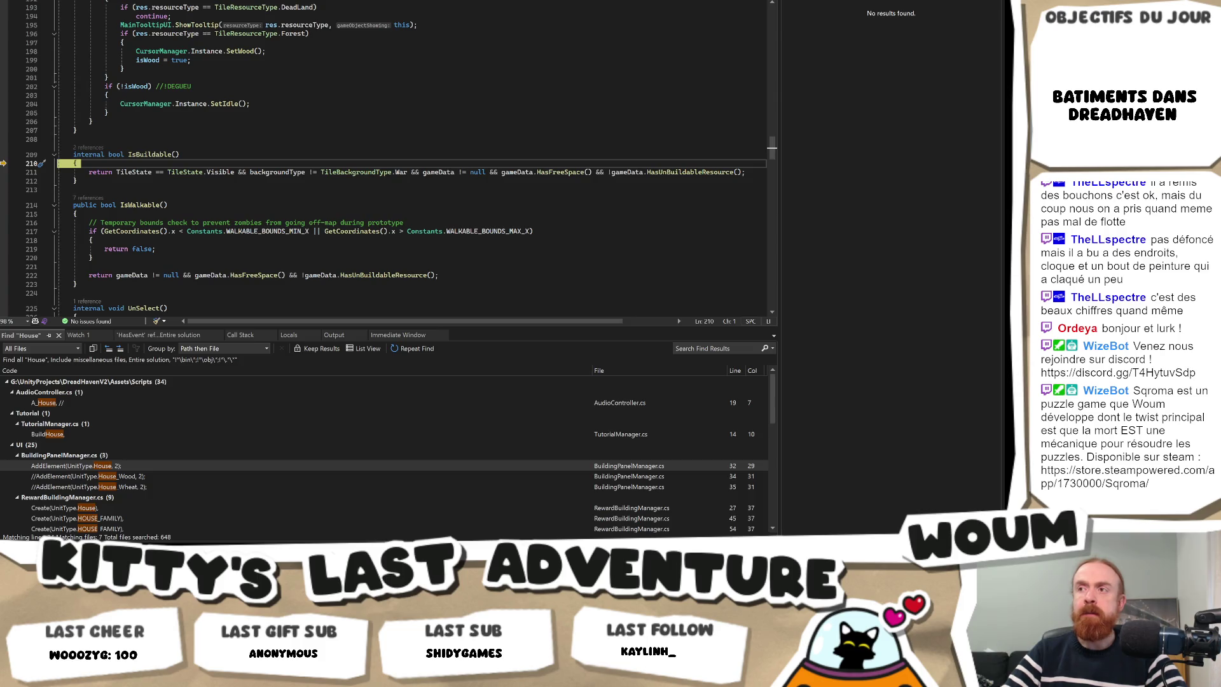
{"action": "key", "text": "F10"}
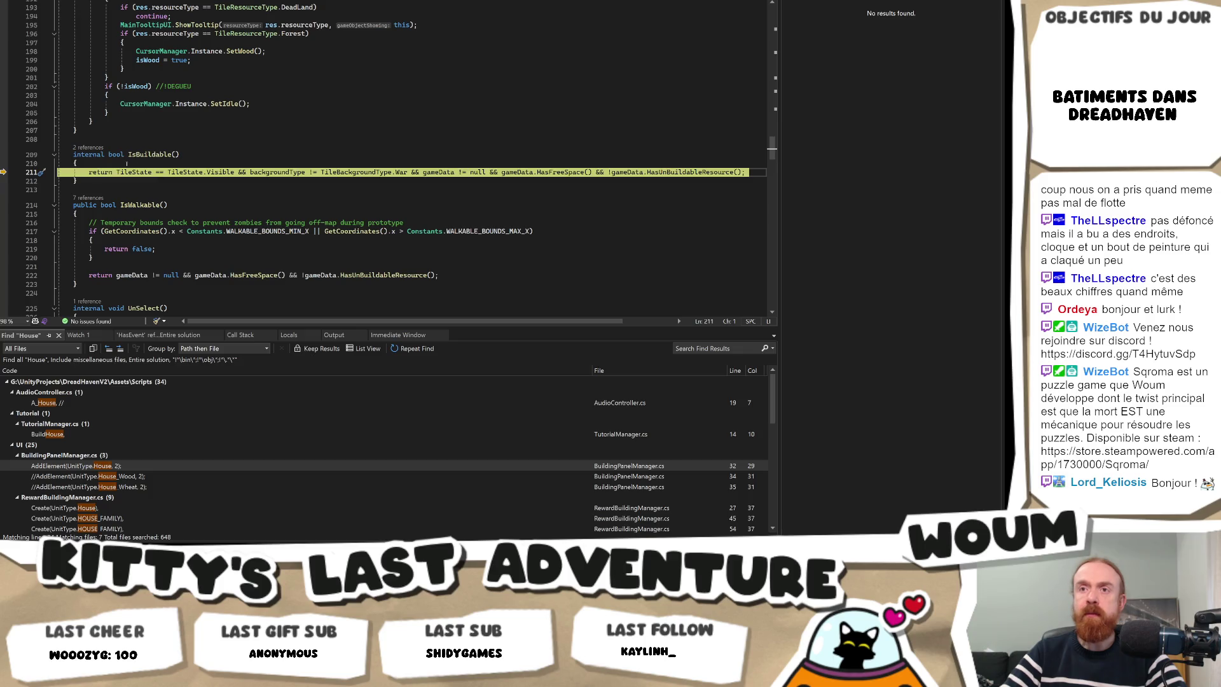
Add the line 211 IsBuildable condition to Watch 1.
{"action": "left_click_drag", "start_coordinate": [116, 172], "coordinate": [746, 171]}
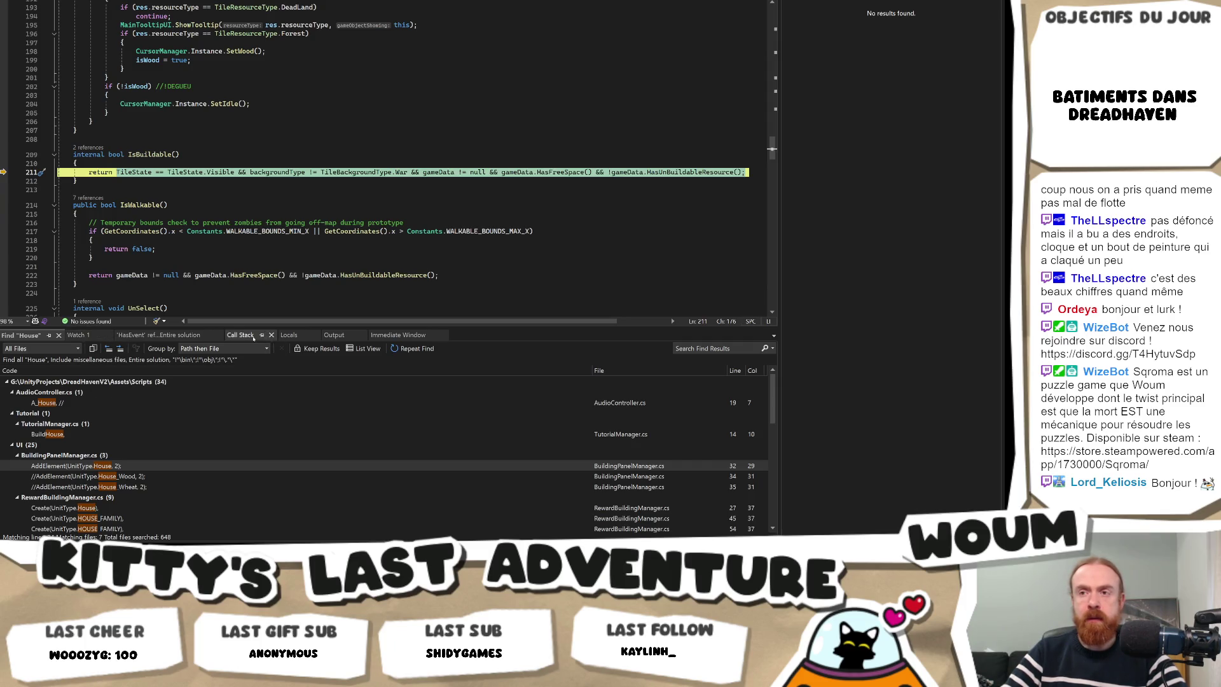
{"action": "left_click", "coordinate": [76, 335]}
{"action": "left_click", "coordinate": [56, 419]}
{"action": "key", "text": "ctrl+v"}
{"action": "key", "text": "Return"}
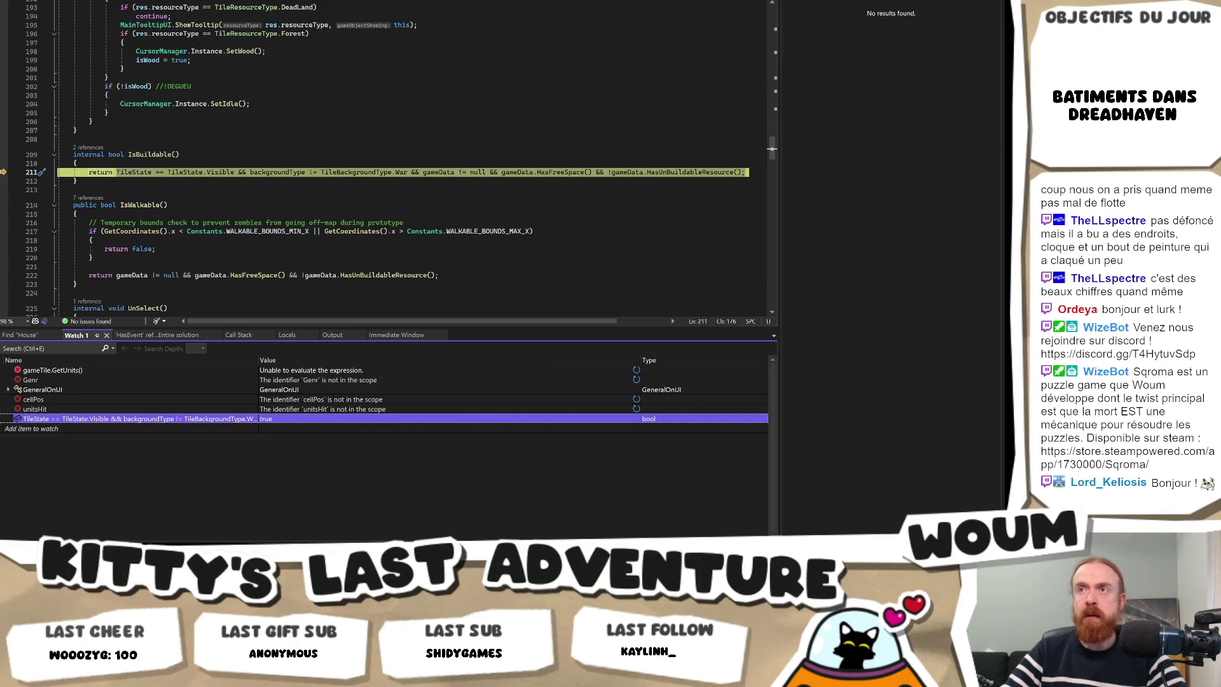
Step through the war-tile and lambda spawn rules into SimulateOnTile, then resume the game and return to Unity.
{"action": "key", "text": "F10"}
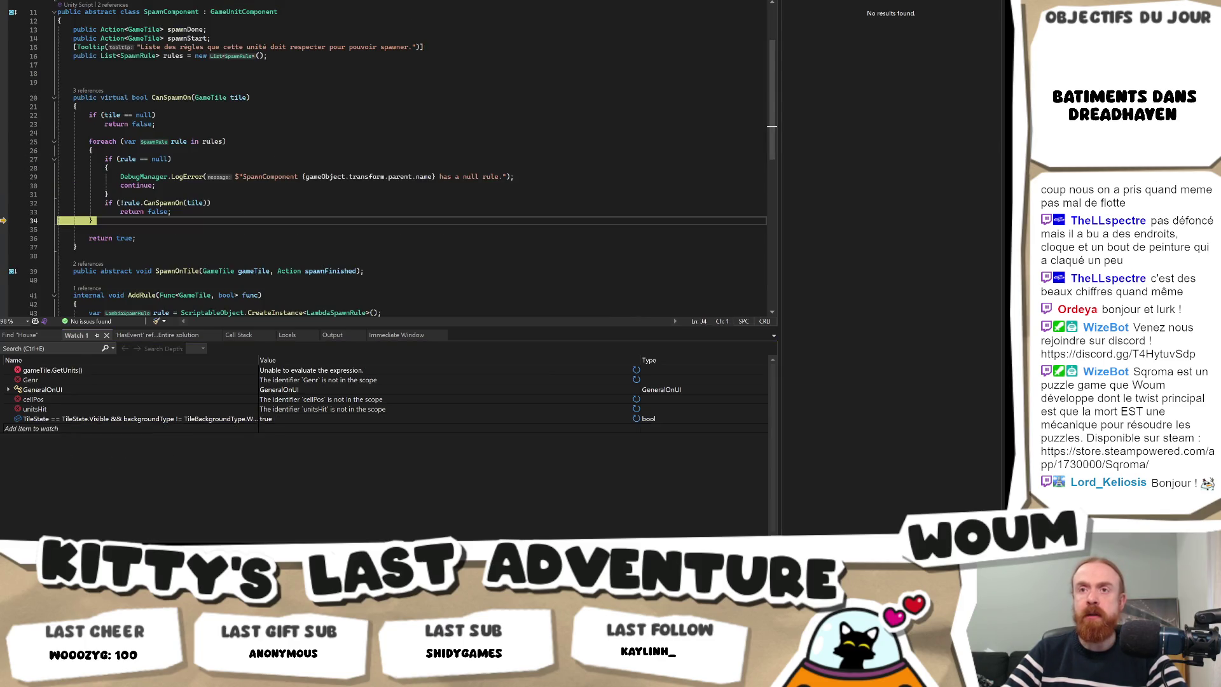
{"action": "key", "text": "F10"}
{"action": "key", "text": "F10"}
{"action": "key", "text": "F10"}
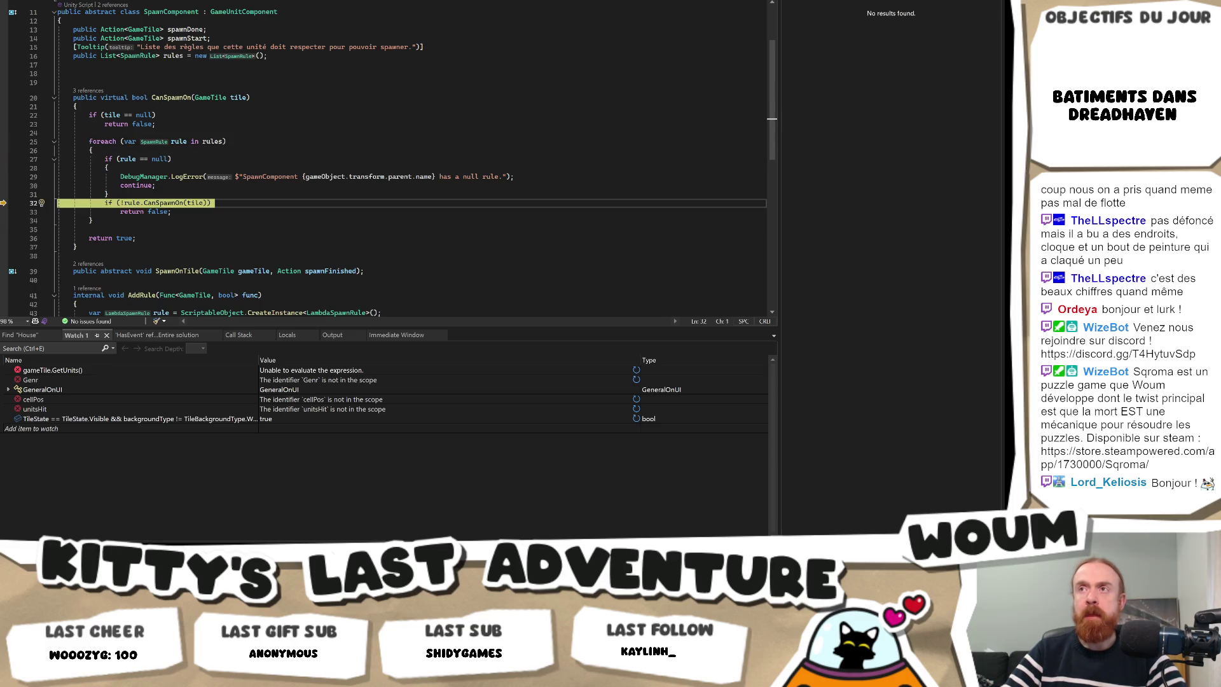
{"action": "key", "text": "F11"}
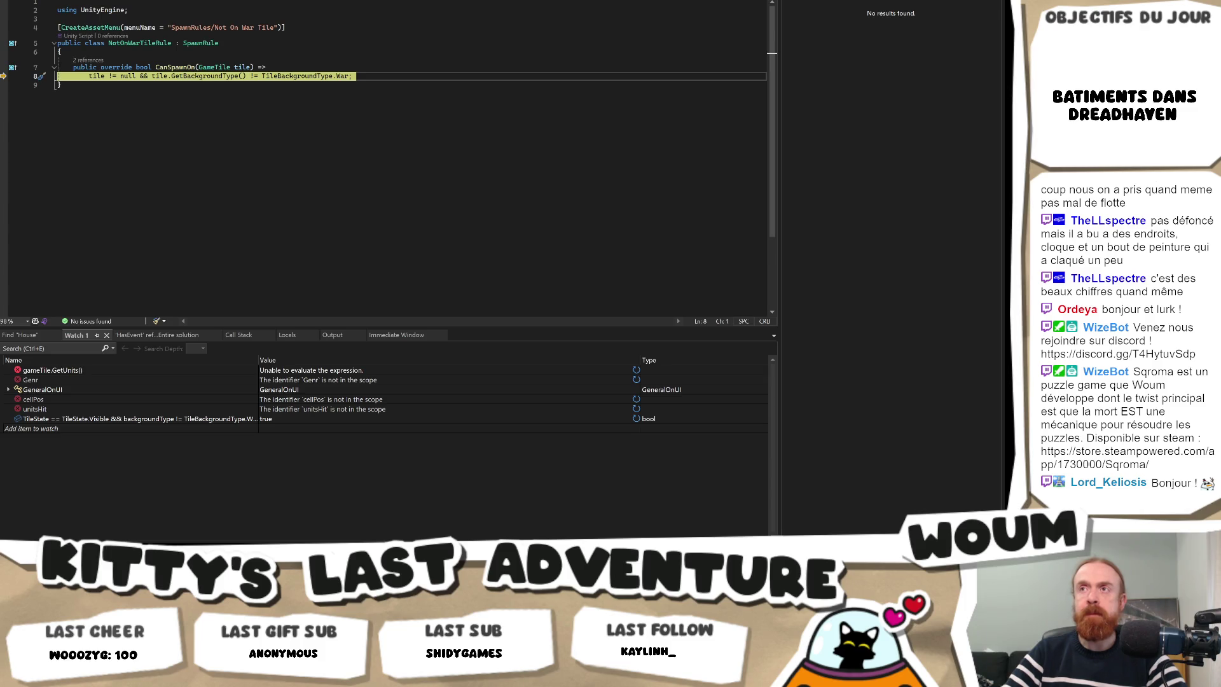
{"action": "key", "text": "F10"}
{"action": "key", "text": "F10"}
{"action": "key", "text": "F10"}
{"action": "key", "text": "F10"}
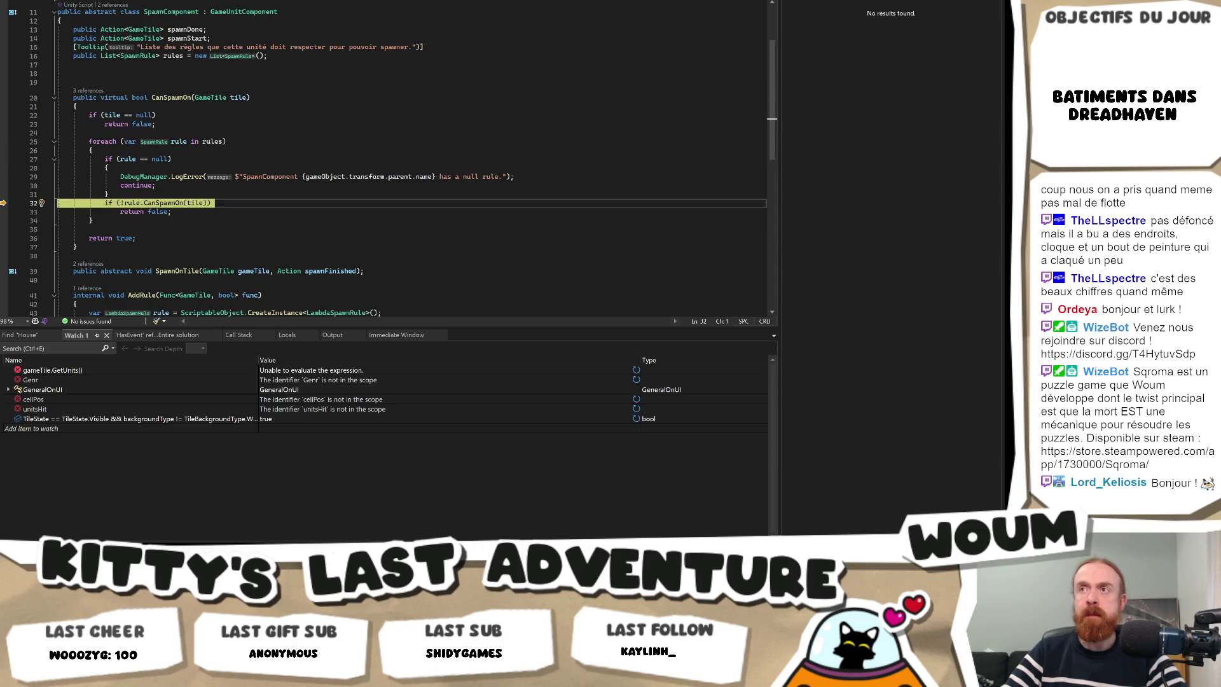
{"action": "key", "text": "F11"}
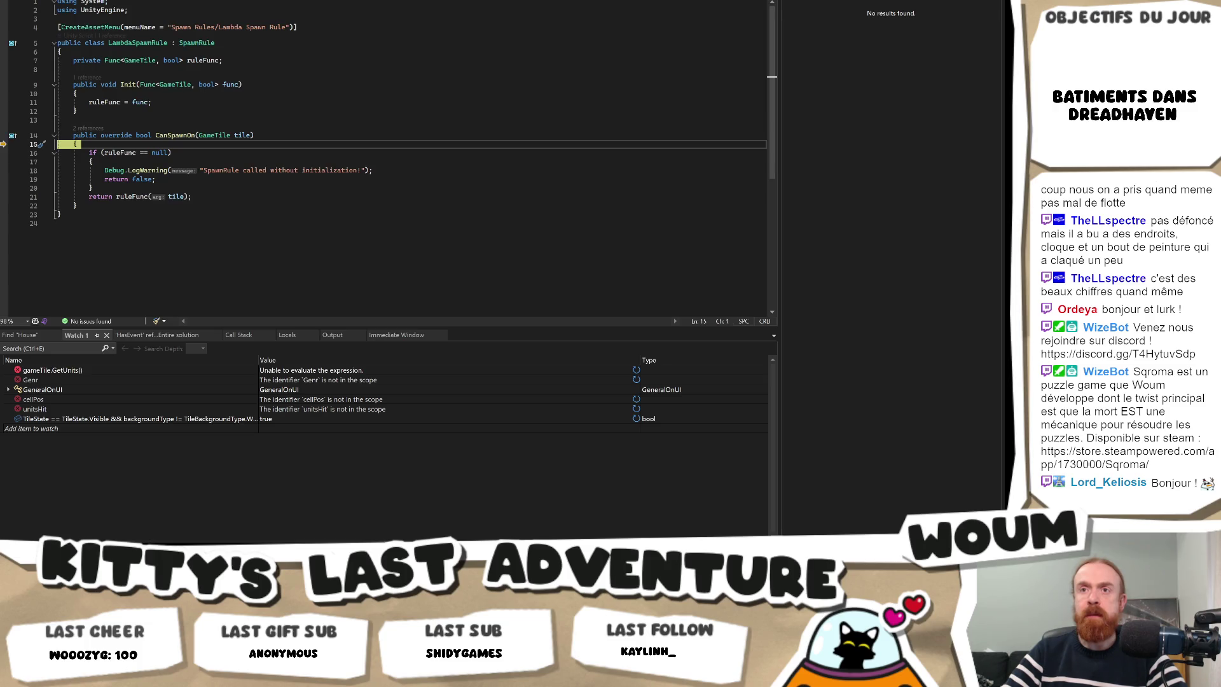
{"action": "key", "text": "F10"}
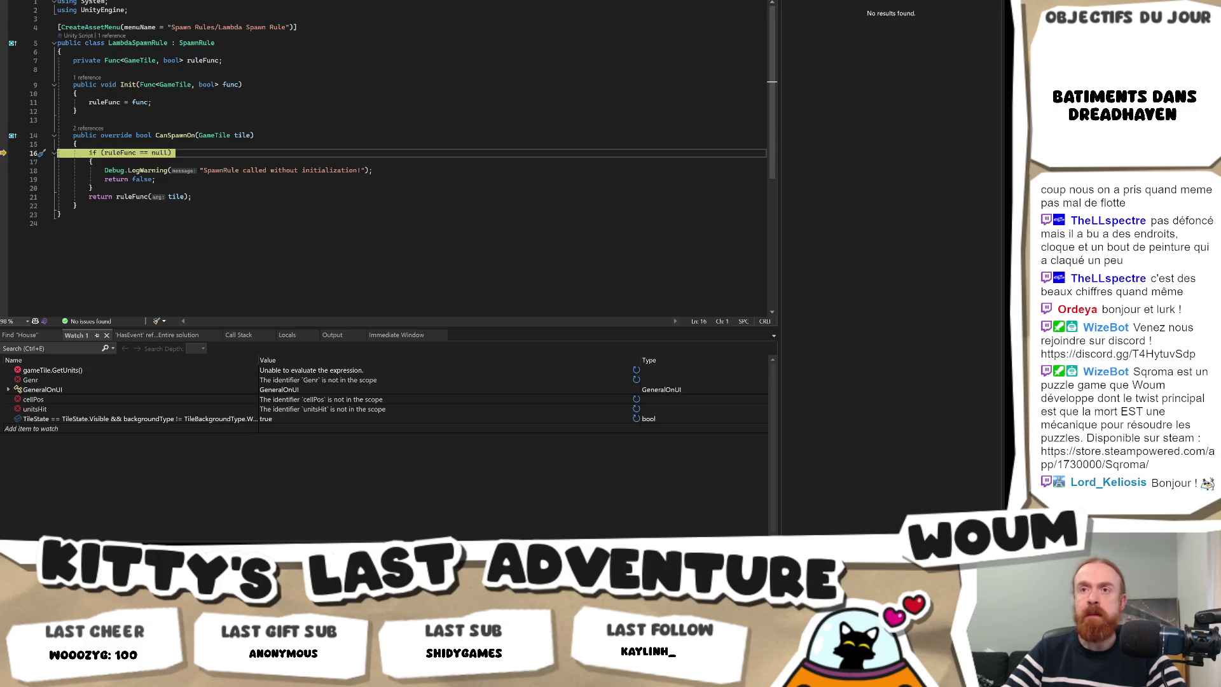
{"action": "key", "text": "F10"}
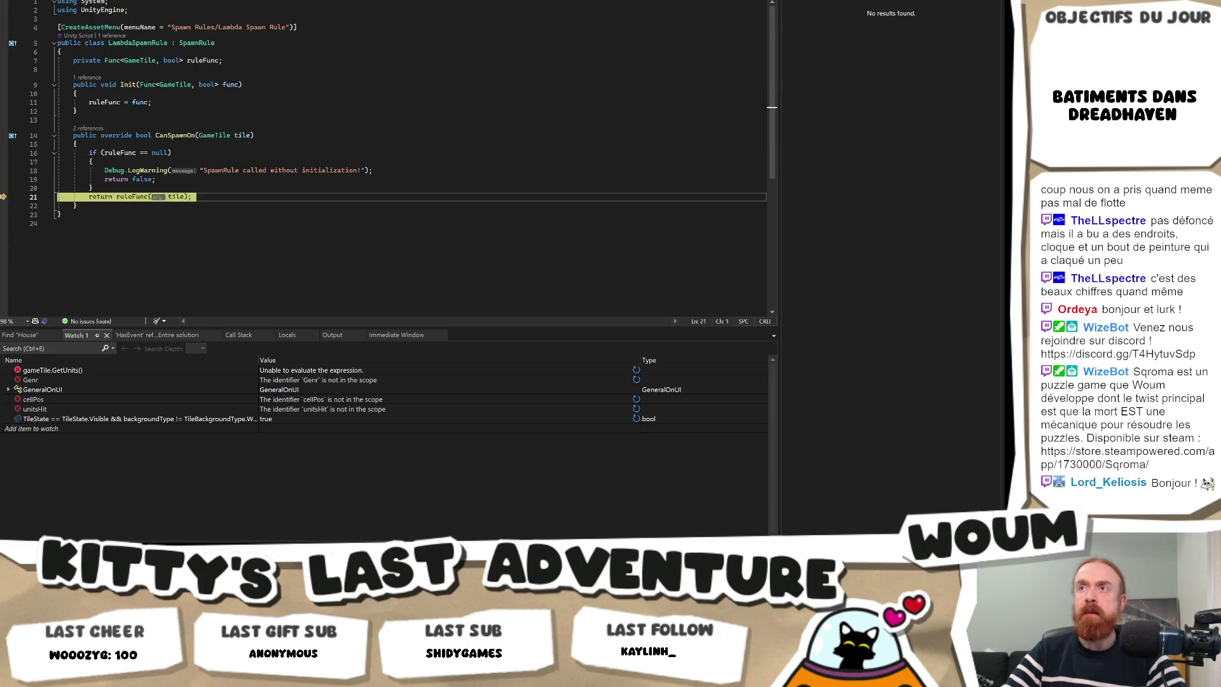
{"action": "key", "text": "F11"}
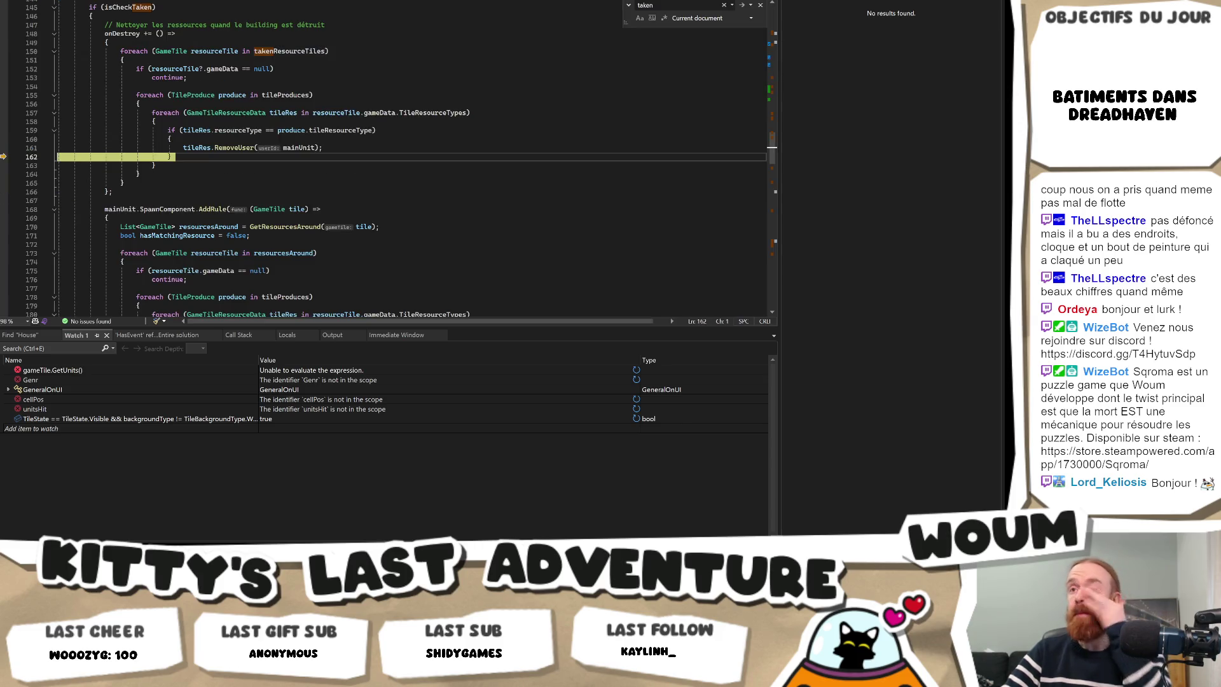
{"action": "scroll", "coordinate": [337, 116], "scroll_direction": "up", "scroll_amount": 3}
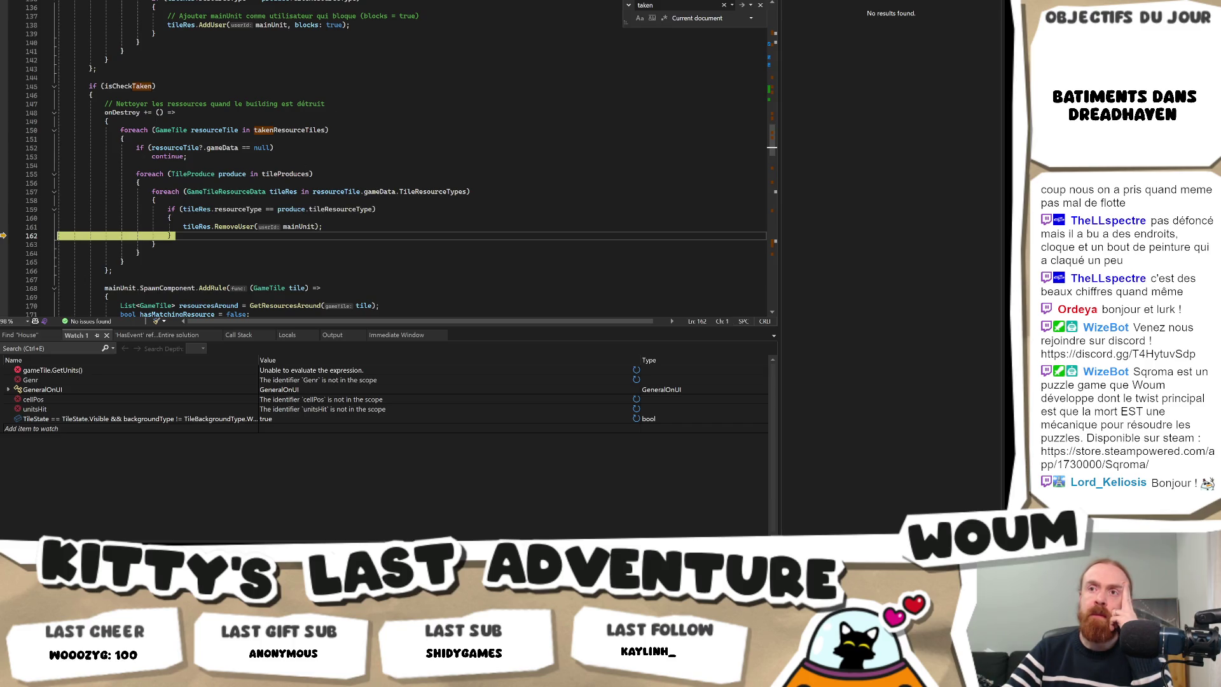
{"action": "key", "text": "F10"}
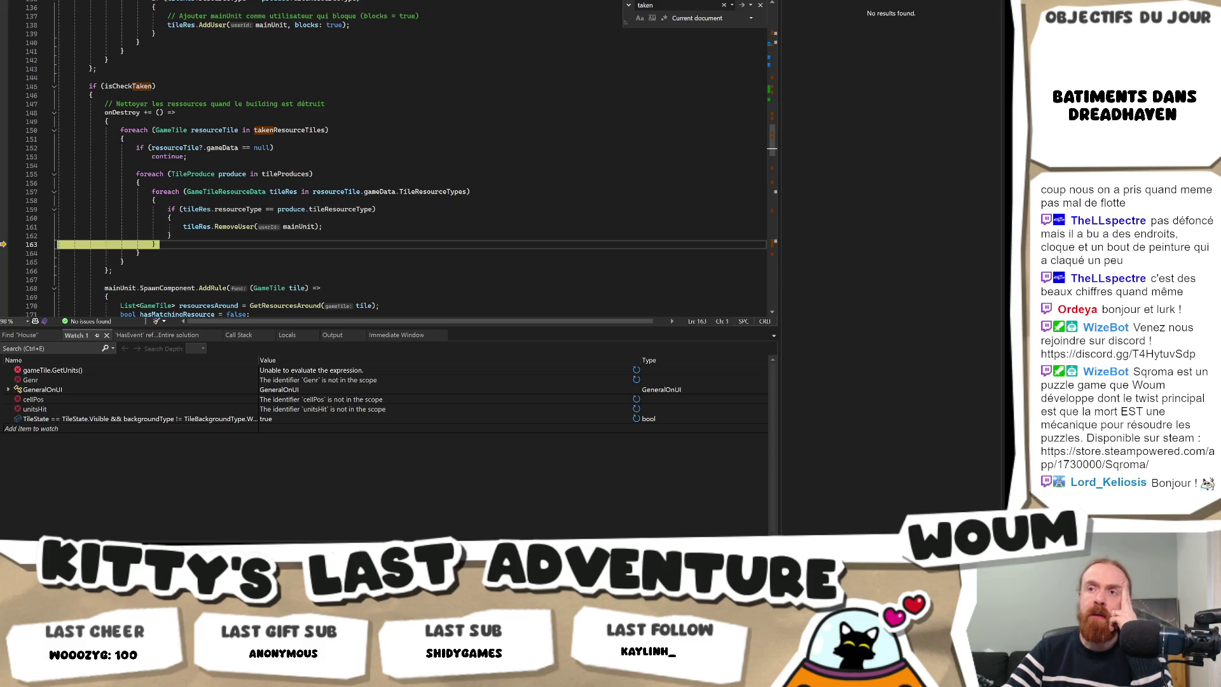
{"action": "key", "text": "F10"}
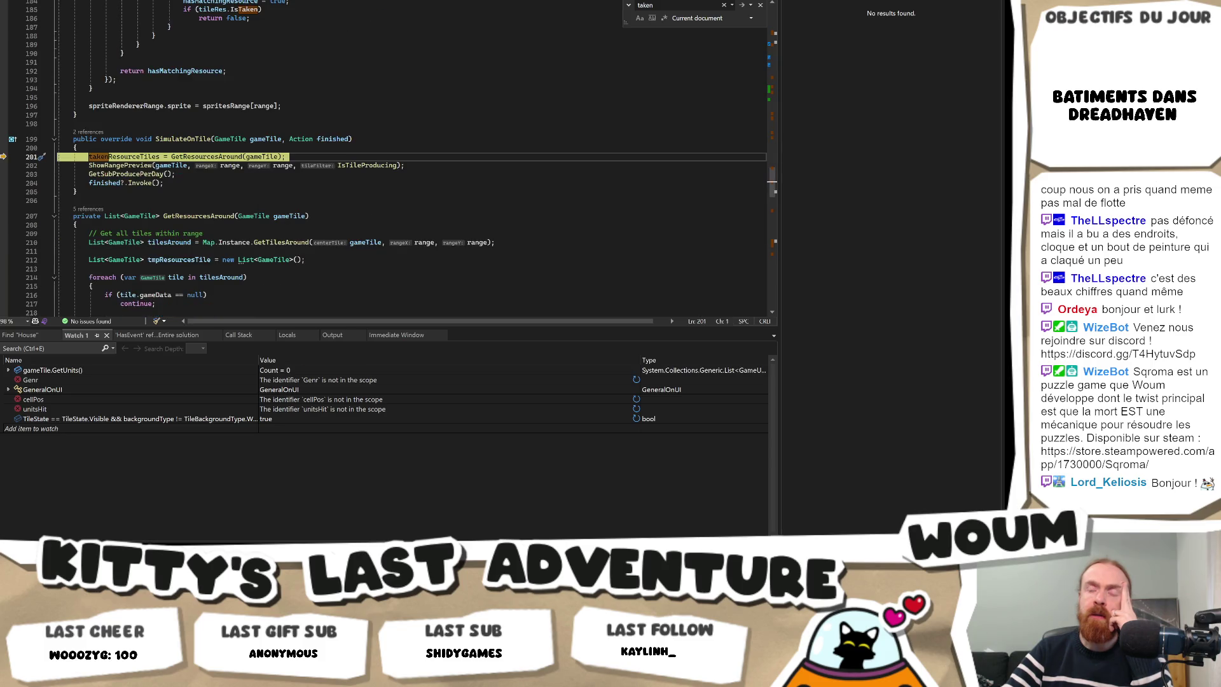
{"action": "key", "text": "F10"}
{"action": "key", "text": "F10"}
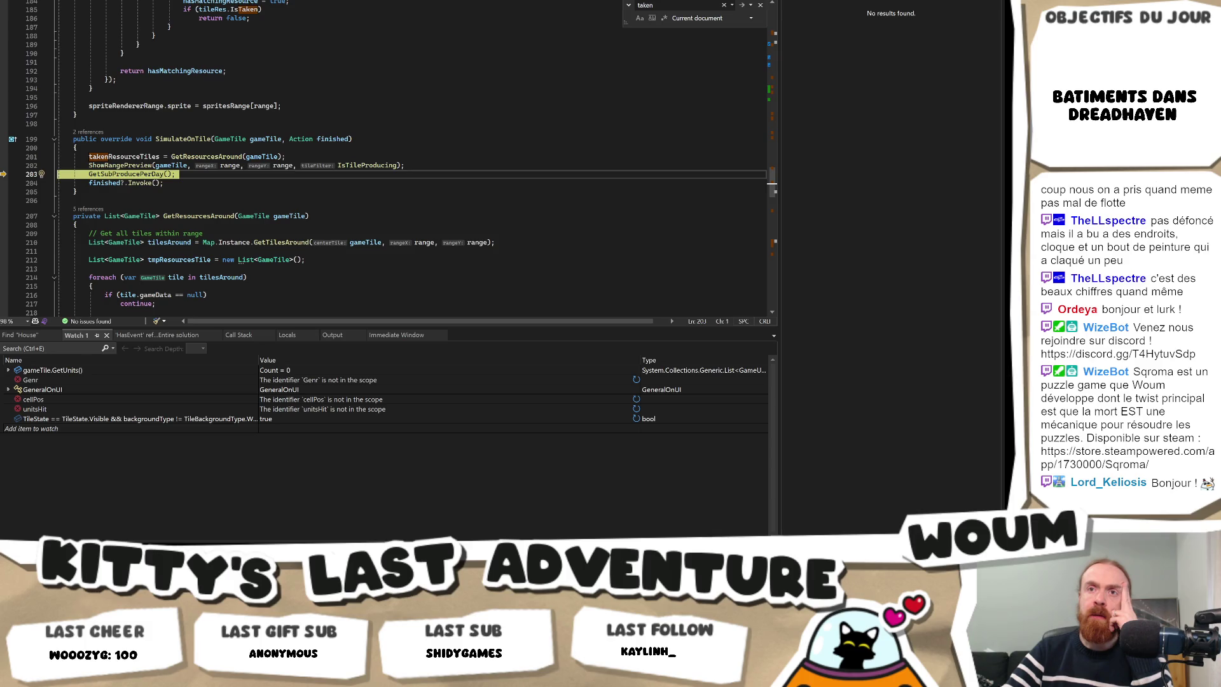
{"action": "key", "text": "F5"}
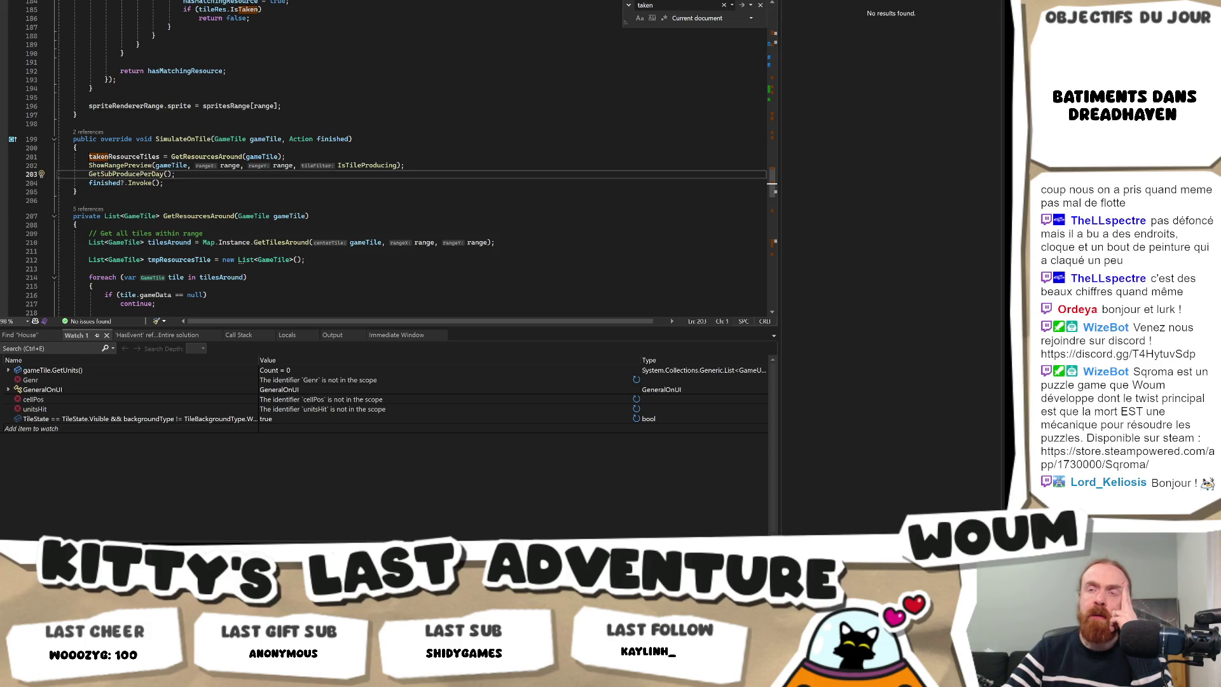
{"action": "key", "text": "alt+Tab"}
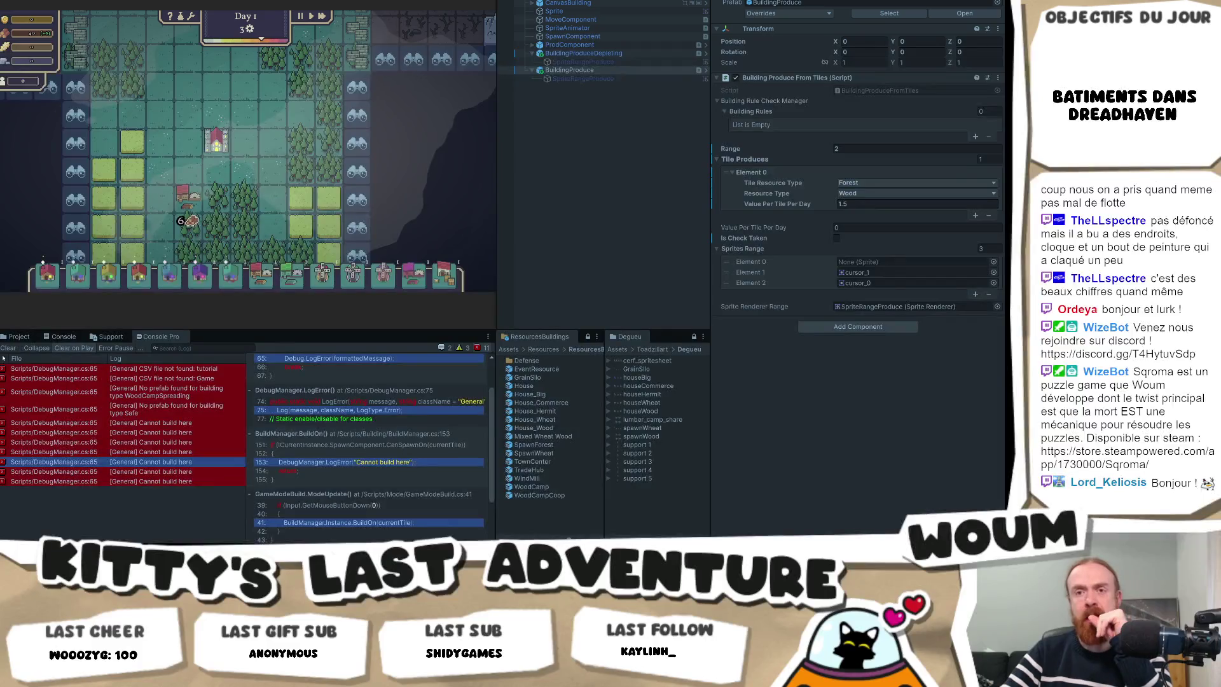
Clear the Console Pro log and build on a map tile to hit the BuildOn breakpoint again.
{"action": "left_click", "coordinate": [9, 348]}
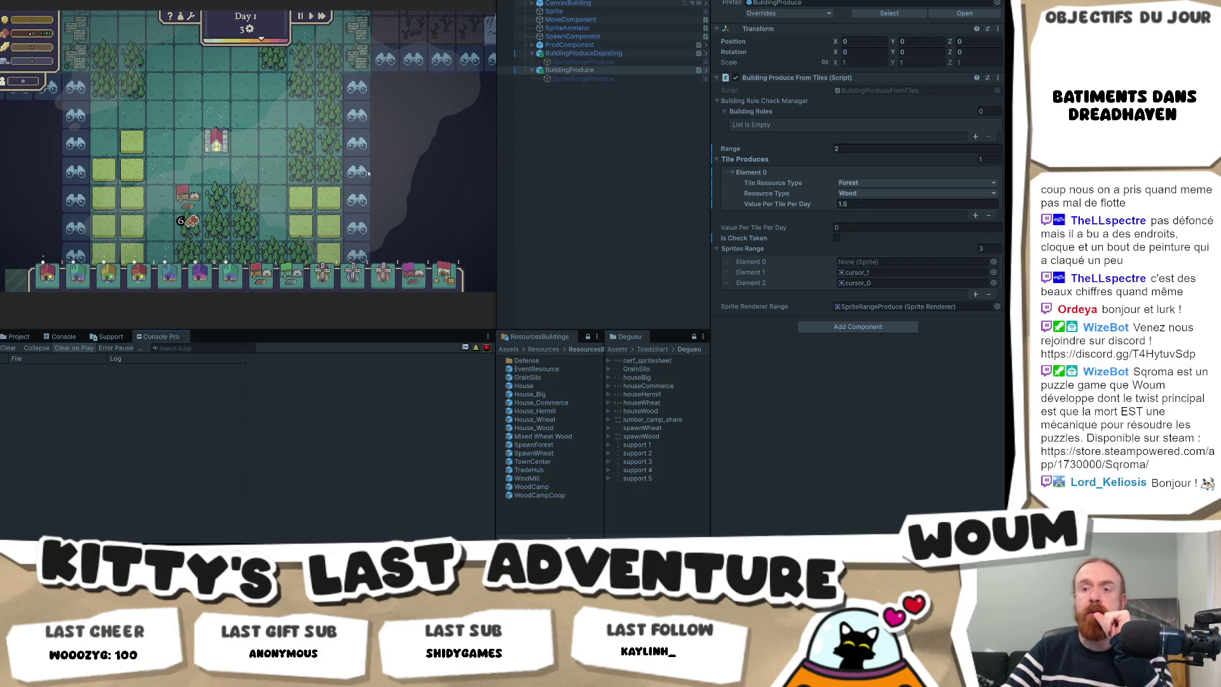
{"action": "left_click", "coordinate": [188, 221]}
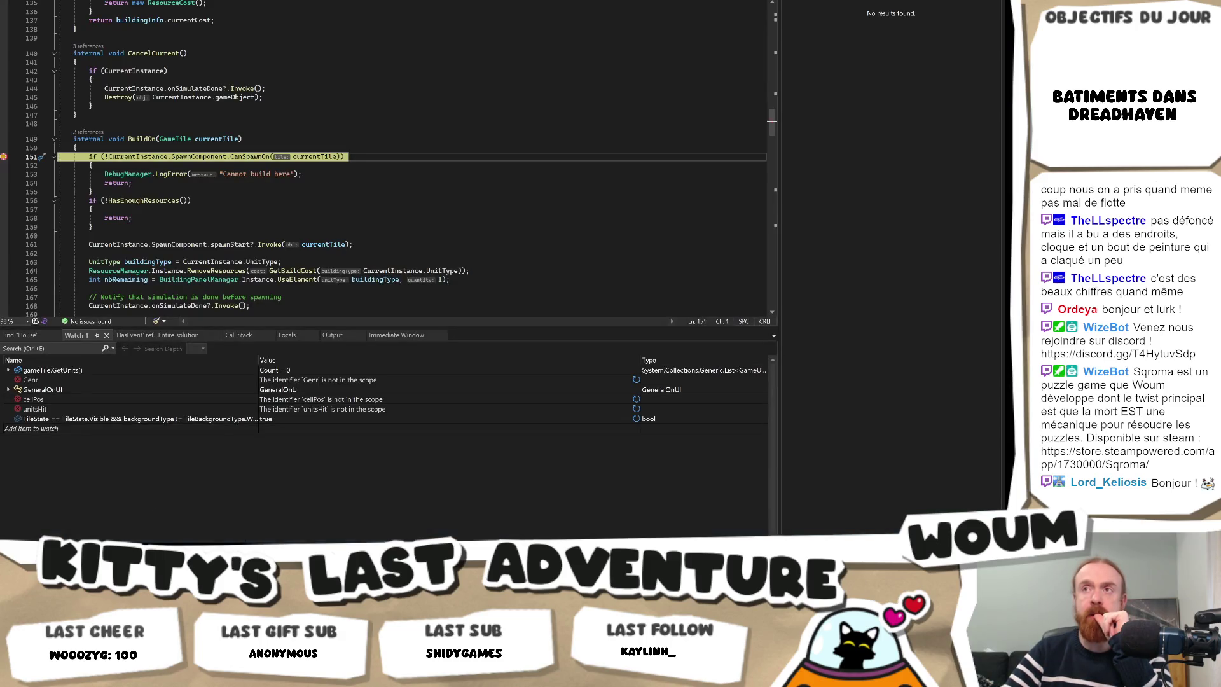
Continue from the line 151 breakpoint with F5 and return to the Unity editor.
{"action": "key", "text": "F5"}
{"action": "key", "text": "alt+Tab"}
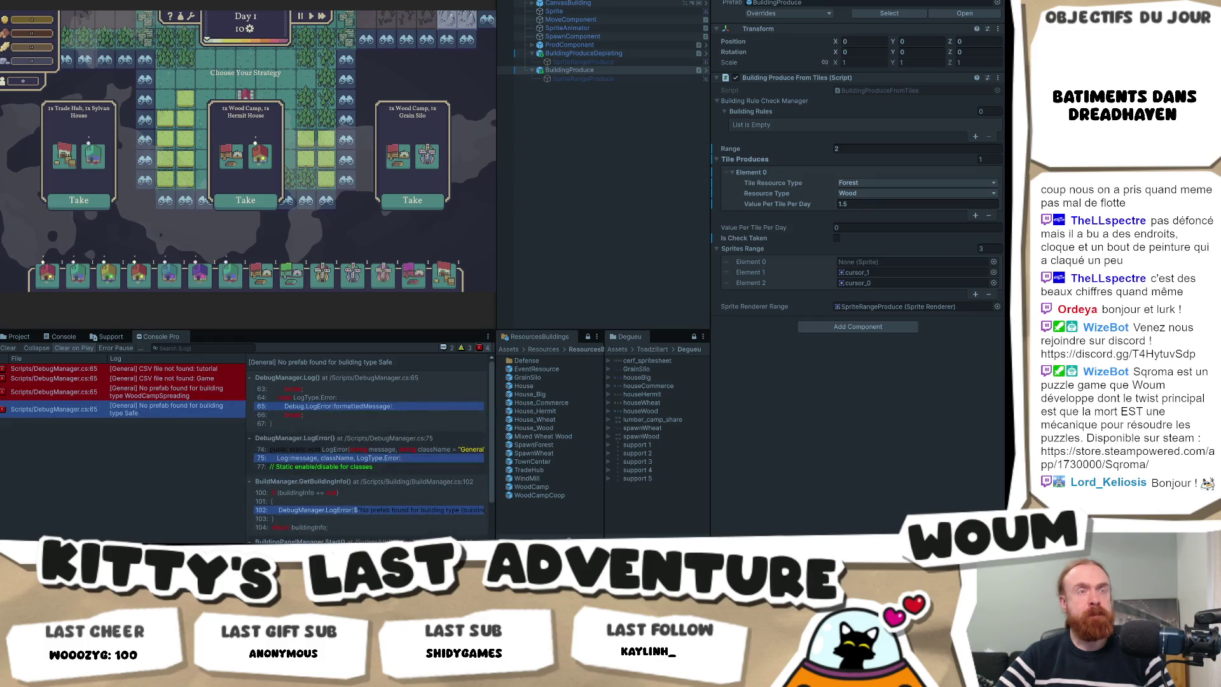
Take the middle strategy card and place the Wood Camp twice, resuming from the breakpoint between attempts.
{"action": "left_click", "coordinate": [248, 201]}
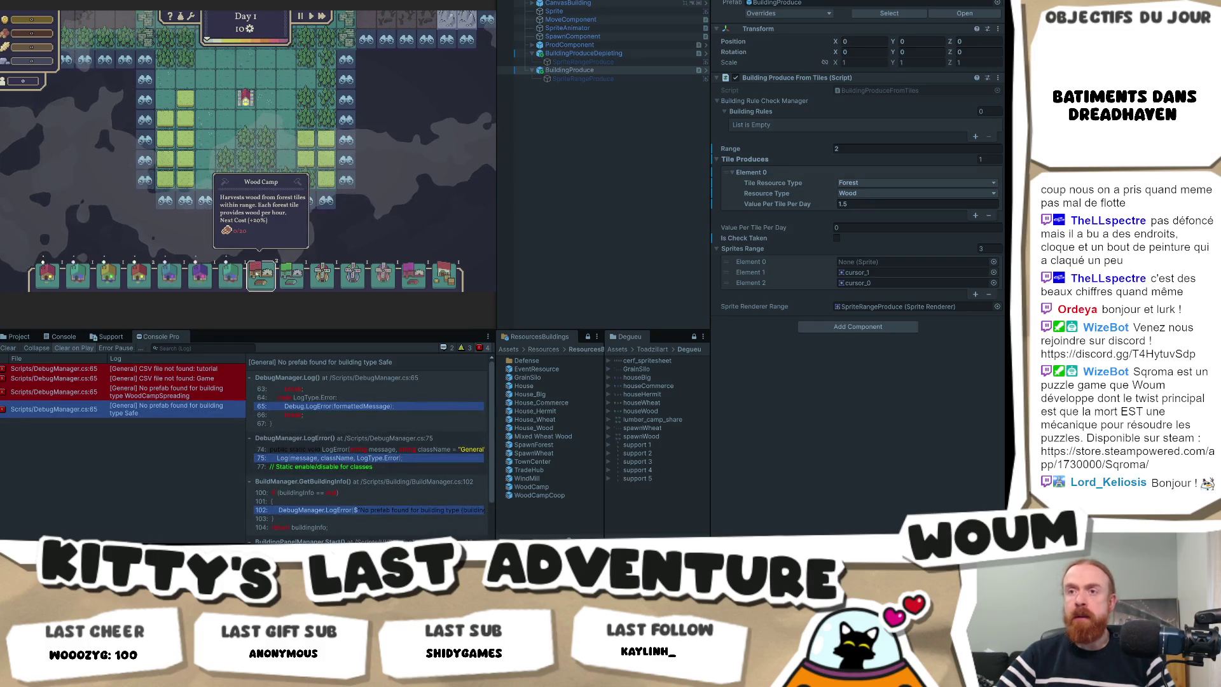
{"action": "left_click", "coordinate": [260, 274]}
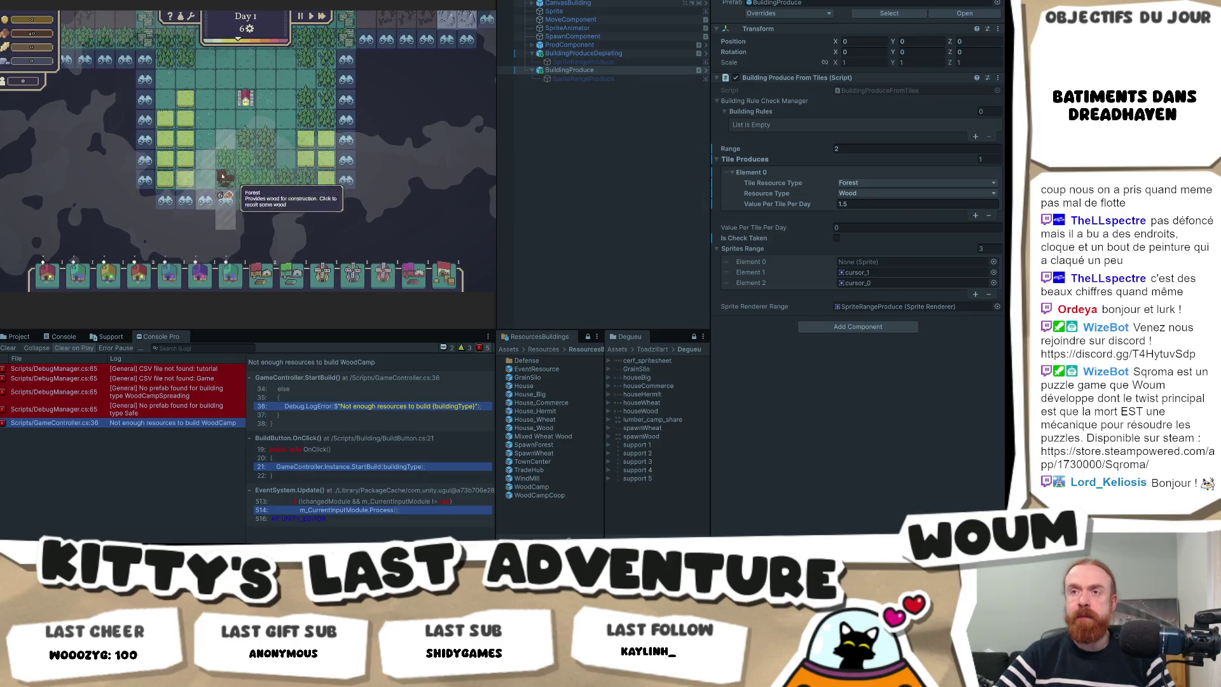
{"action": "left_click", "coordinate": [266, 180]}
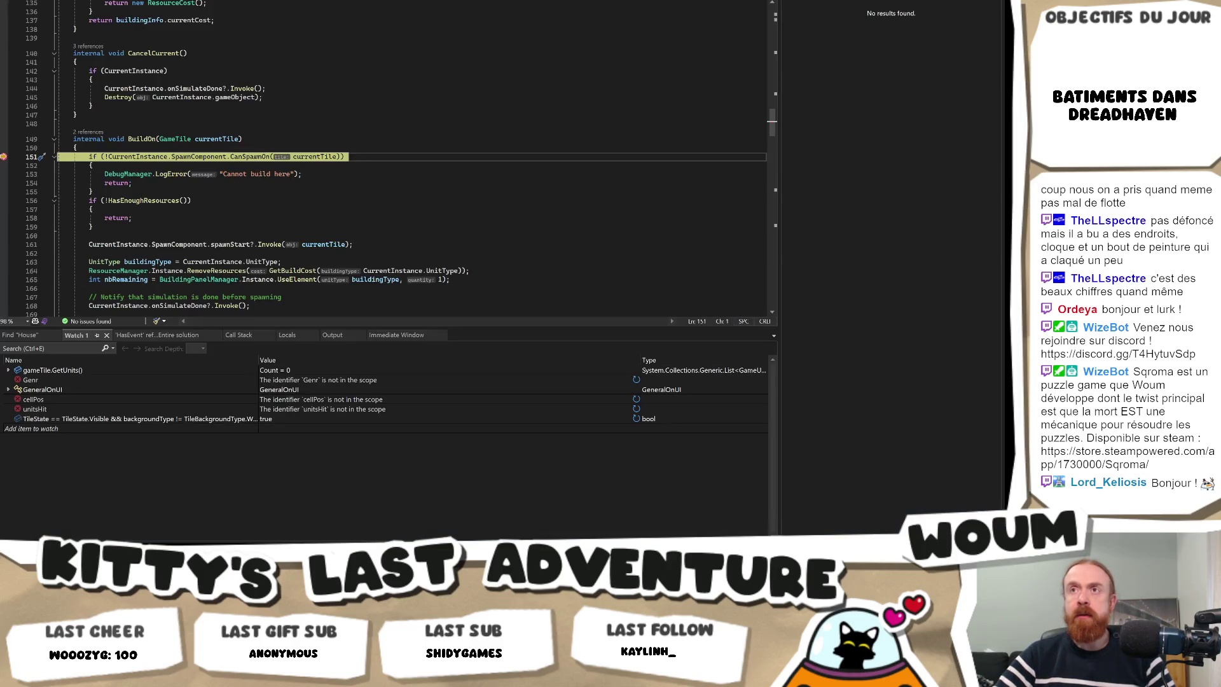
{"action": "key", "text": "F5"}
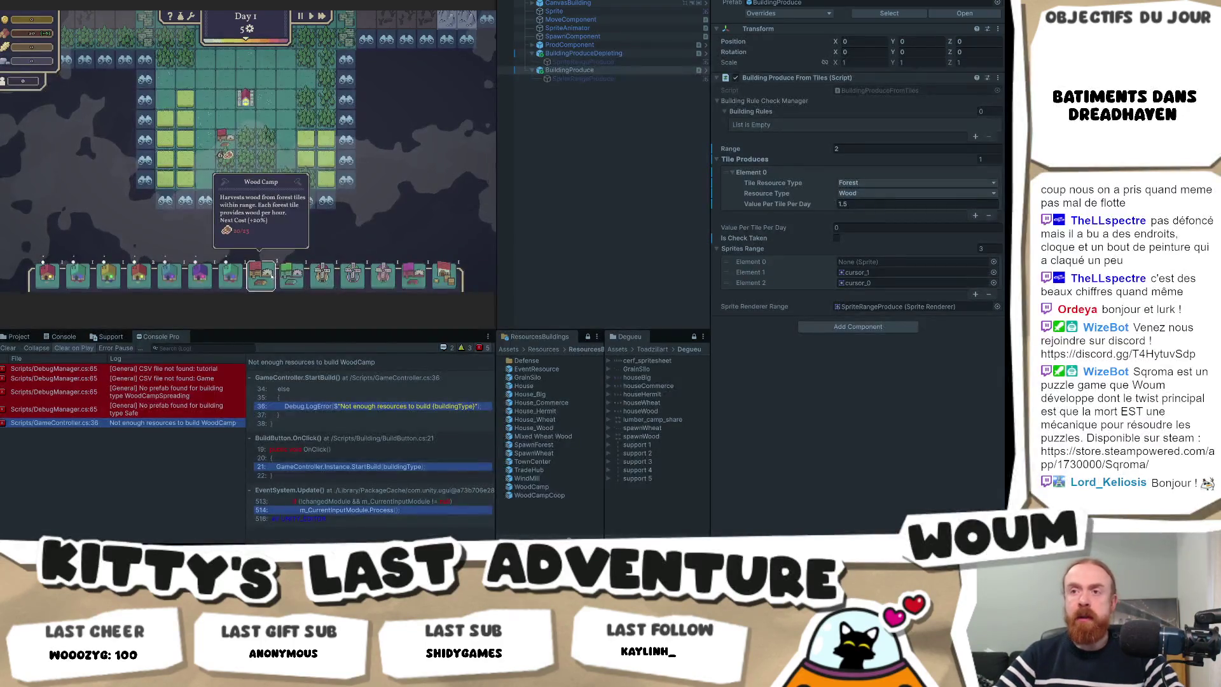
{"action": "left_click", "coordinate": [231, 275]}
{"action": "left_click", "coordinate": [245, 120]}
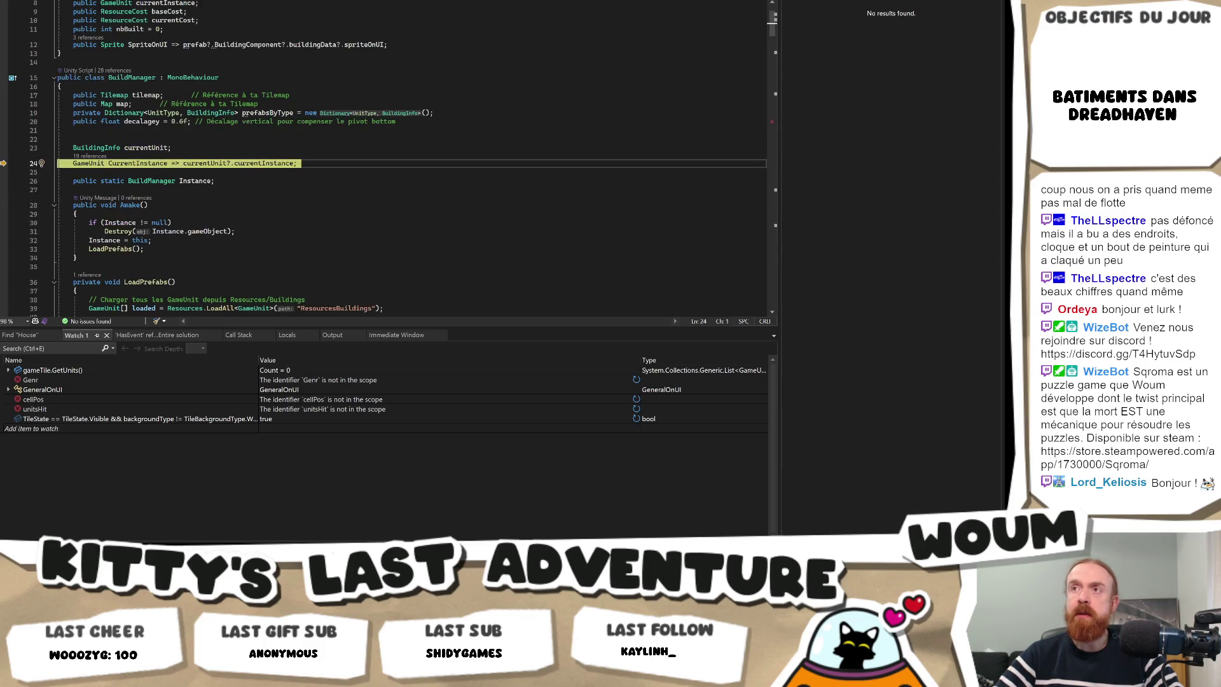
Step from BuildOn through CanSpawnOn's rule loop into the resource-matching AddRule lambda.
{"action": "key", "text": "F5"}
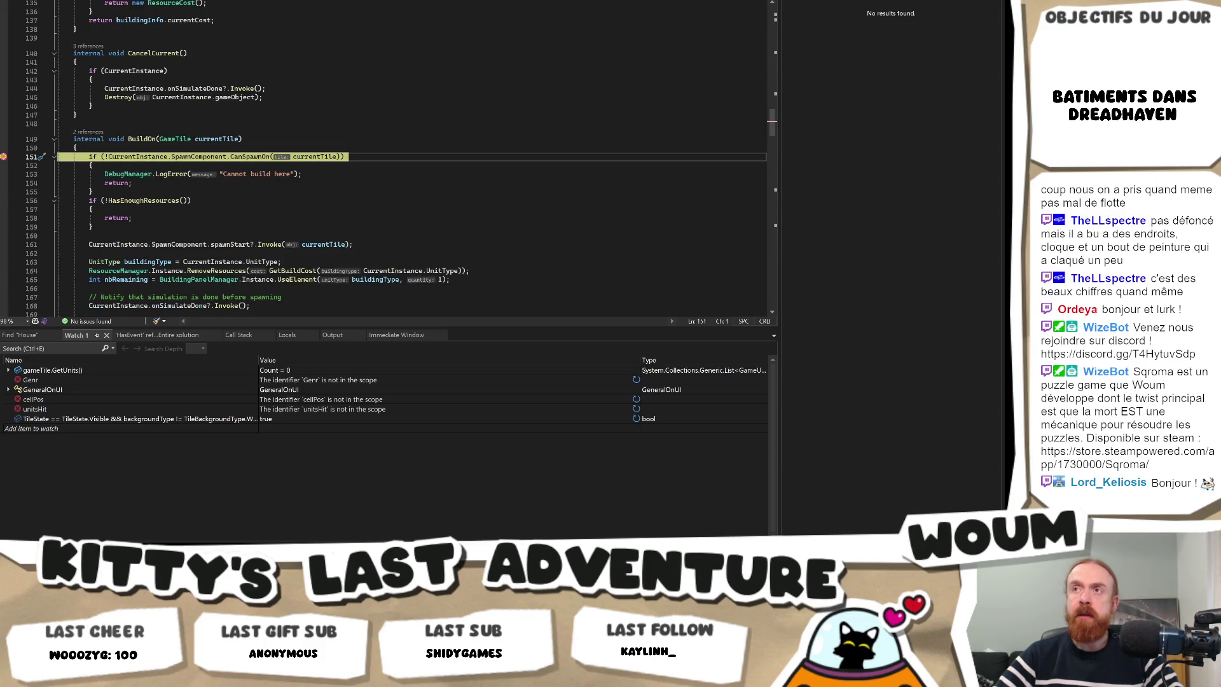
{"action": "key", "text": "F11"}
{"action": "key", "text": "F10"}
{"action": "key", "text": "F10"}
{"action": "key", "text": "F10"}
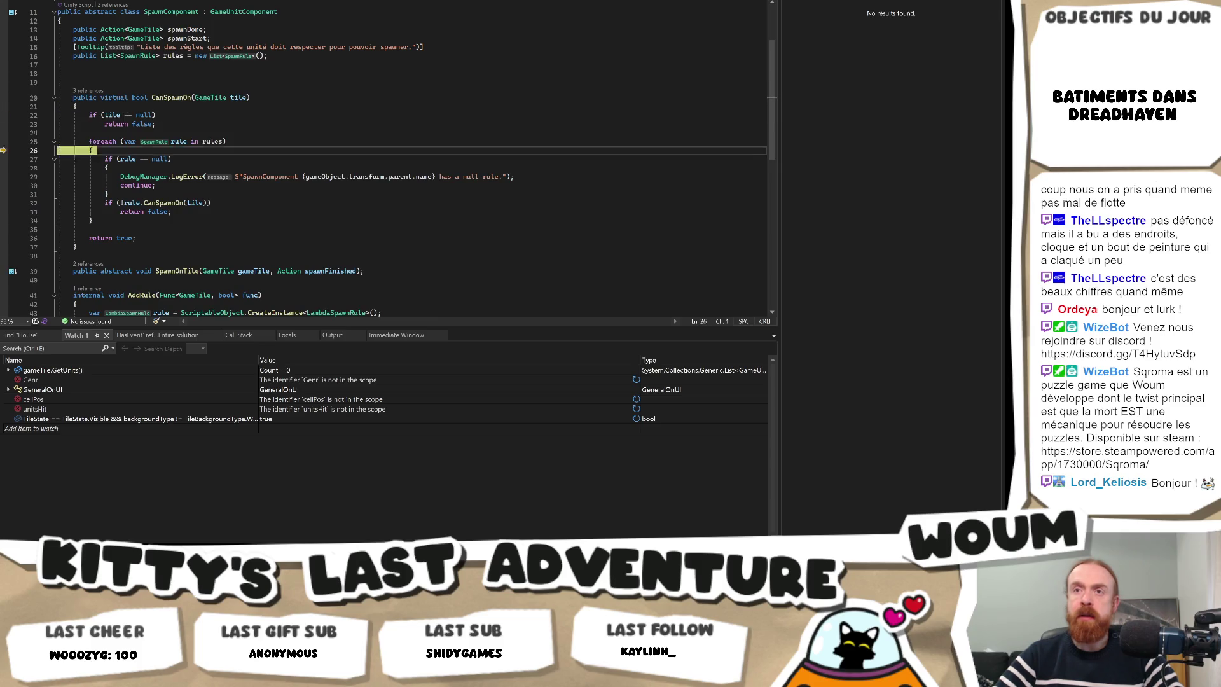
{"action": "key", "text": "F10"}
{"action": "key", "text": "F10"}
{"action": "key", "text": "F10"}
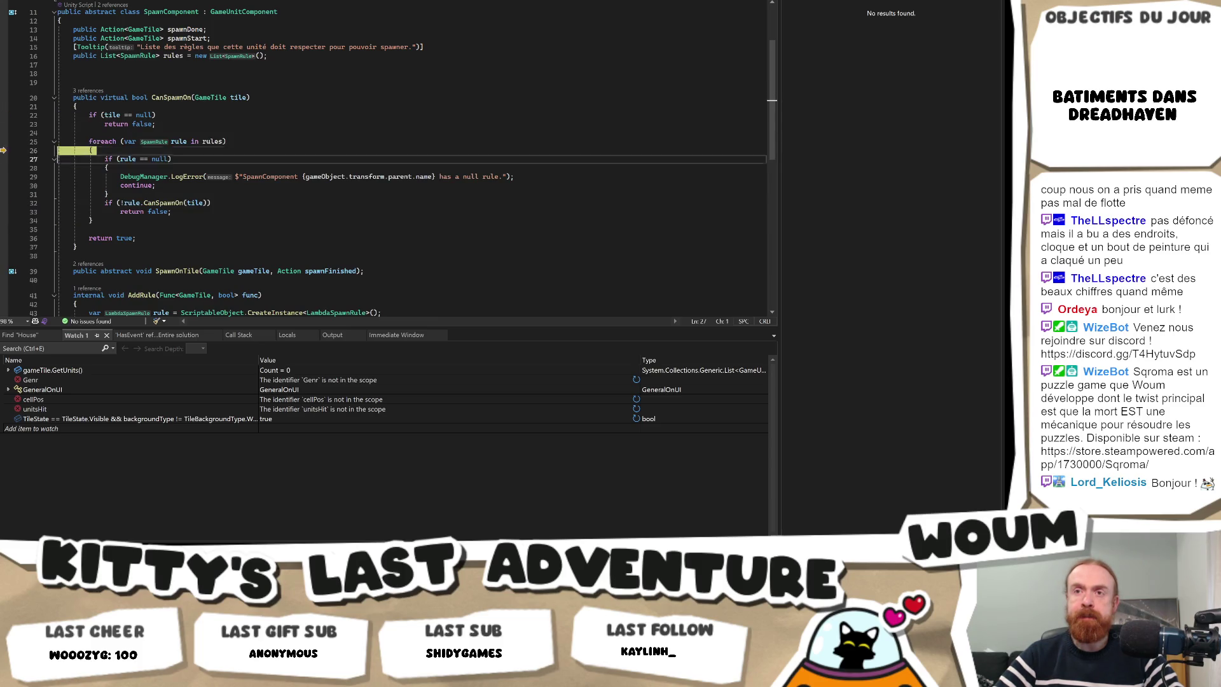
{"action": "key", "text": "F10"}
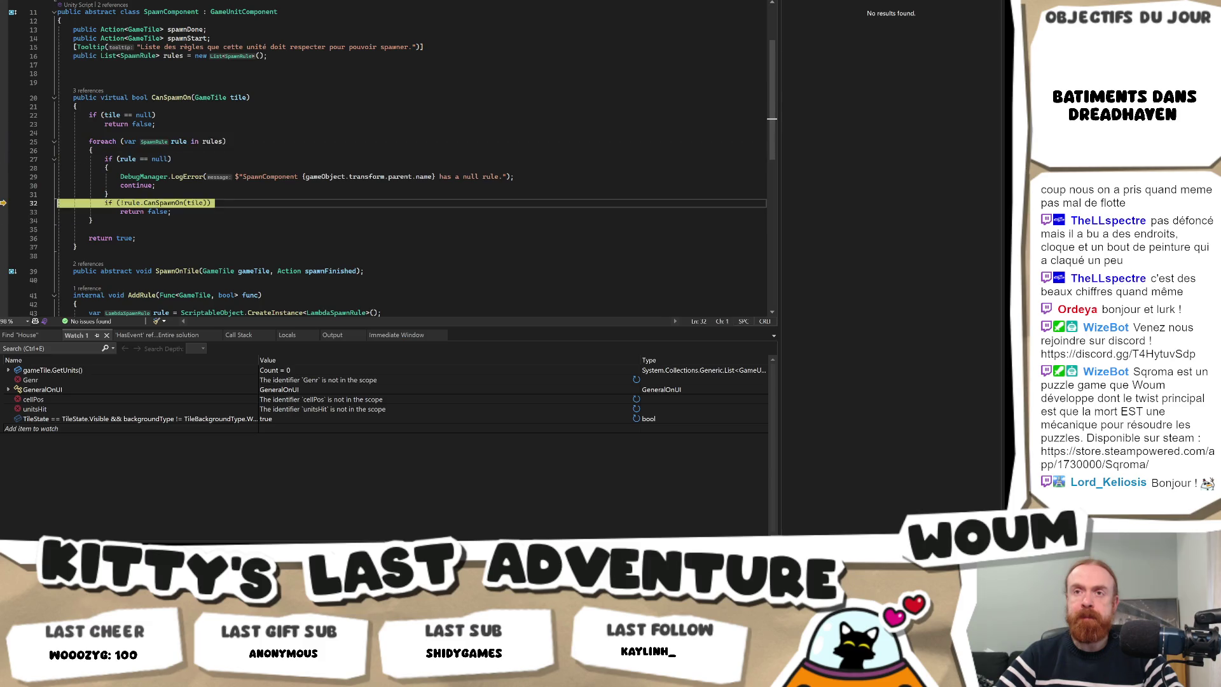
{"action": "key", "text": "F11"}
{"action": "key", "text": "F10"}
{"action": "key", "text": "F10"}
{"action": "key", "text": "F11"}
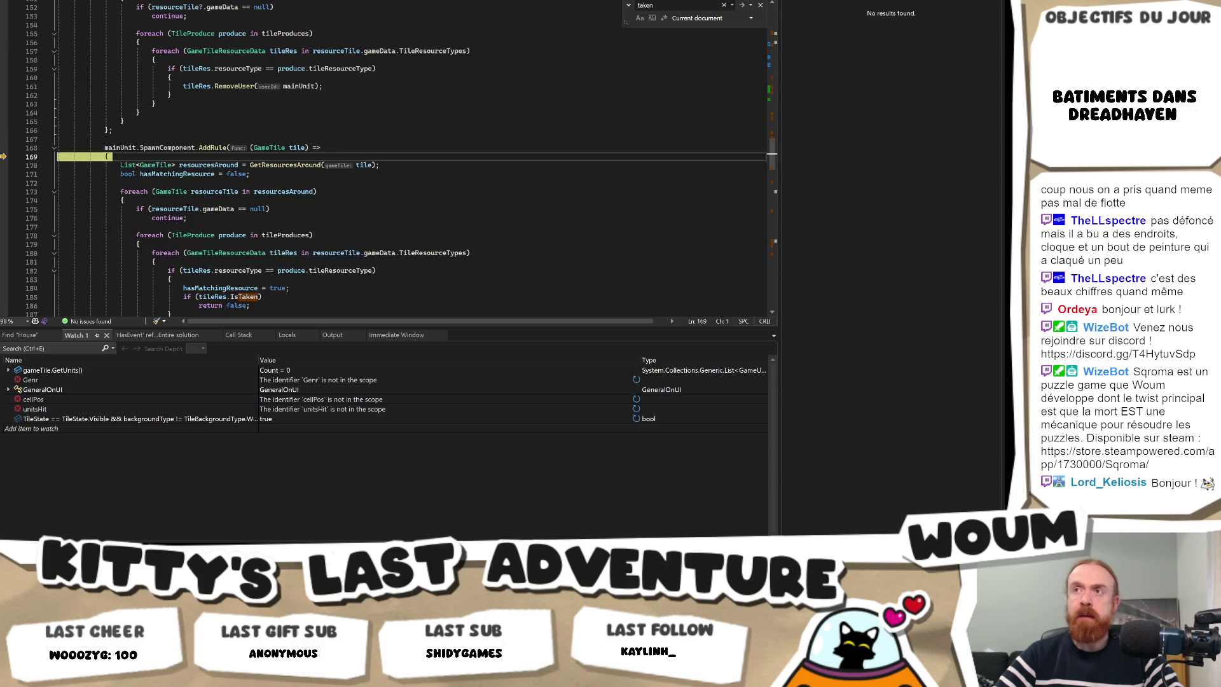
{"action": "key", "text": "F10"}
{"action": "key", "text": "F10"}
Inspect the isCheckTaken and hasMatchingResource logic, then resume the game with F5.
{"action": "scroll", "coordinate": [401, 94], "scroll_direction": "down", "scroll_amount": 3}
{"action": "scroll", "coordinate": [401, 93], "scroll_direction": "up", "scroll_amount": 2}
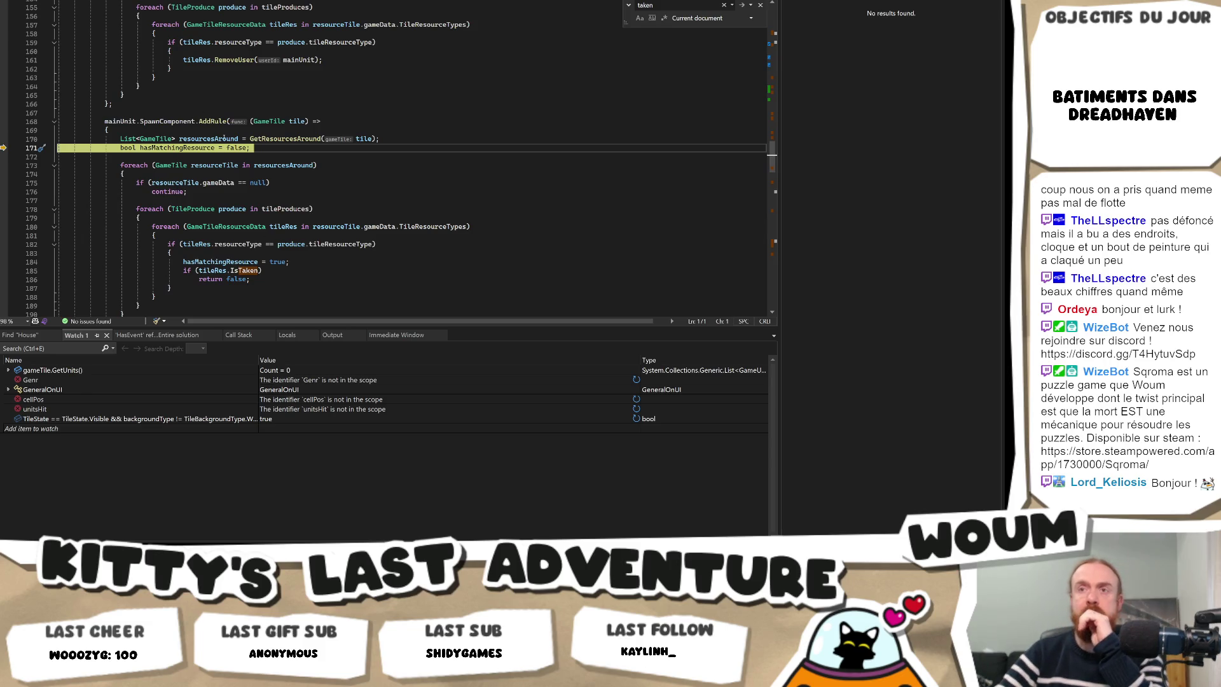
{"action": "scroll", "coordinate": [226, 134], "scroll_direction": "up", "scroll_amount": 6}
{"action": "mouse_move", "coordinate": [134, 77]}
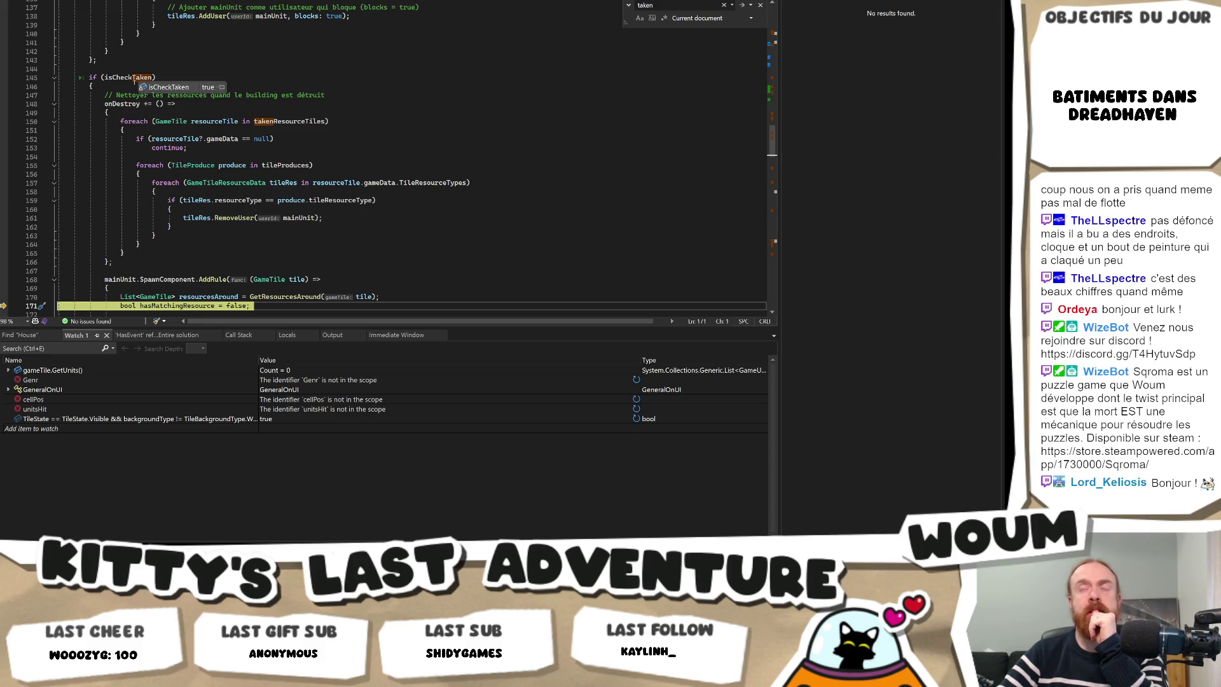
{"action": "scroll", "coordinate": [292, 178], "scroll_direction": "down", "scroll_amount": 3}
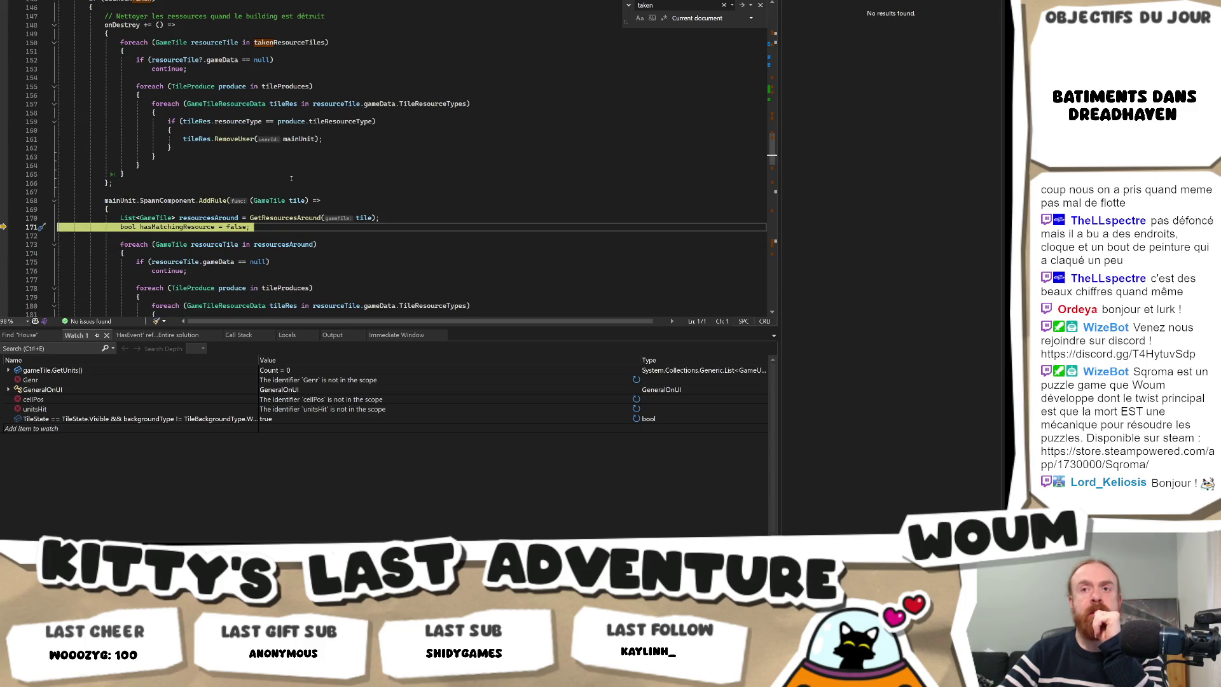
{"action": "scroll", "coordinate": [255, 159], "scroll_direction": "up", "scroll_amount": 13}
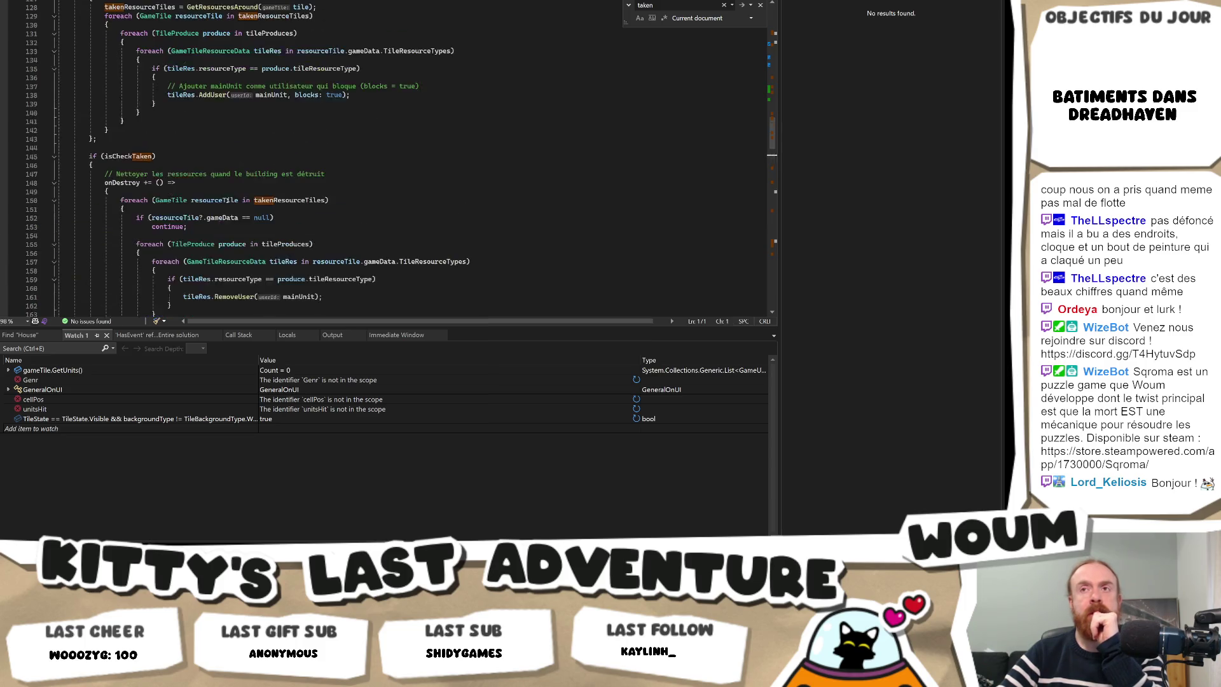
{"action": "scroll", "coordinate": [235, 191], "scroll_direction": "down", "scroll_amount": 11}
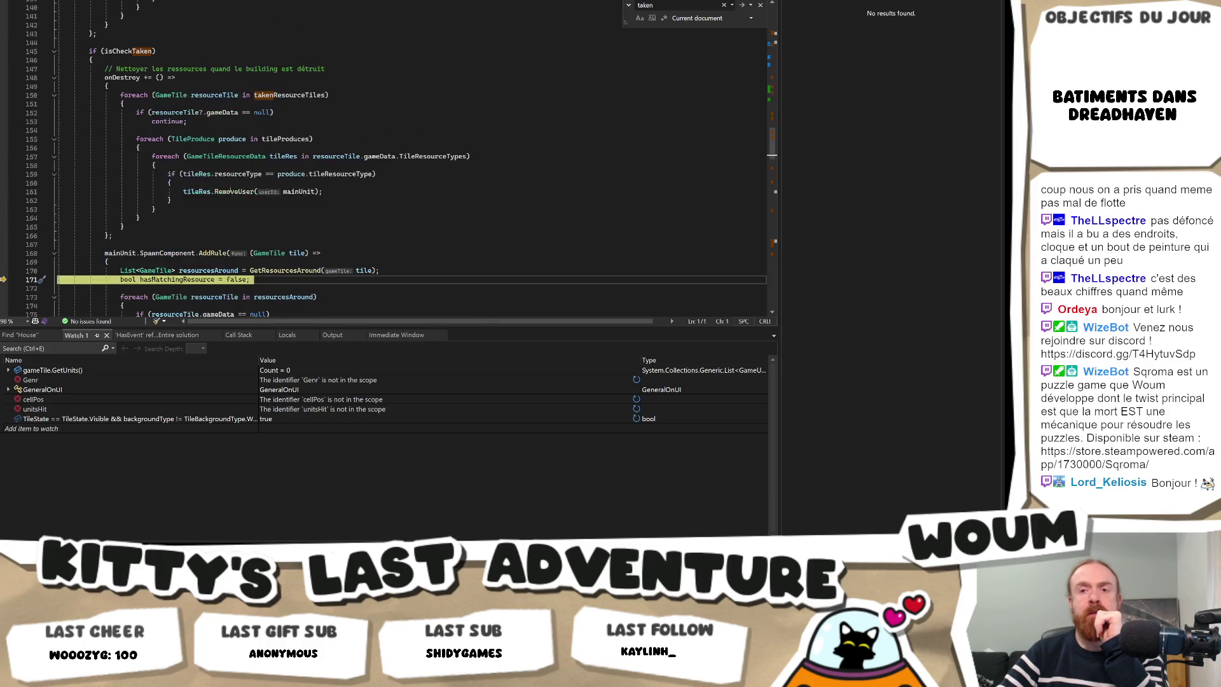
{"action": "scroll", "coordinate": [230, 188], "scroll_direction": "down", "scroll_amount": 5}
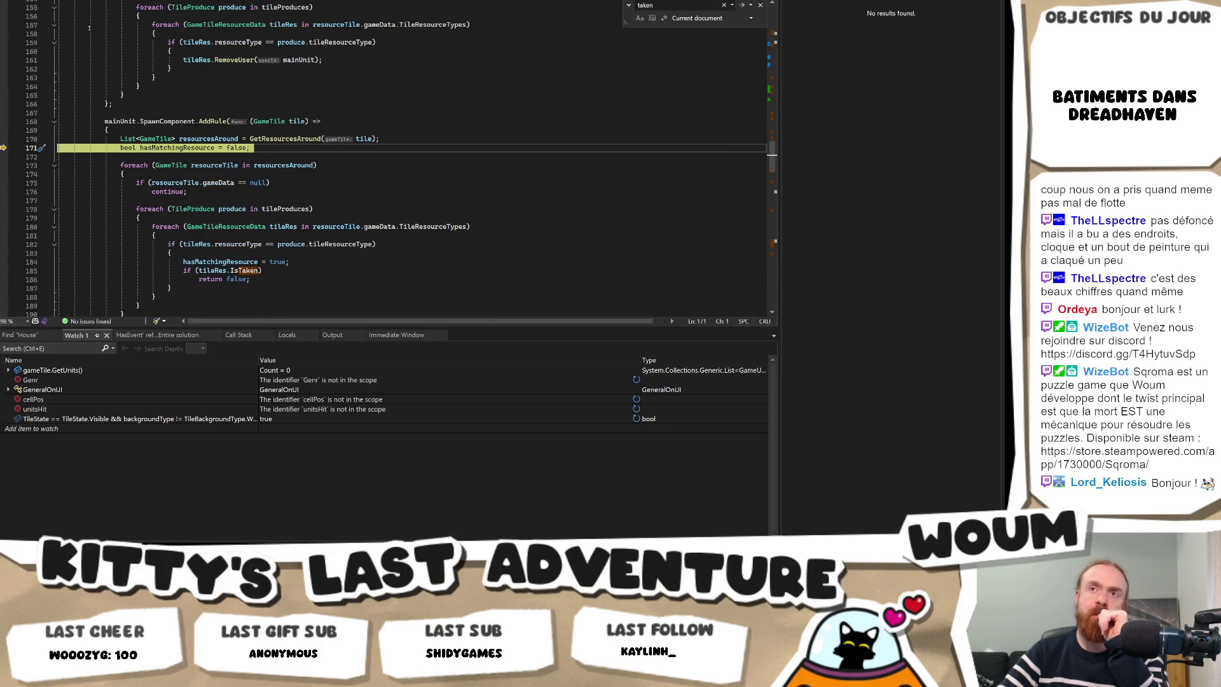
{"action": "key", "text": "F5"}
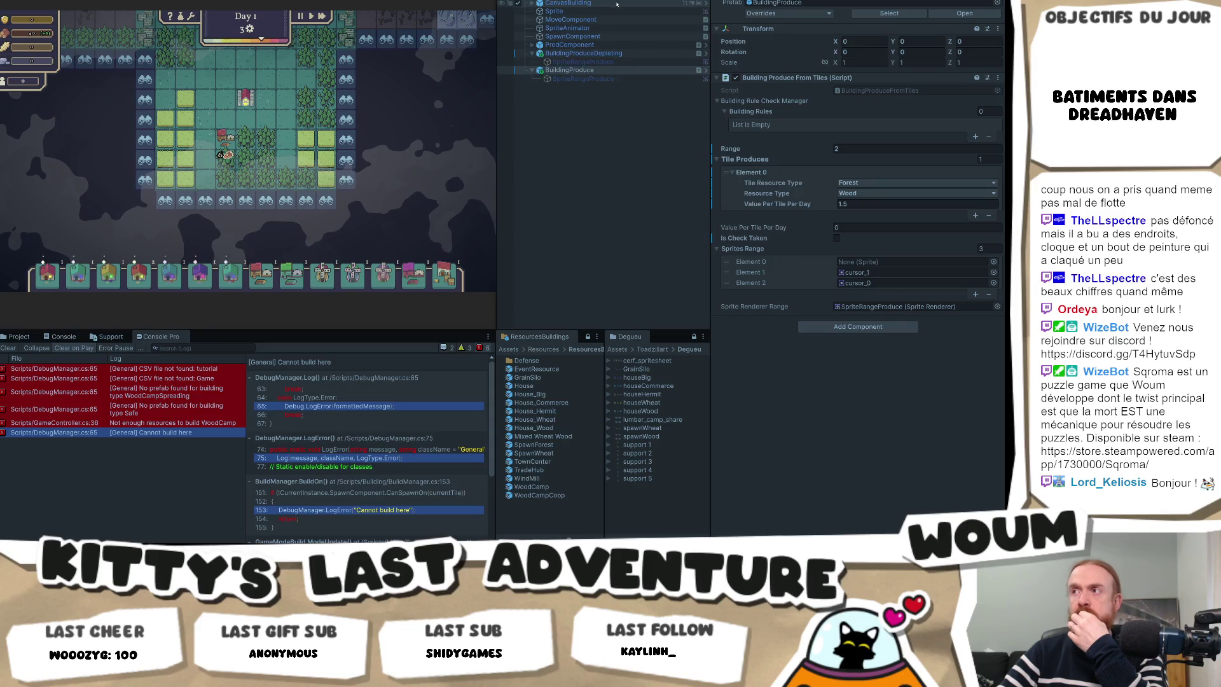
Compare the wheat building's BuildingProduce and BuildingProduceDepleting component settings.
{"action": "left_click", "coordinate": [570, 70]}
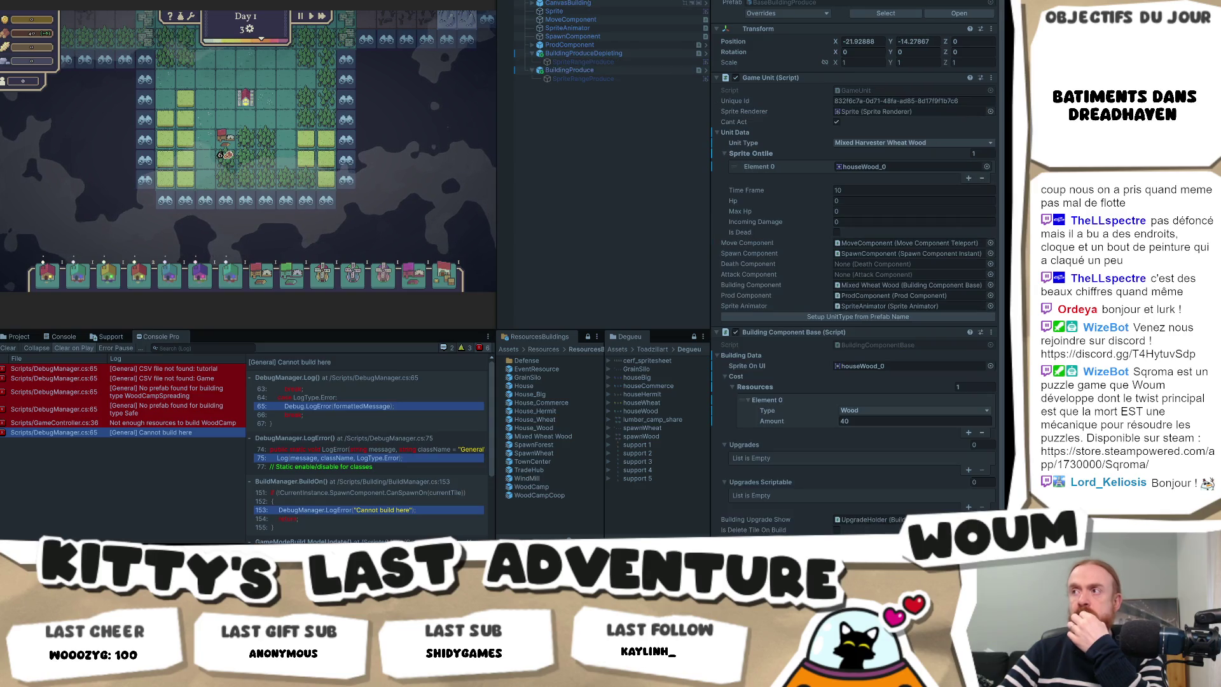
{"action": "left_click", "coordinate": [581, 71]}
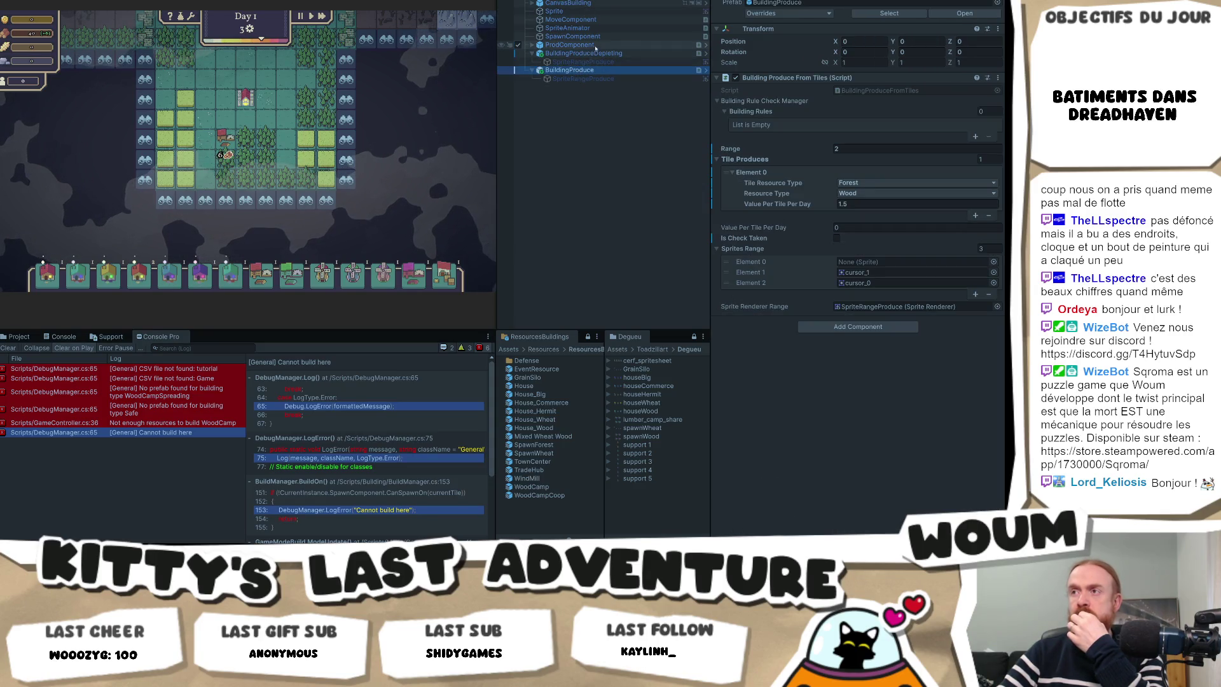
{"action": "left_click", "coordinate": [595, 54]}
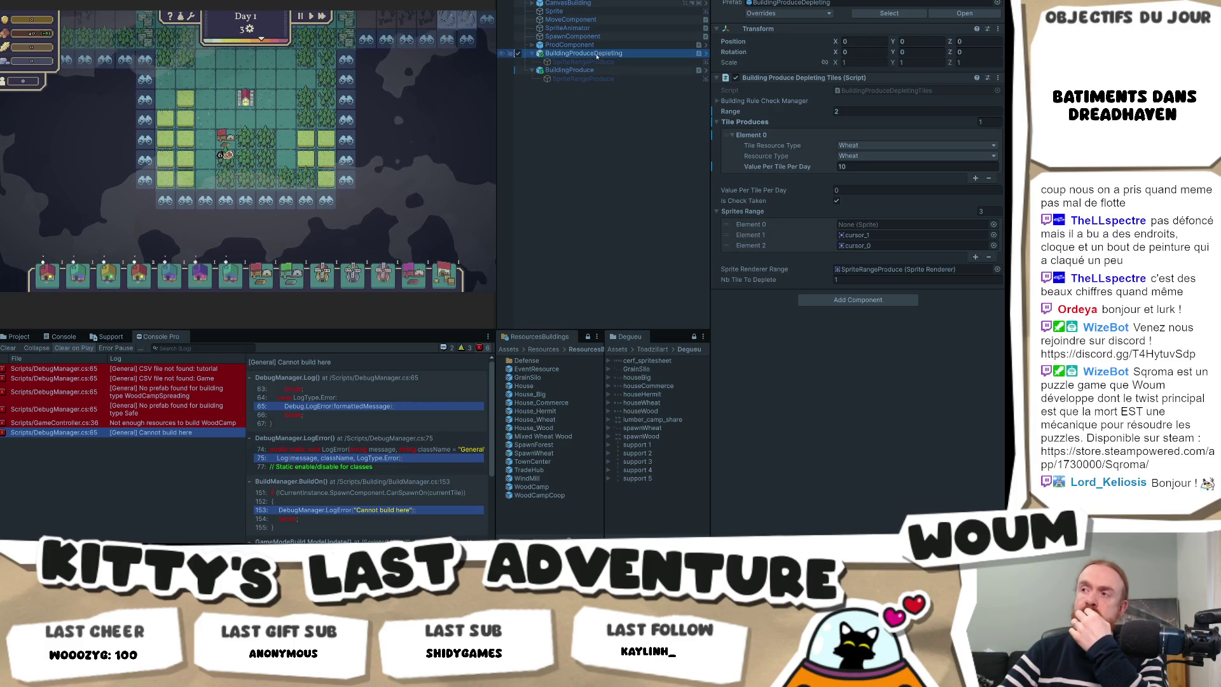
Set a breakpoint on the IsTaken check at line 185, then drag a building card onto the map.
{"action": "key", "text": "alt+Tab"}
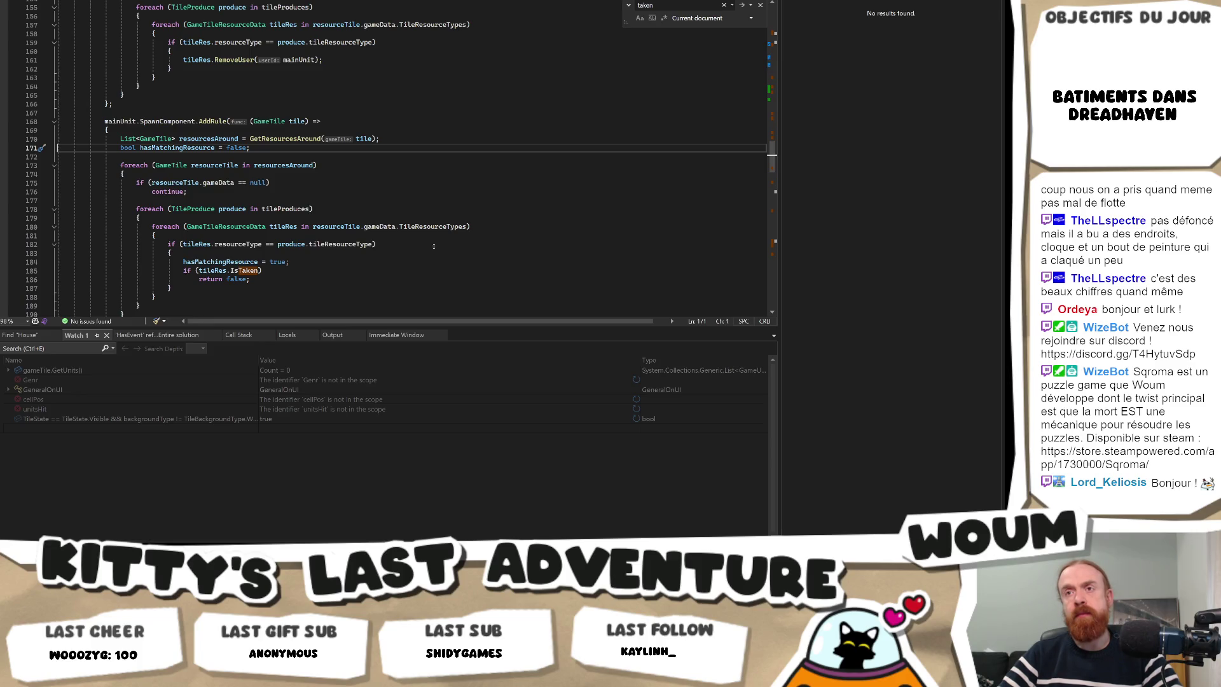
{"action": "left_click", "coordinate": [3, 271]}
{"action": "key", "text": "alt+Tab"}
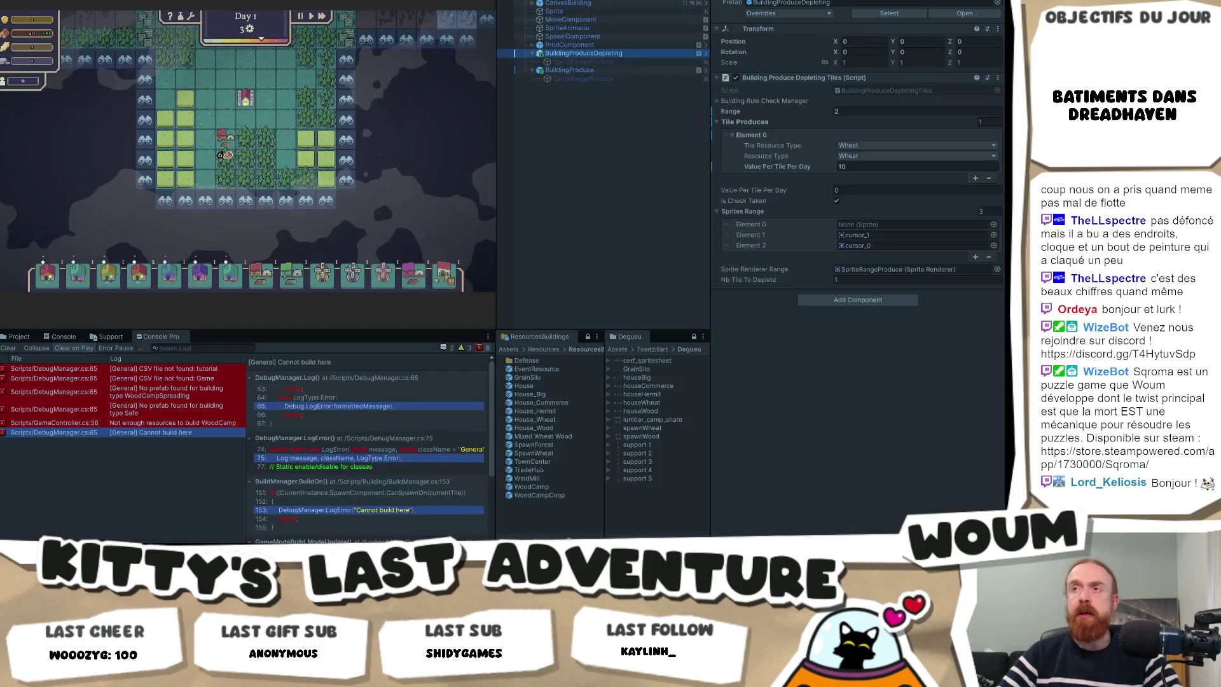
{"action": "mouse_move", "coordinate": [262, 275]}
{"action": "left_mouse_down"}
{"action": "mouse_move", "coordinate": [231, 267]}
{"action": "mouse_move", "coordinate": [249, 115]}
{"action": "left_mouse_up"}
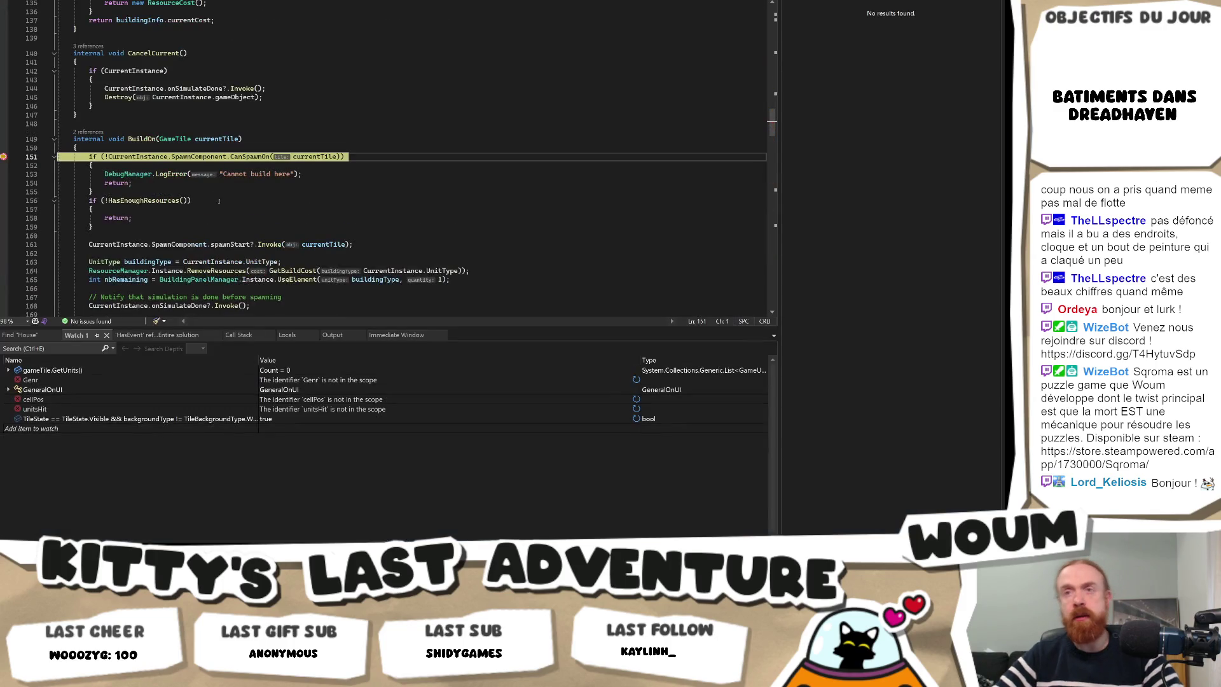
{"action": "key", "text": "F5"}
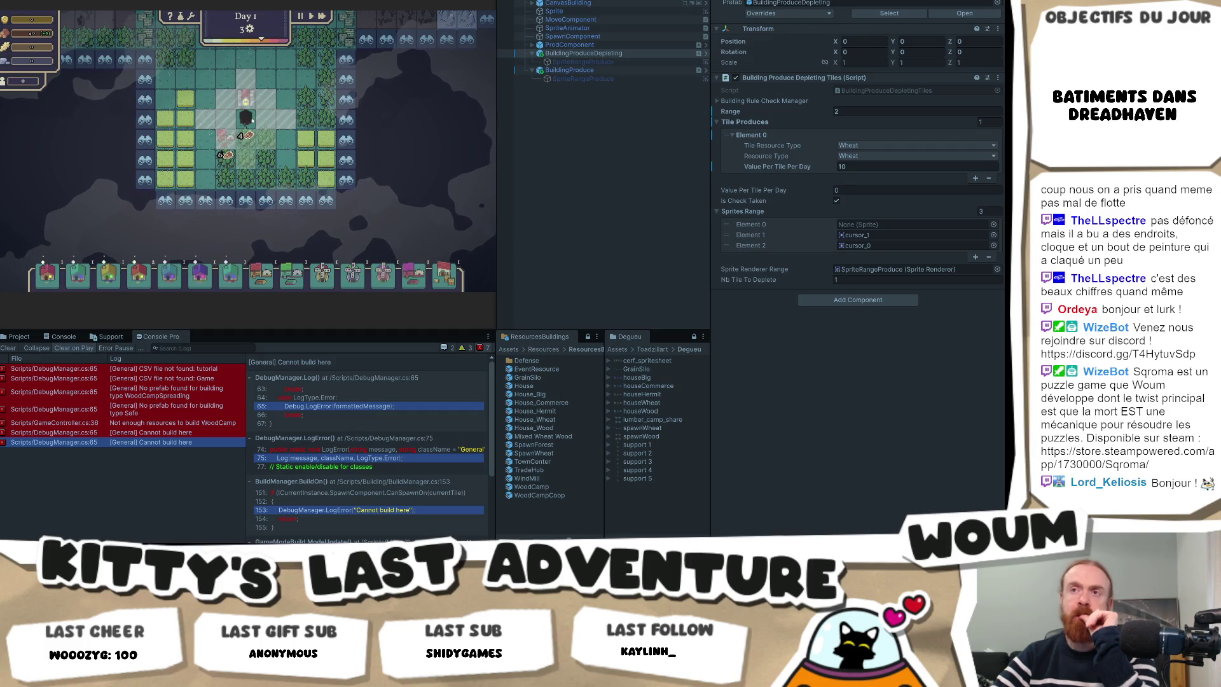
{"action": "key", "text": "alt+Tab"}
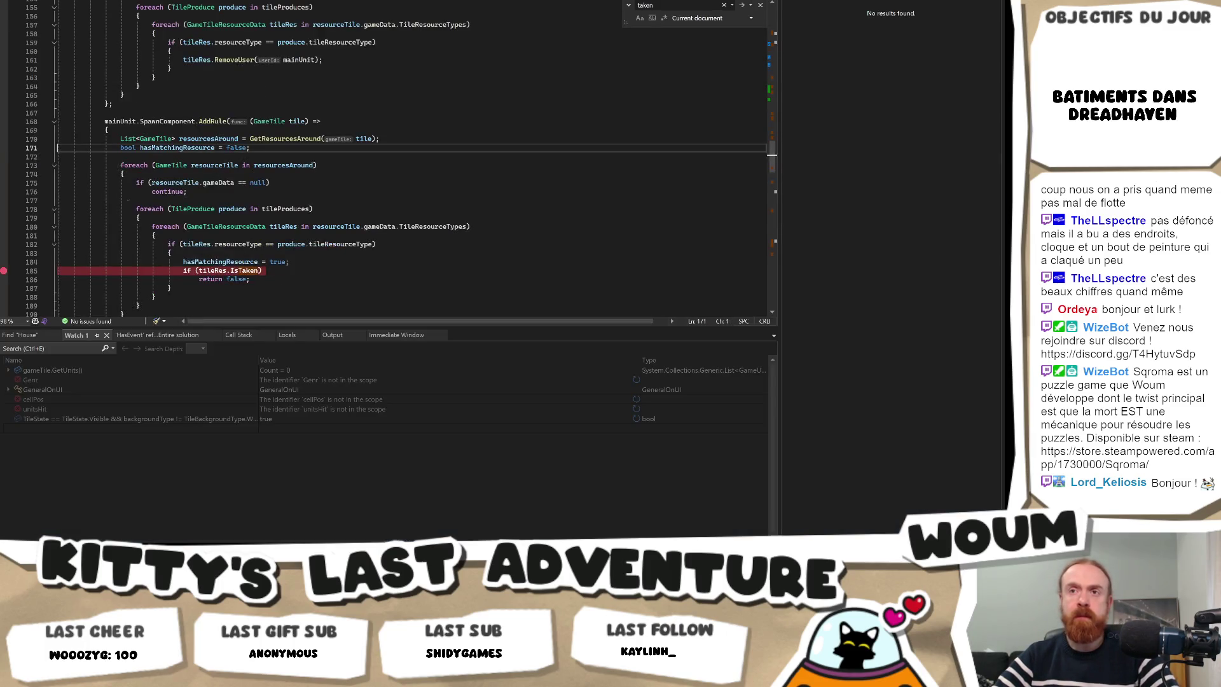
Add a breakpoint at the resource loop on line 173 and retrigger the building placement, continuing through pauses.
{"action": "left_click", "coordinate": [3, 165]}
{"action": "key", "text": "alt+Tab"}
{"action": "left_click", "coordinate": [247, 117]}
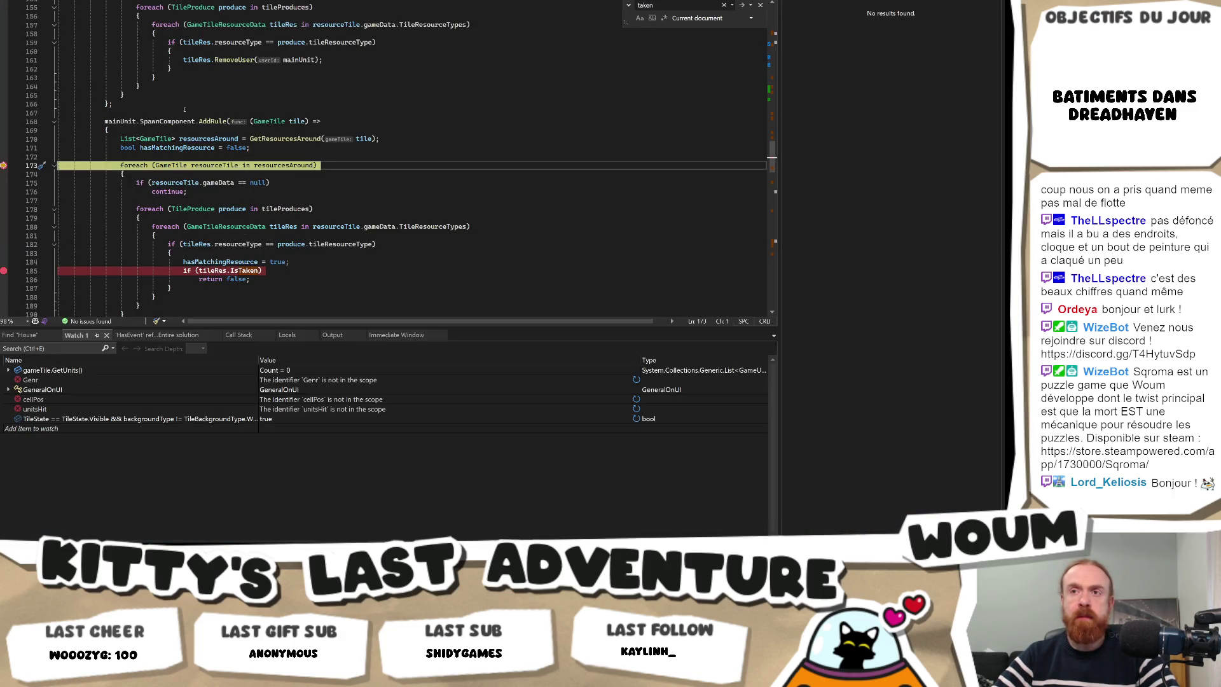
{"action": "key", "text": "F5"}
{"action": "key", "text": "F5"}
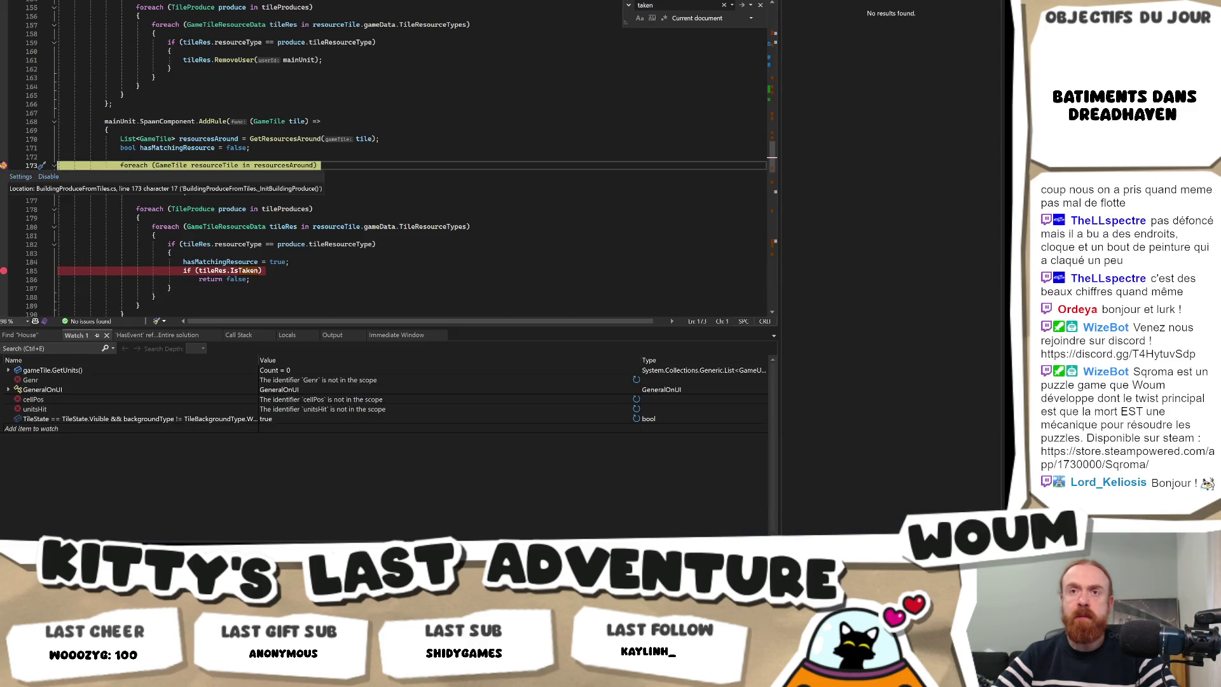
{"action": "key", "text": "F5"}
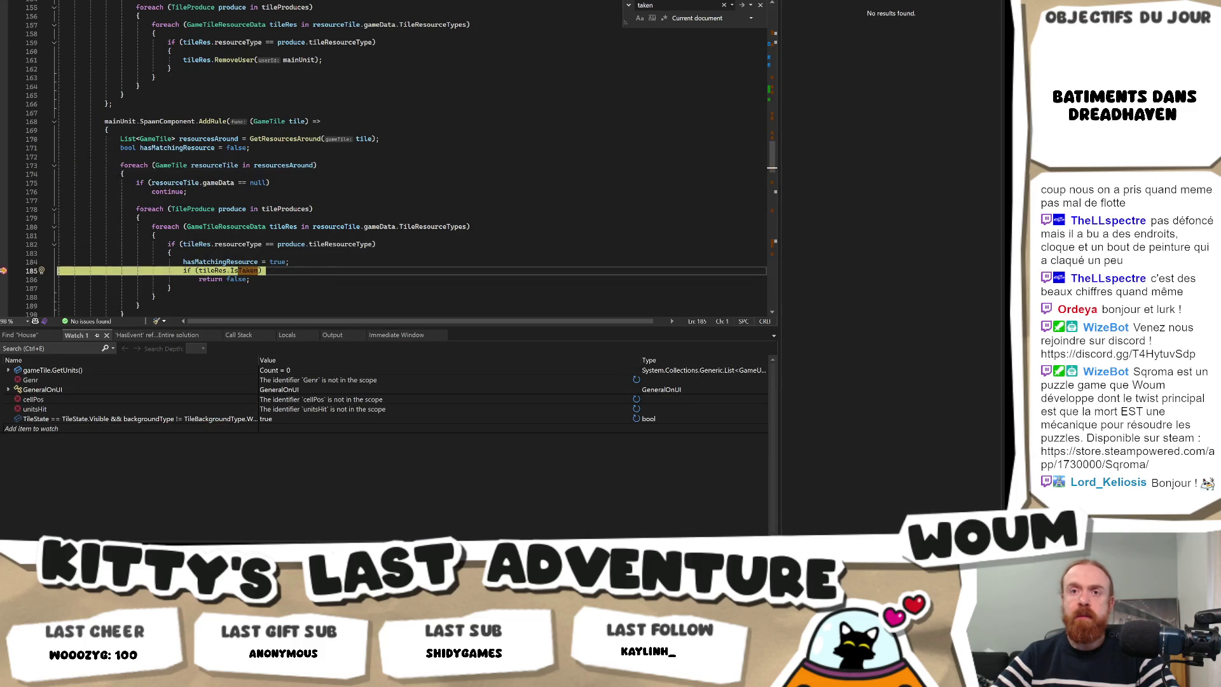
{"action": "key", "text": "F5"}
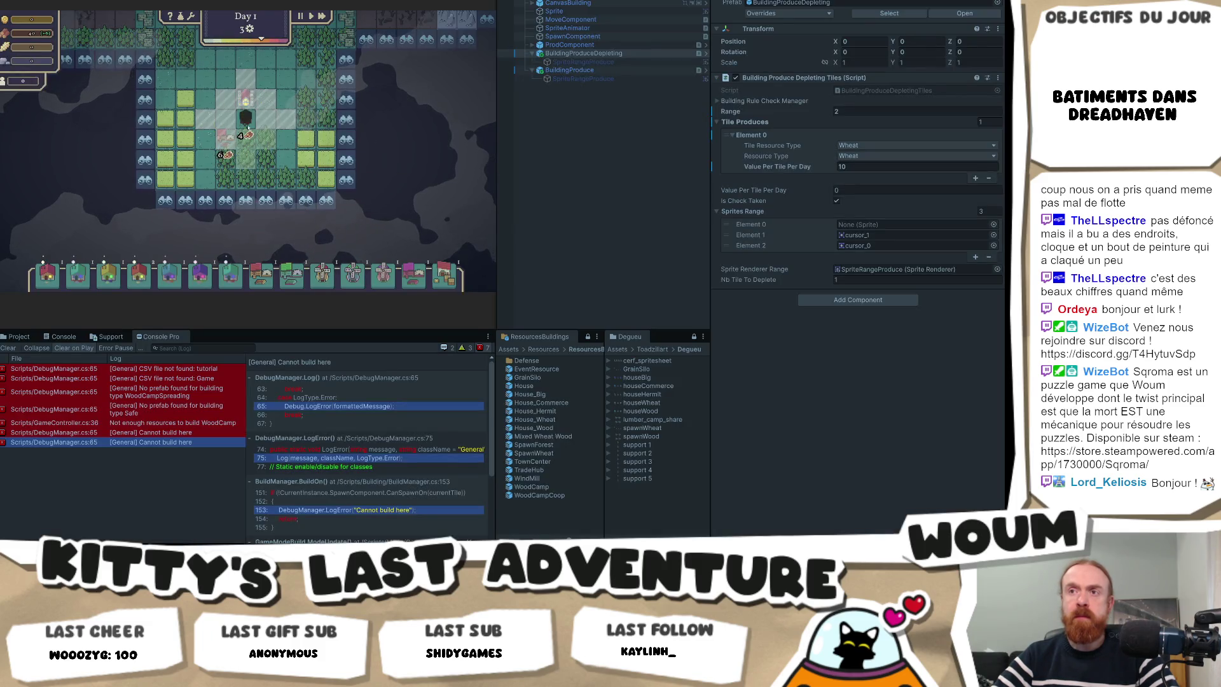
{"action": "left_click", "coordinate": [248, 127]}
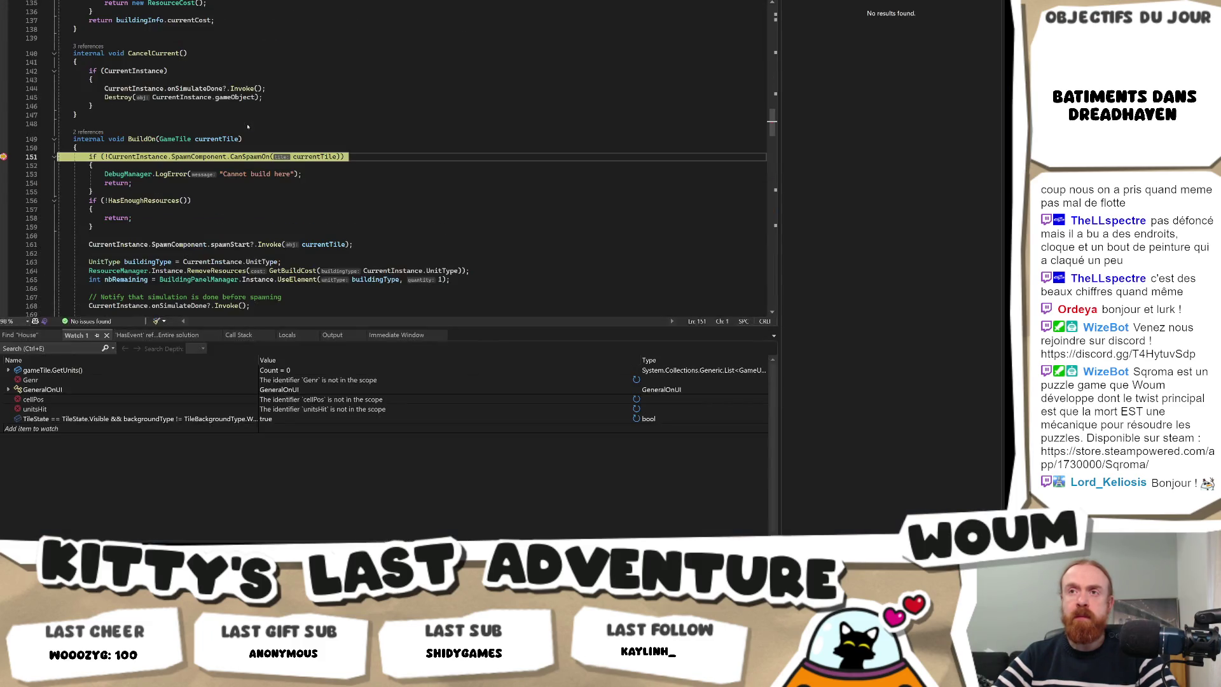
{"action": "key", "text": "F5"}
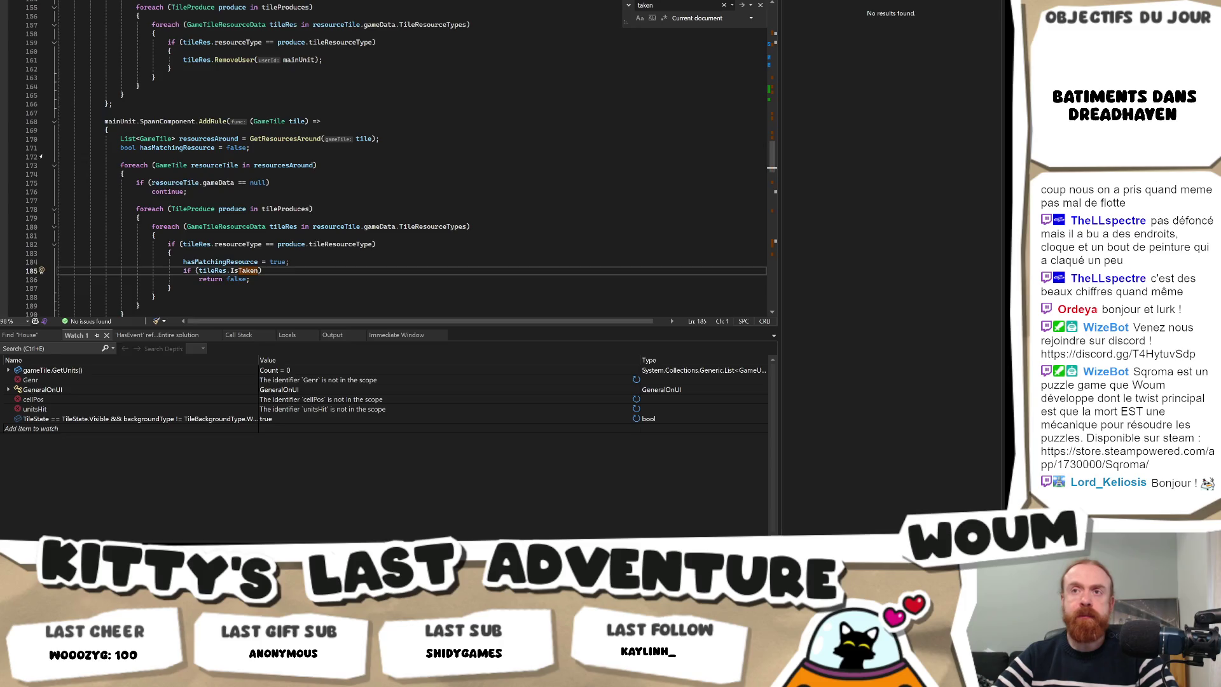
Break on the line-170 resource lookup, run to the spawn rule and step into GetResourcesAround.
{"action": "left_click", "coordinate": [3, 139]}
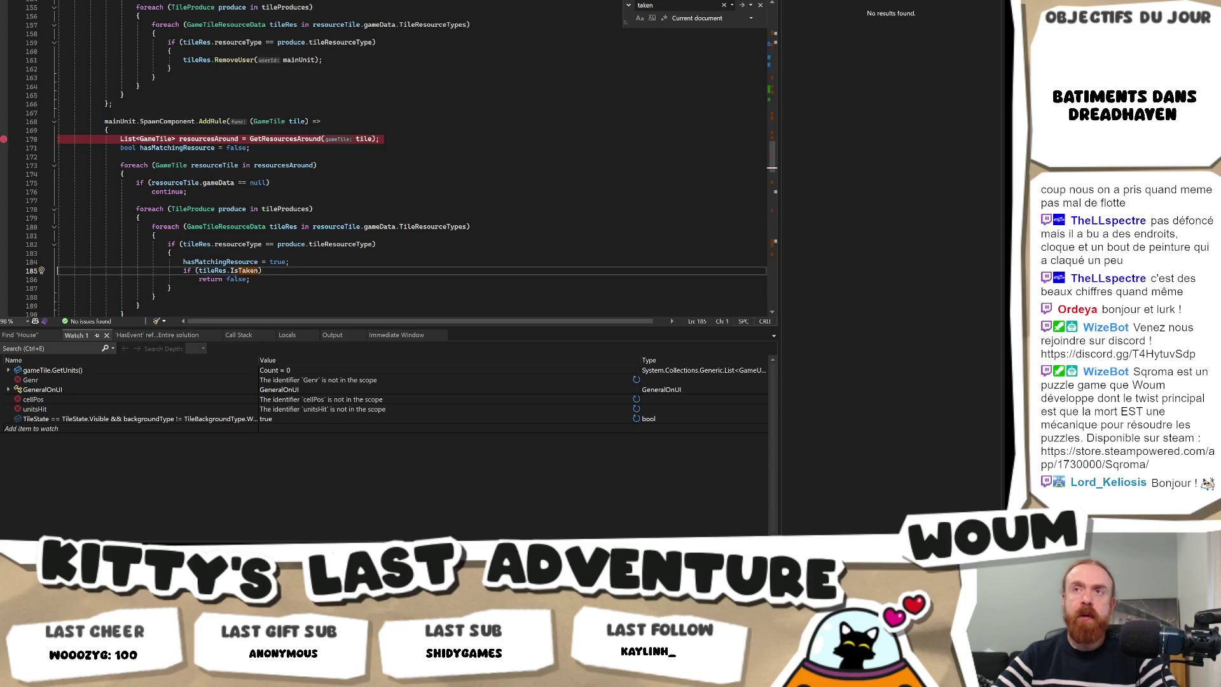
{"action": "key", "text": "F10"}
{"action": "key", "text": "F10"}
{"action": "key", "text": "F10"}
{"action": "key", "text": "F10"}
{"action": "scroll", "coordinate": [182, 280], "scroll_direction": "up", "scroll_amount": 3}
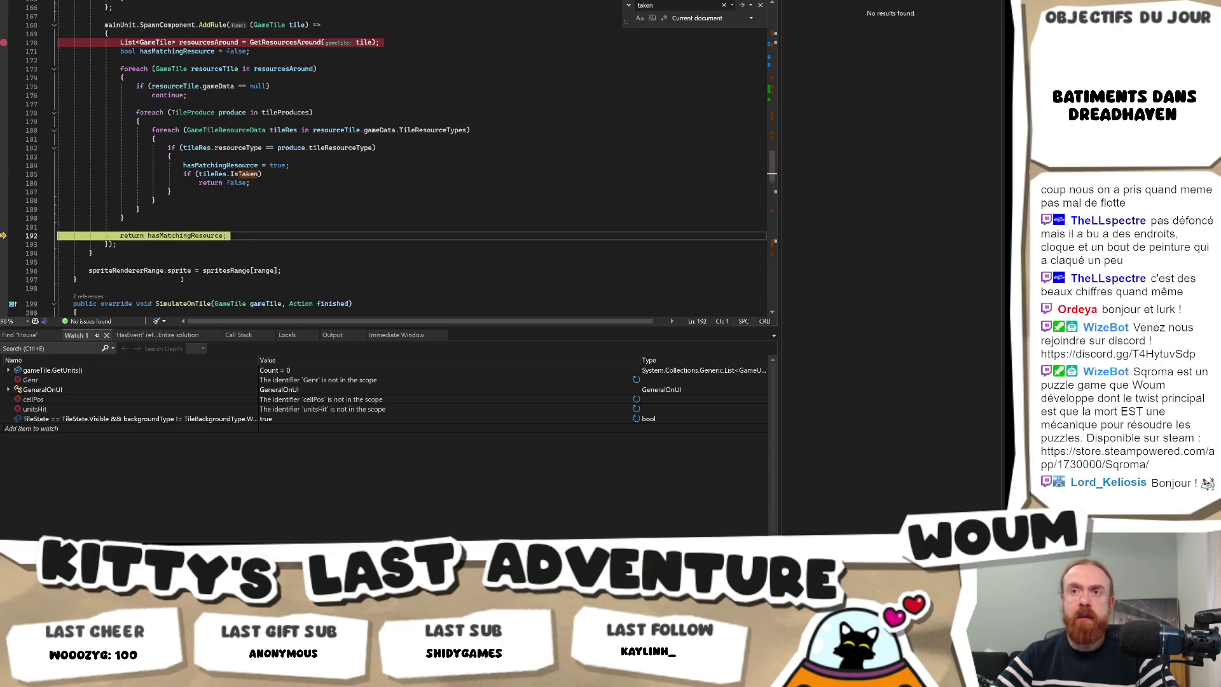
{"action": "scroll", "coordinate": [239, 184], "scroll_direction": "up", "scroll_amount": 3}
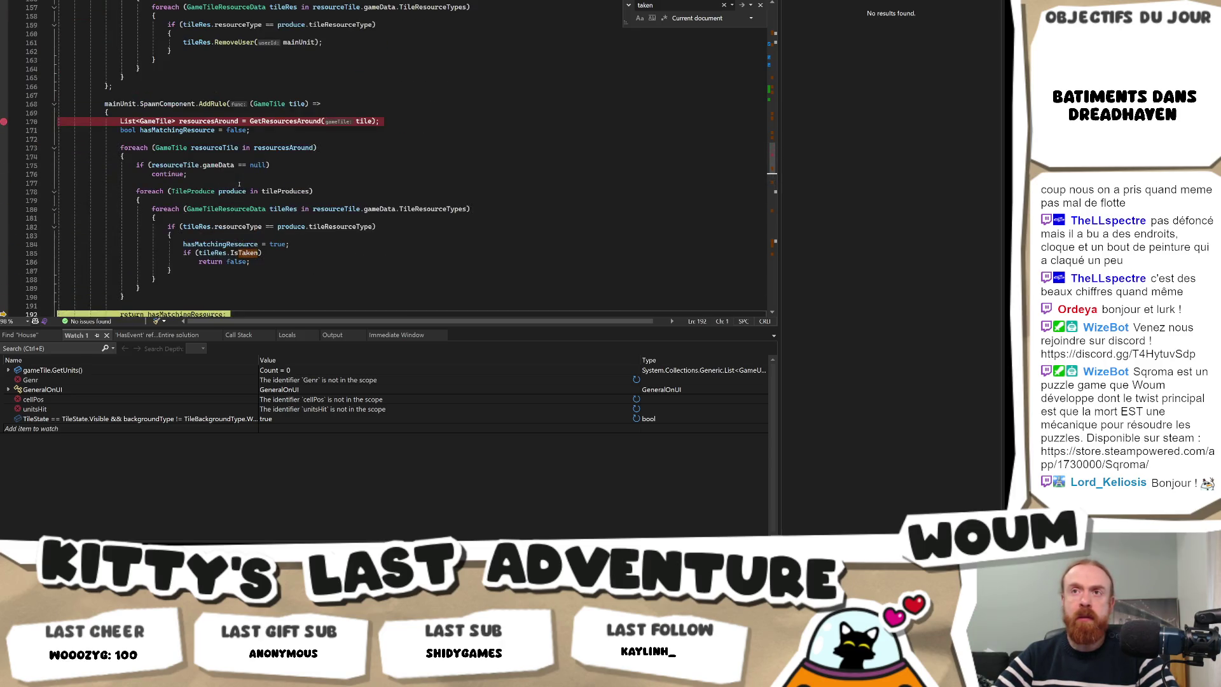
{"action": "mouse_move", "coordinate": [212, 121]}
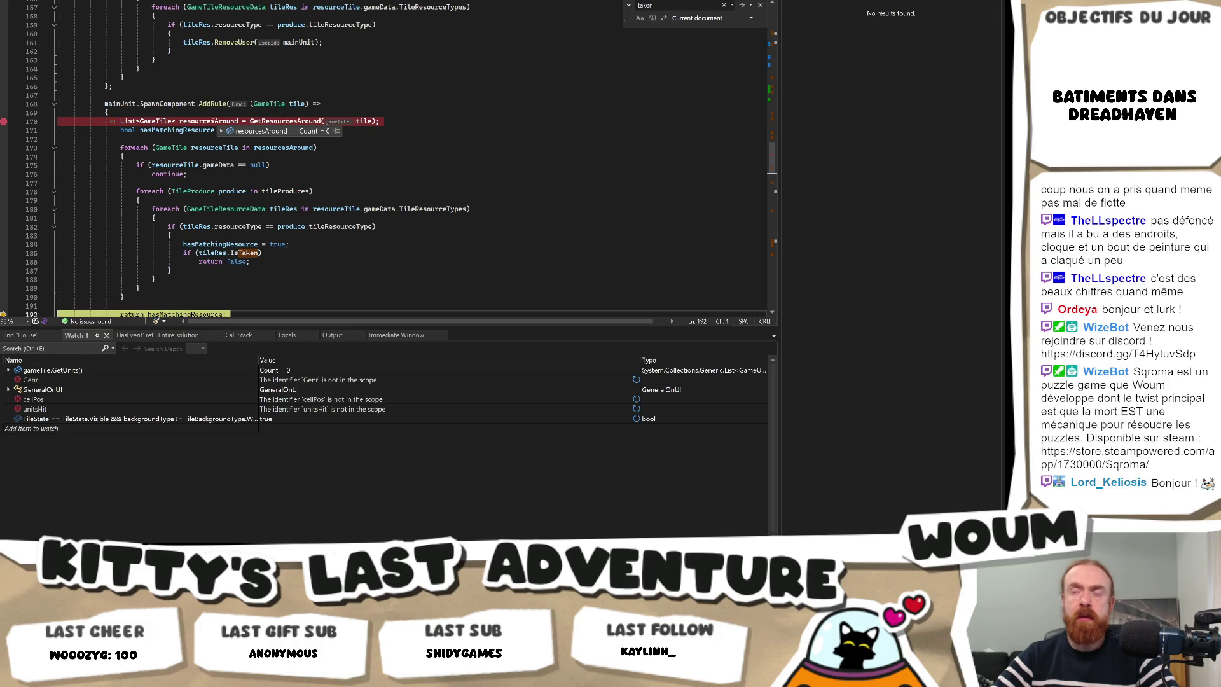
{"action": "mouse_move", "coordinate": [285, 148]}
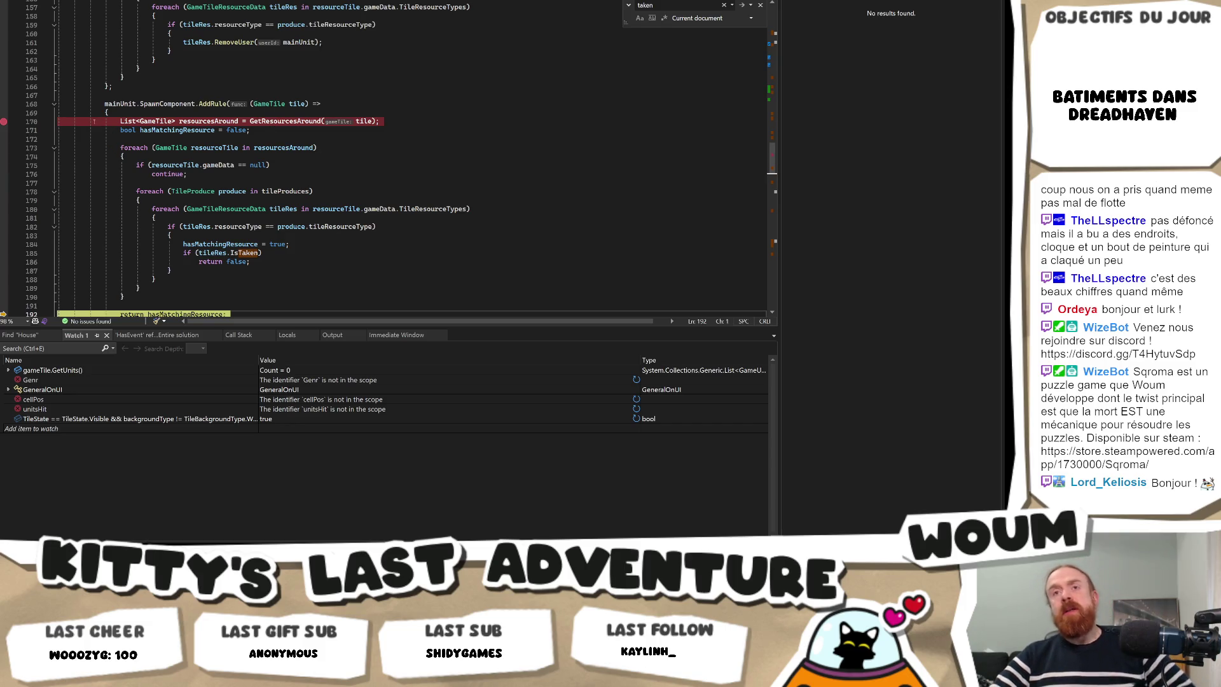
{"action": "key", "text": "F5"}
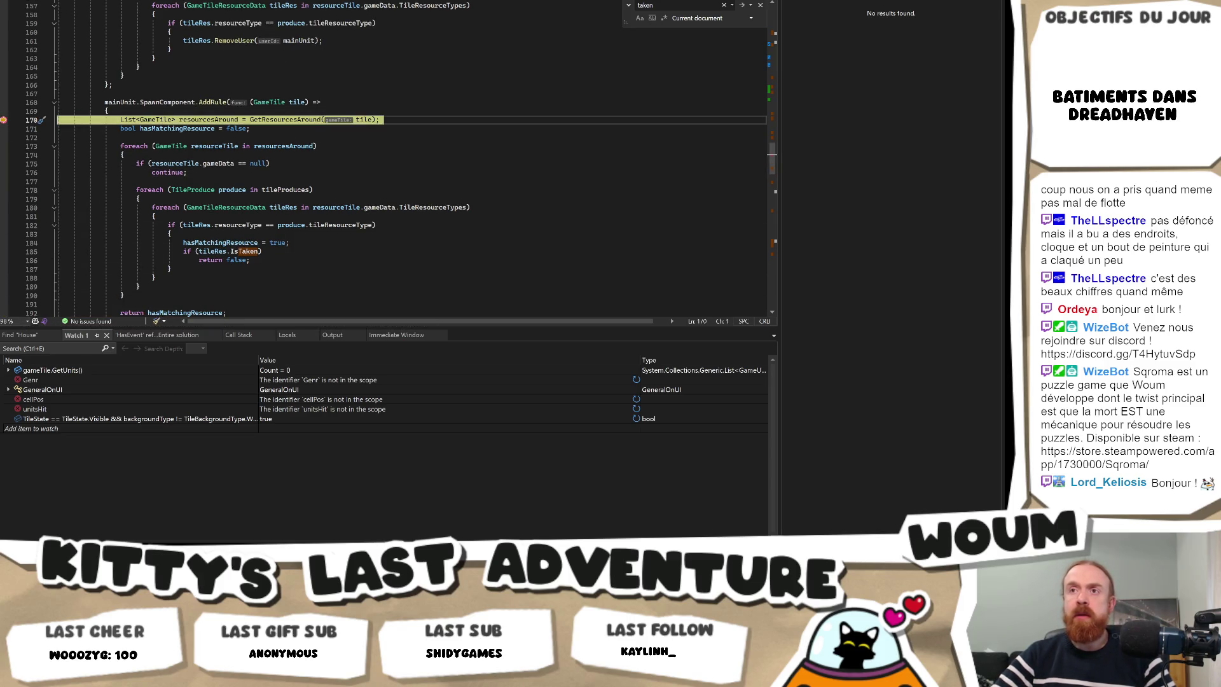
{"action": "key", "text": "F11"}
Step to the foreach loop, return to line 170, clear its breakpoint with F9 and continue.
{"action": "key", "text": "F10"}
{"action": "key", "text": "F10"}
{"action": "key", "text": "F10"}
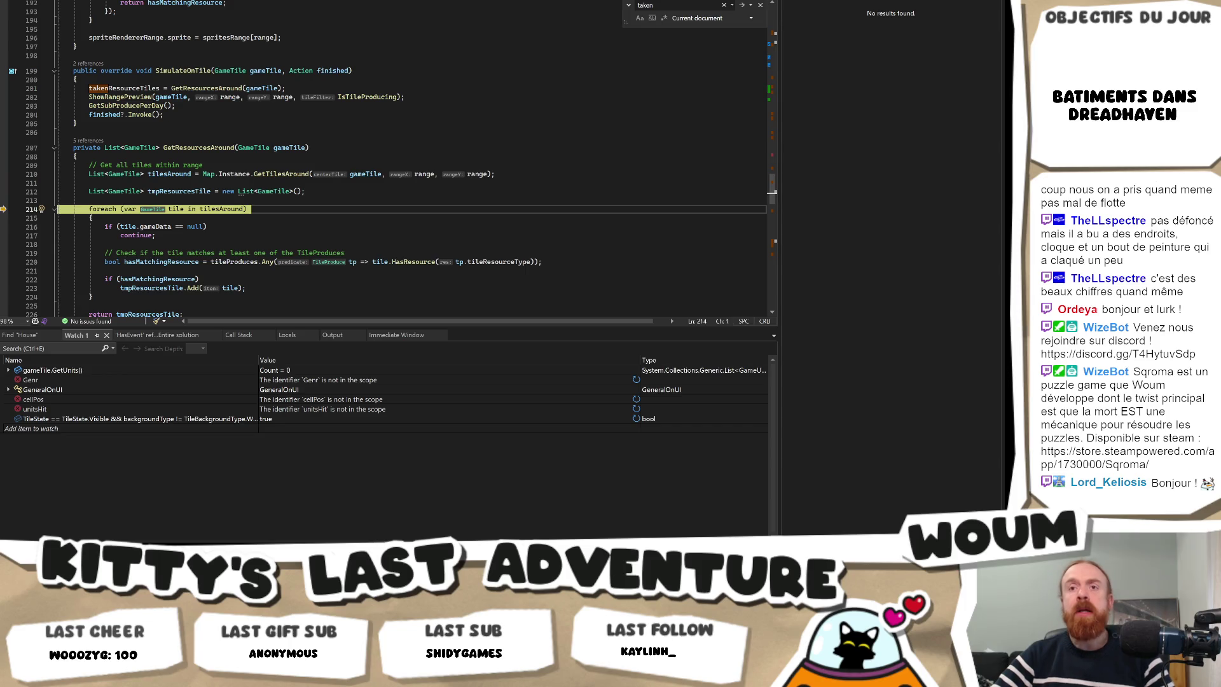
{"action": "key", "text": "F5"}
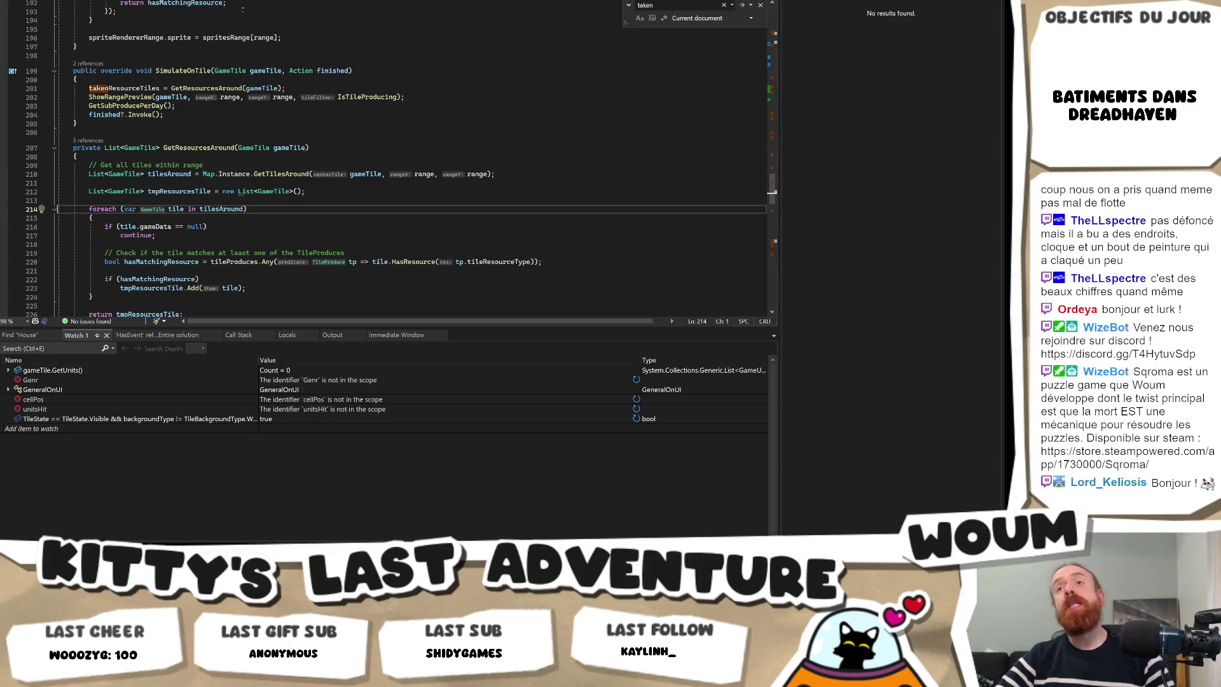
{"action": "key", "text": "F9"}
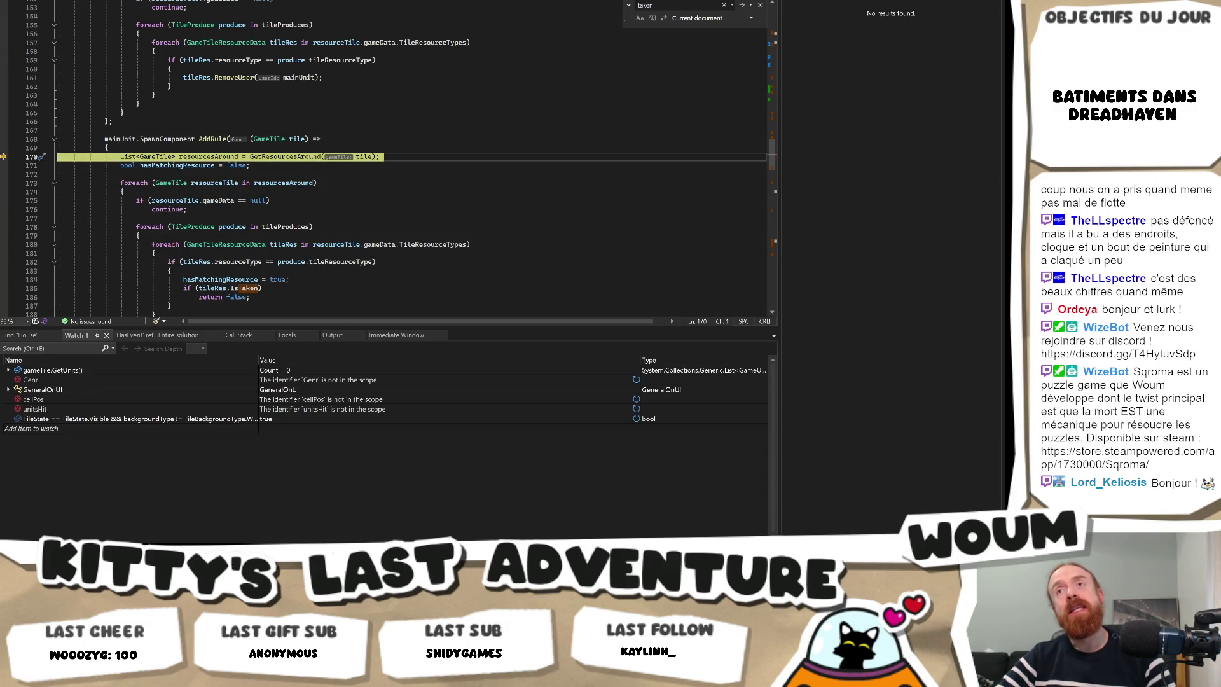
{"action": "key", "text": "F5"}
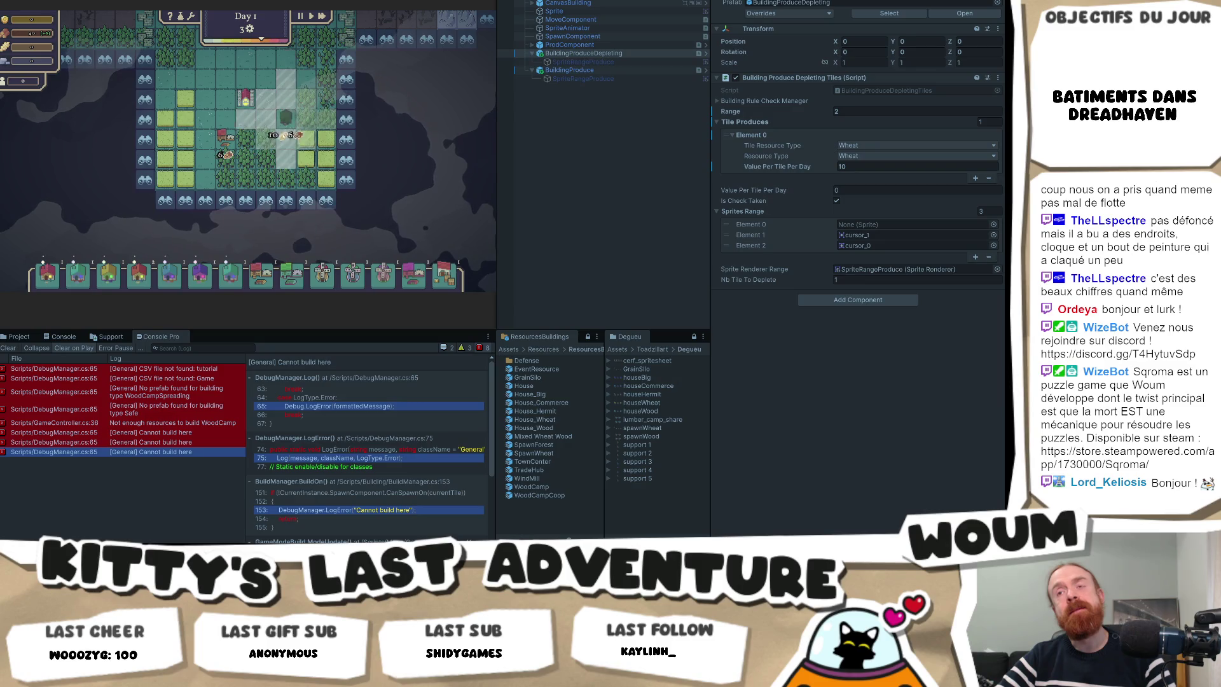
Cancel the current placement and place a chosen building card on a map tile.
{"action": "scroll", "coordinate": [274, 133], "scroll_direction": "up", "scroll_amount": 2}
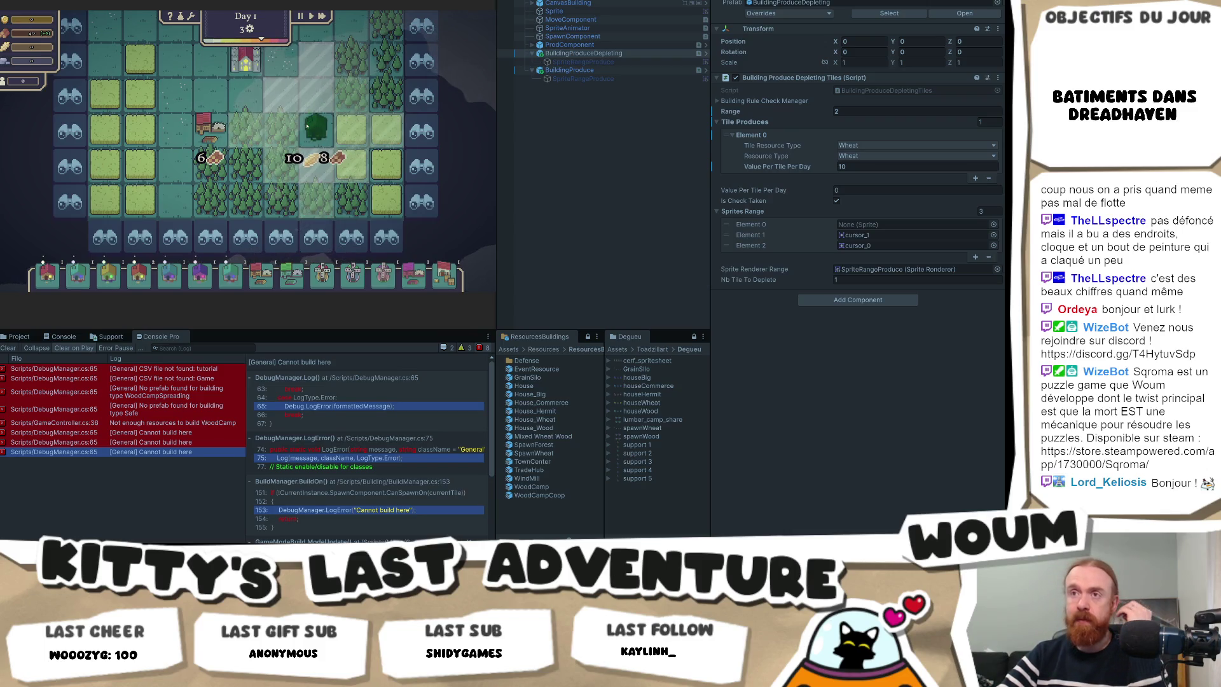
{"action": "right_click", "coordinate": [253, 133]}
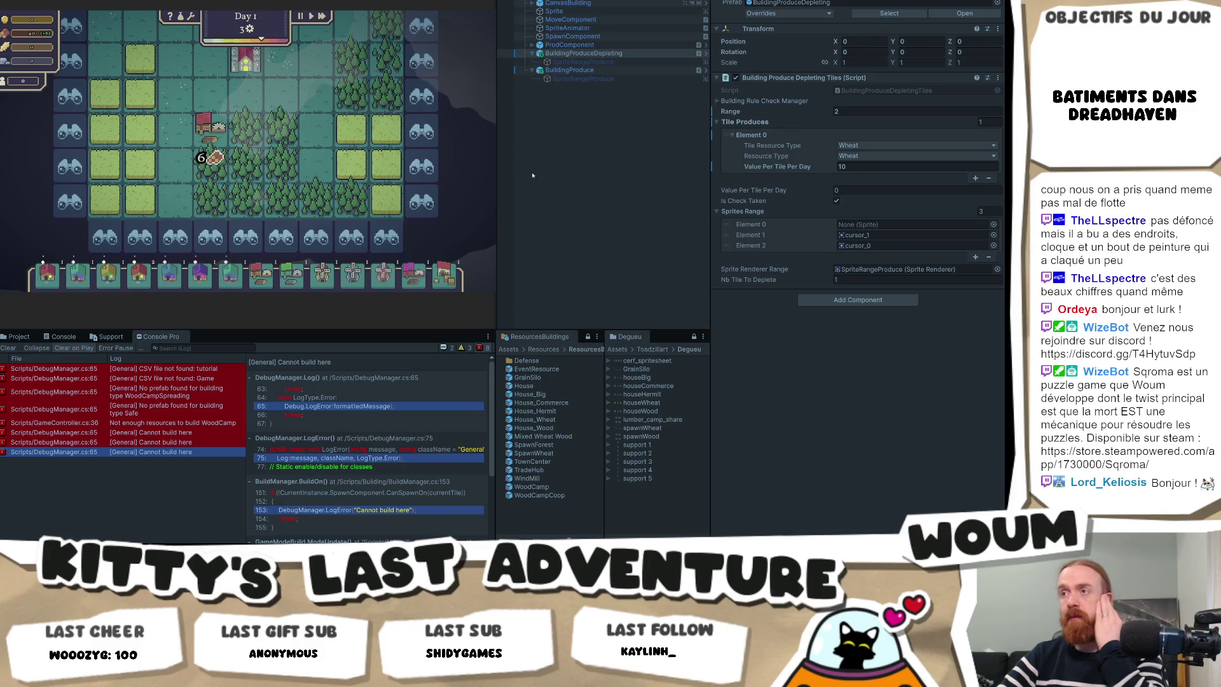
{"action": "left_click", "coordinate": [230, 273]}
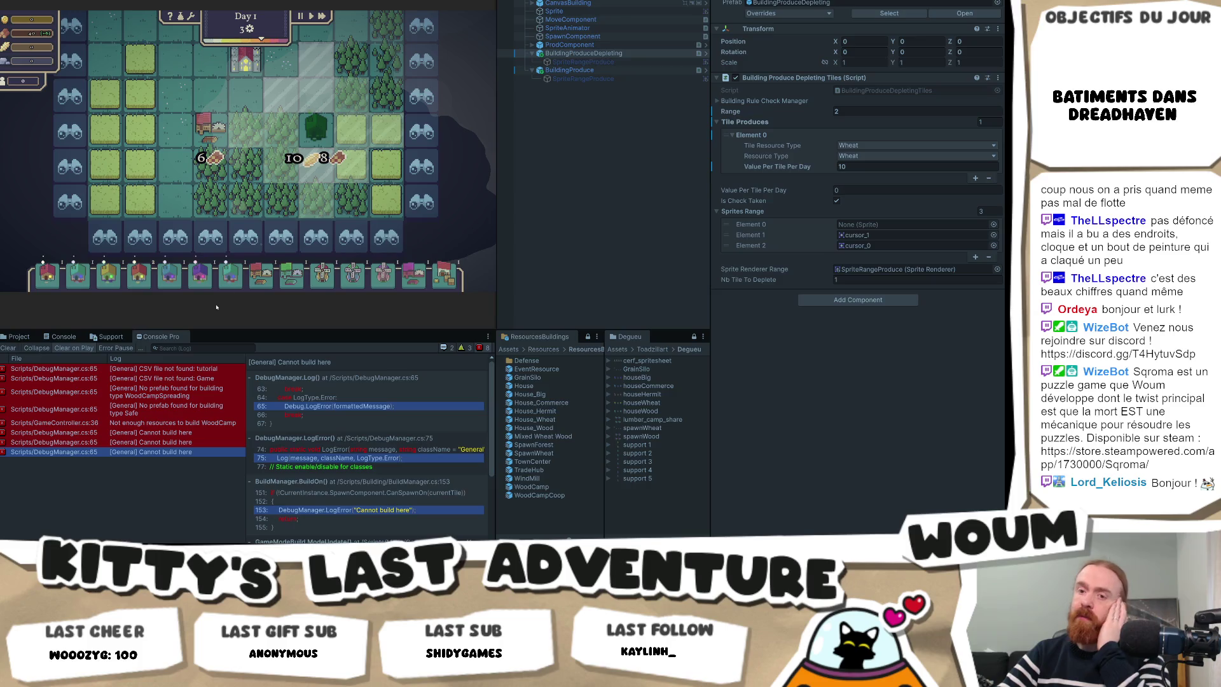
{"action": "left_click", "coordinate": [316, 128]}
Remove the BuildOn breakpoint and resume the game until the Day 2 strategy choice.
{"action": "key", "text": "F9"}
{"action": "key", "text": "F5"}
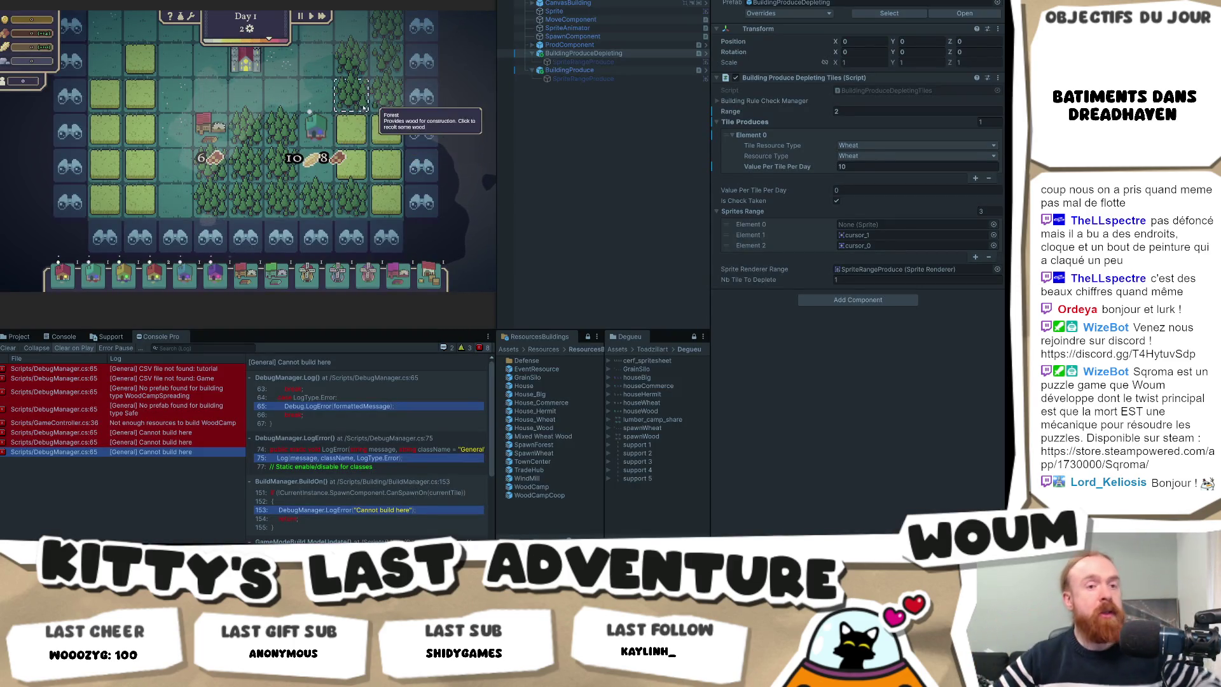
{"action": "scroll", "coordinate": [361, 132], "scroll_direction": "up", "scroll_amount": 2}
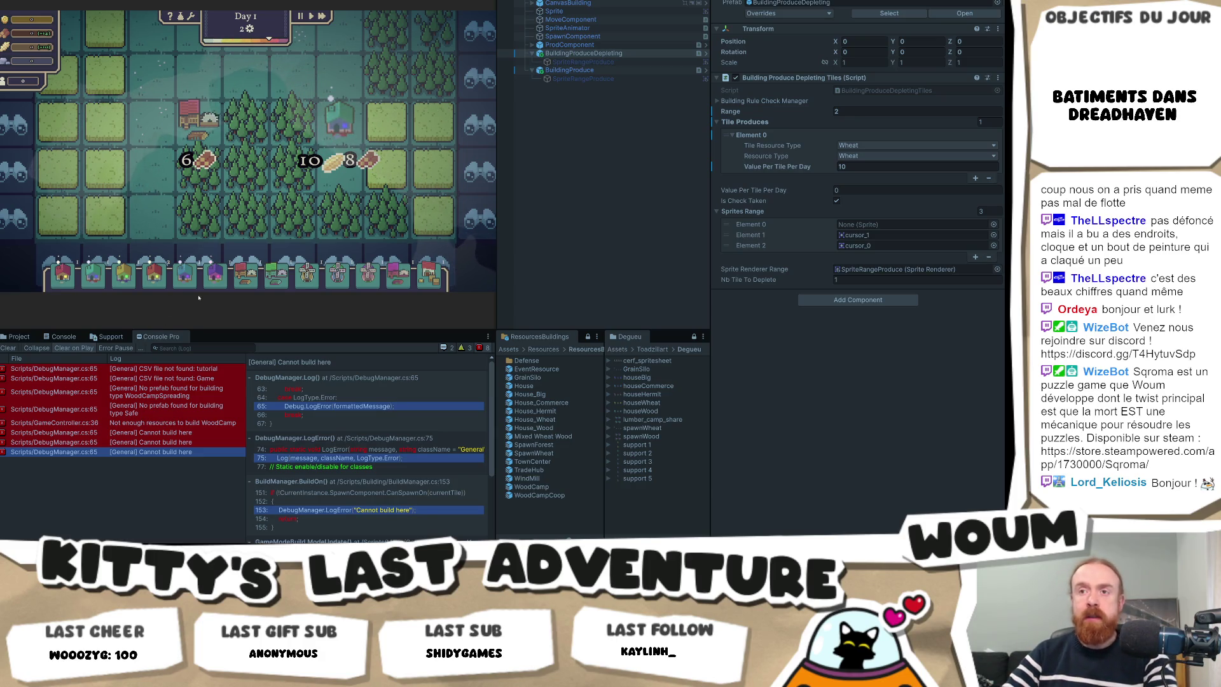
{"action": "mouse_move", "coordinate": [254, 281]}
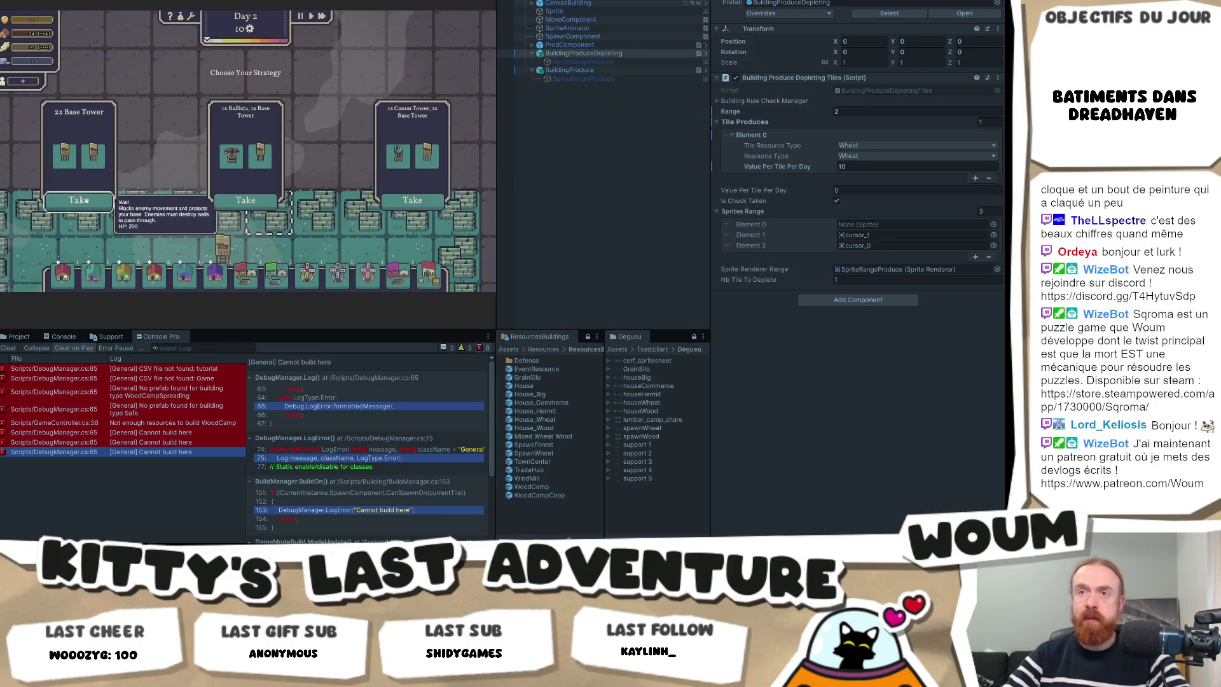
Take the 2x Base Tower strategy and place its building on a highlighted tile beside the wheat fields.
{"action": "left_click", "coordinate": [95, 201]}
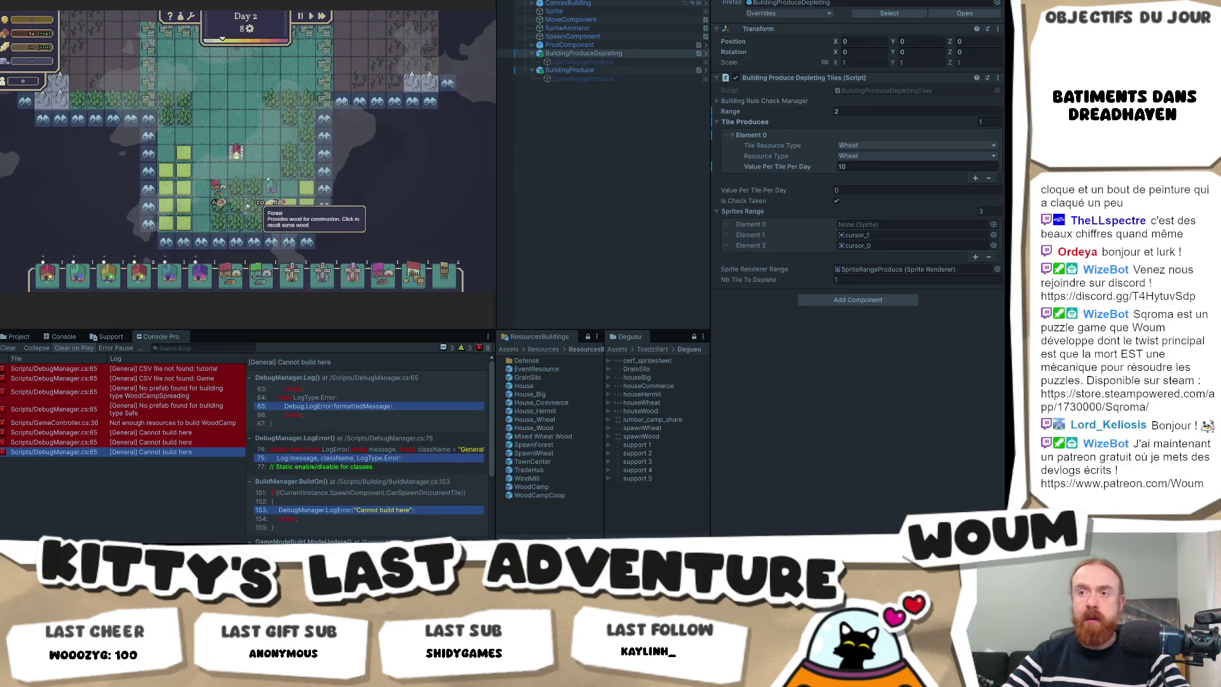
{"action": "scroll", "coordinate": [248, 204], "scroll_direction": "up", "scroll_amount": 2}
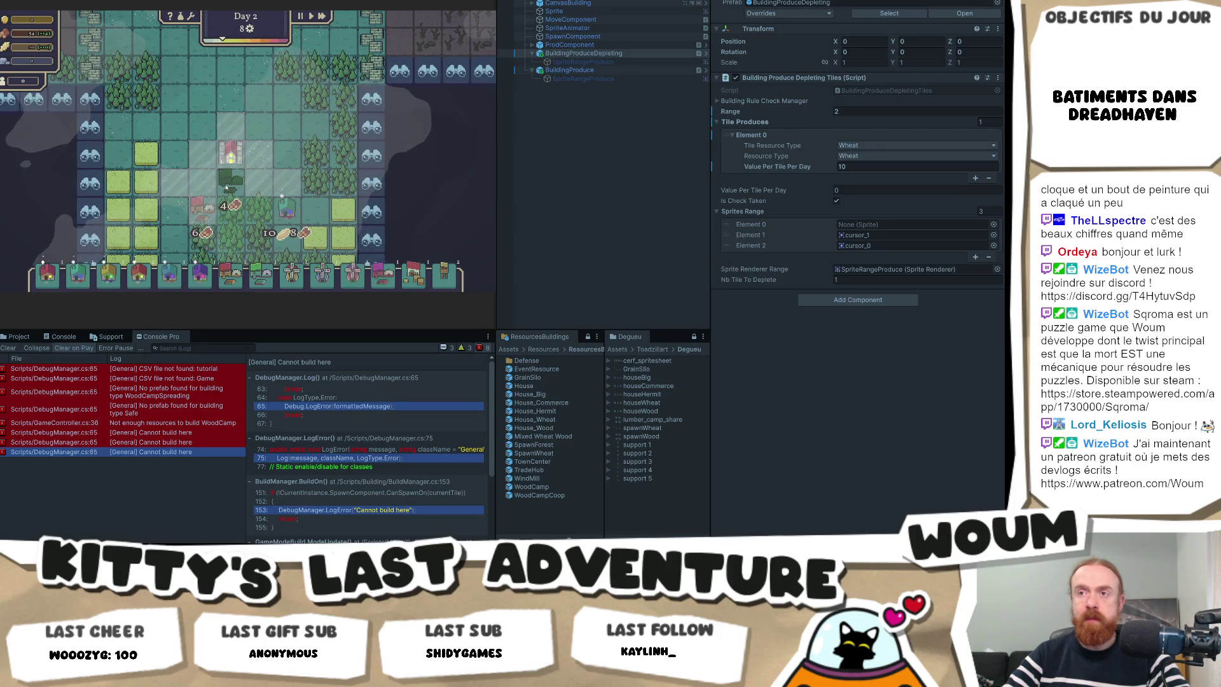
{"action": "left_click", "coordinate": [226, 187]}
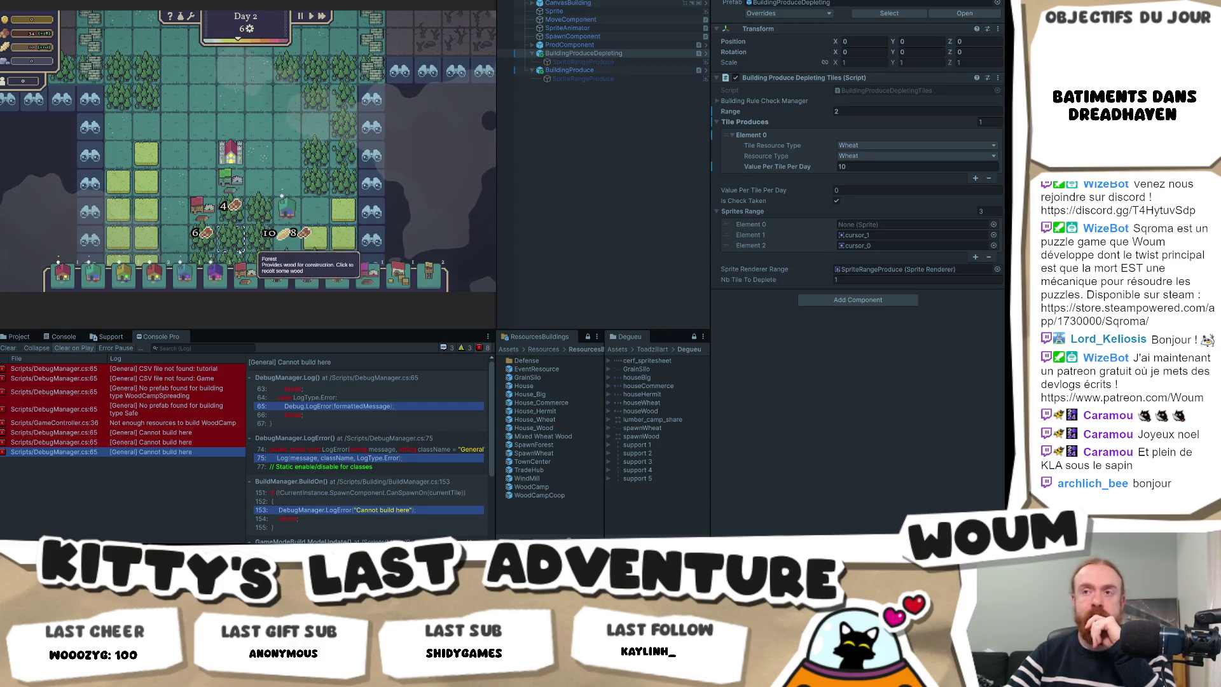
Preview the Wind Mill's yield of 10 beside the wheat fields, then stop Play mode.
{"action": "mouse_move", "coordinate": [287, 213]}
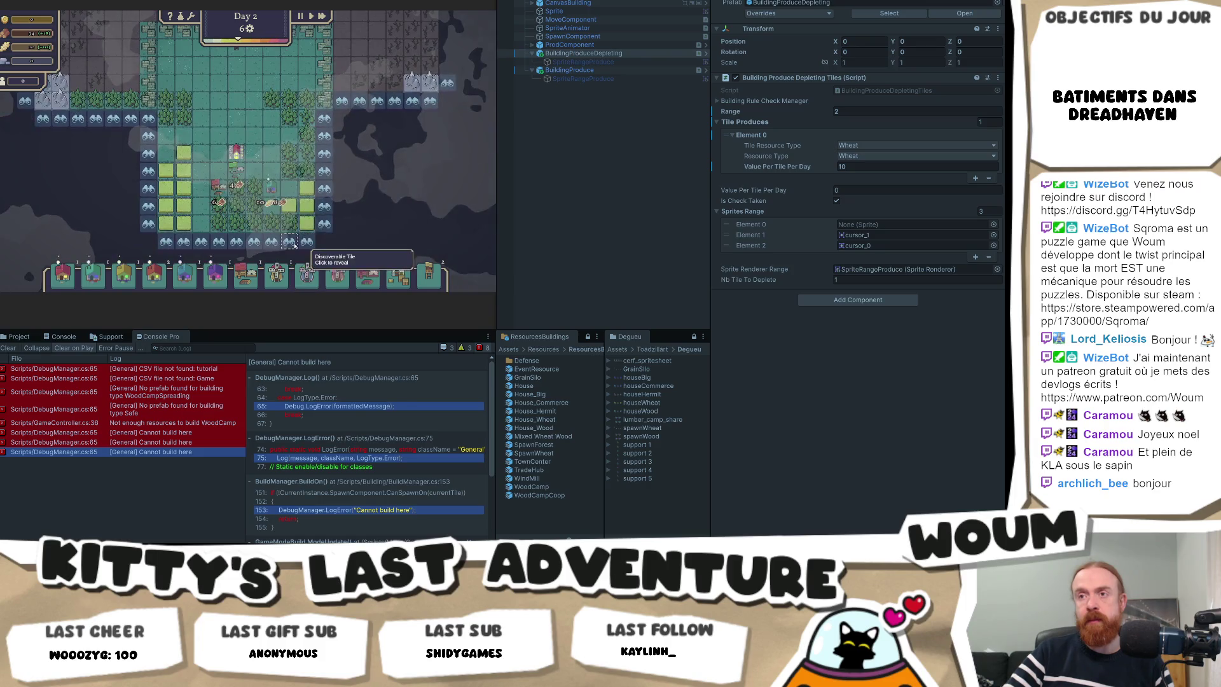
{"action": "scroll", "coordinate": [219, 237], "scroll_direction": "up", "scroll_amount": 2}
{"action": "scroll", "coordinate": [218, 237], "scroll_direction": "down", "scroll_amount": 2}
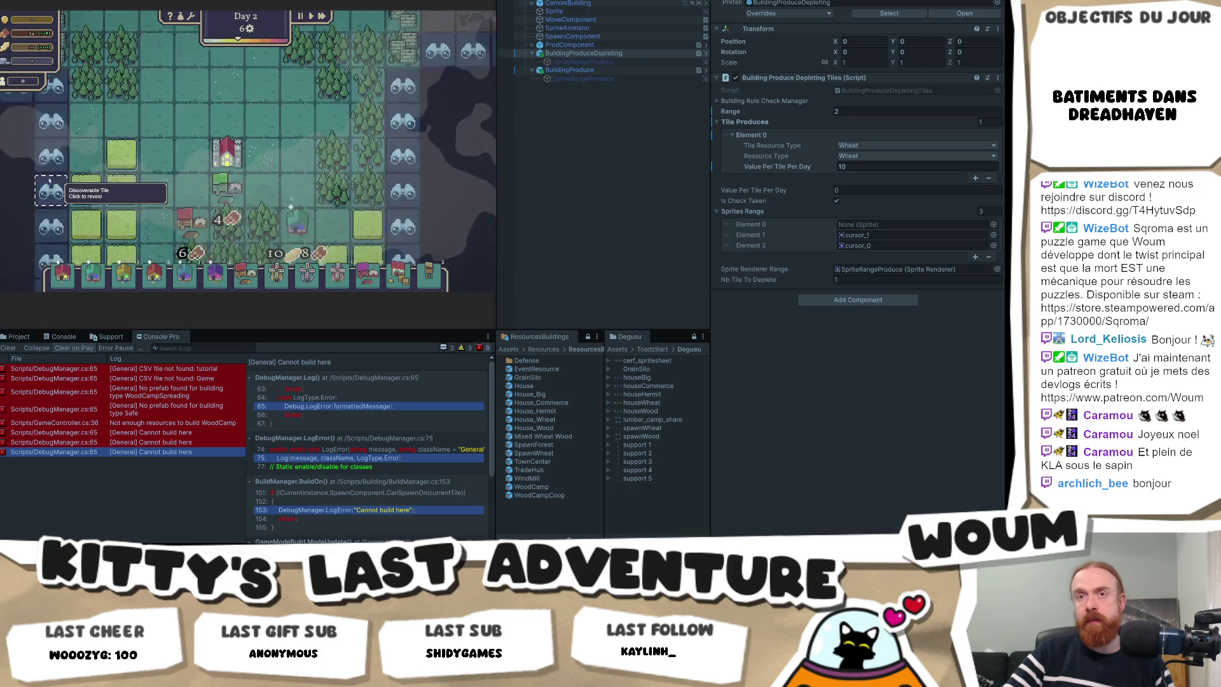
{"action": "scroll", "coordinate": [305, 130], "scroll_direction": "up", "scroll_amount": 3}
{"action": "scroll", "coordinate": [305, 129], "scroll_direction": "down", "scroll_amount": 3}
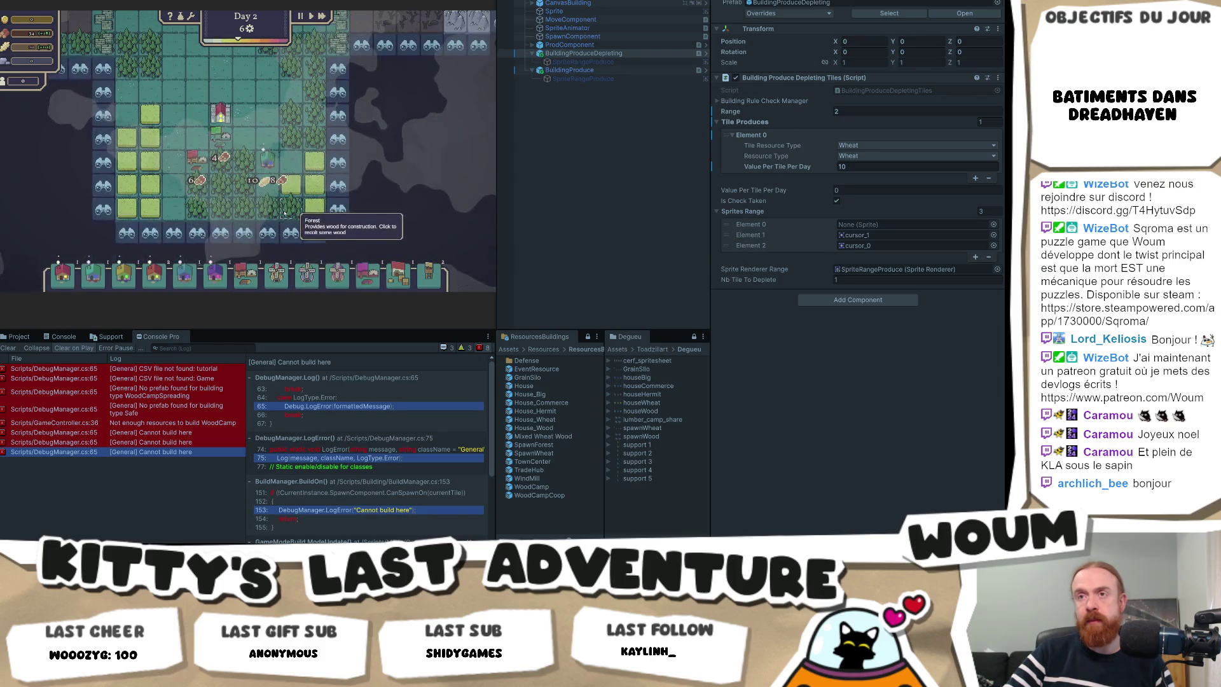
{"action": "left_click", "coordinate": [285, 279]}
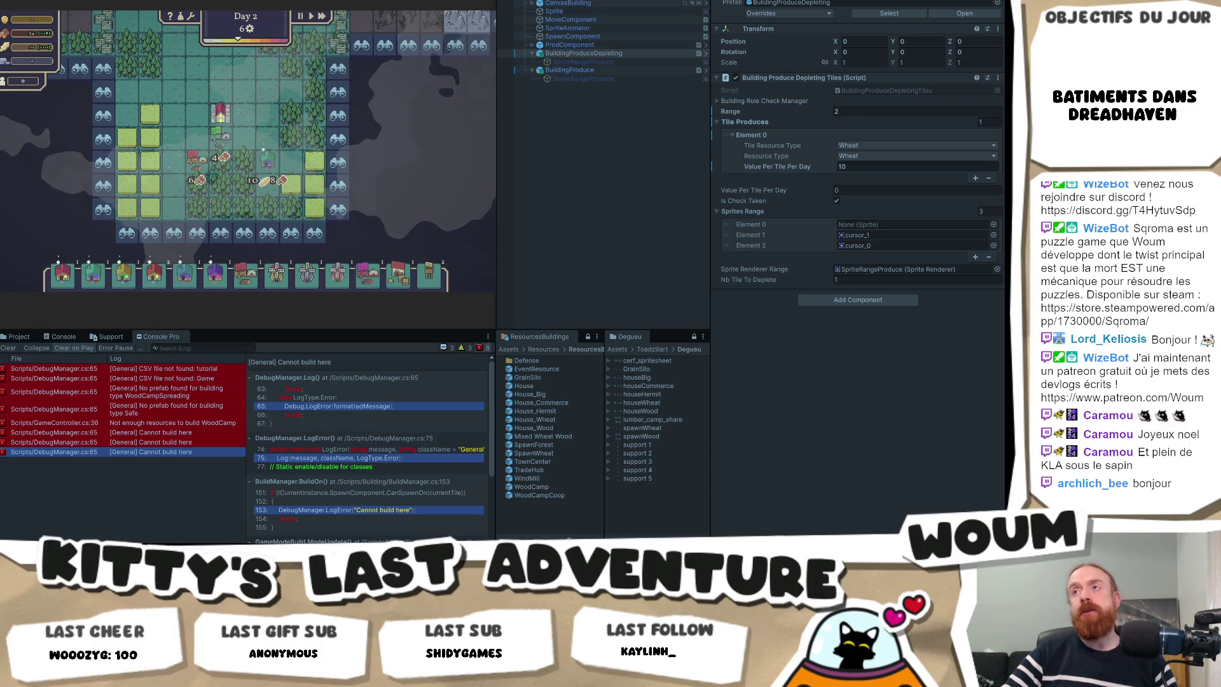
{"action": "key", "text": "ctrl+p"}
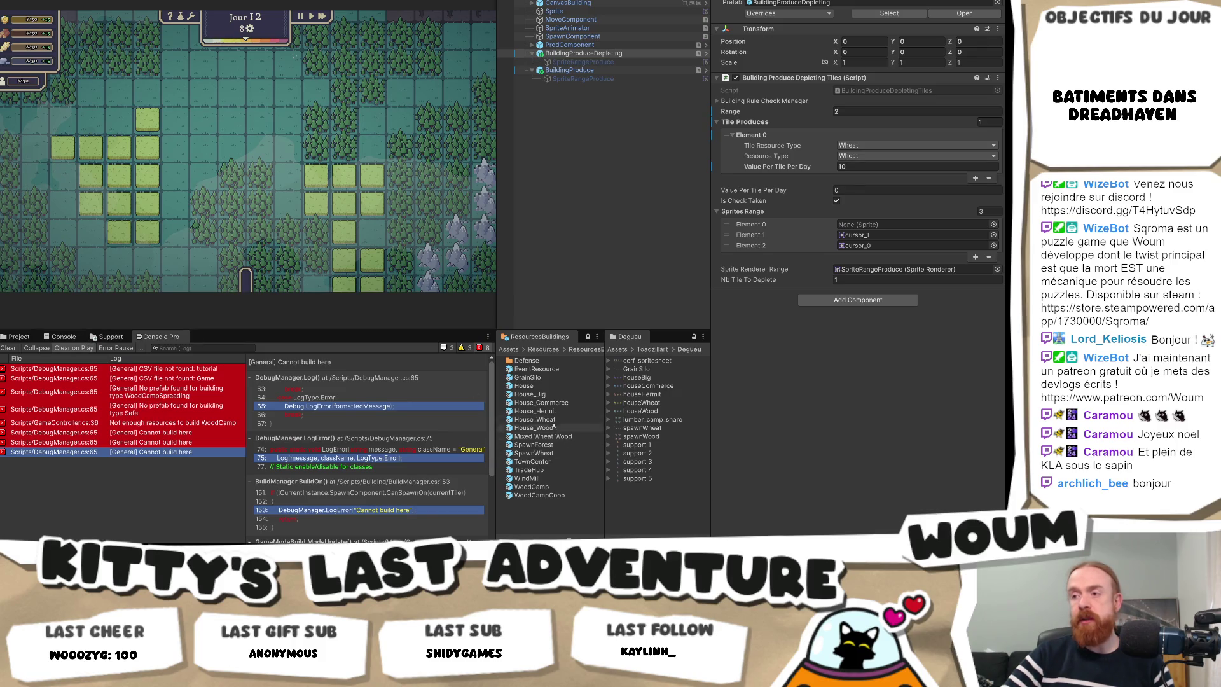
Tick Is Check Taken on the WindMill prefab's Building Produce Depleting Tiles component and restart Play mode.
{"action": "left_click", "coordinate": [555, 481]}
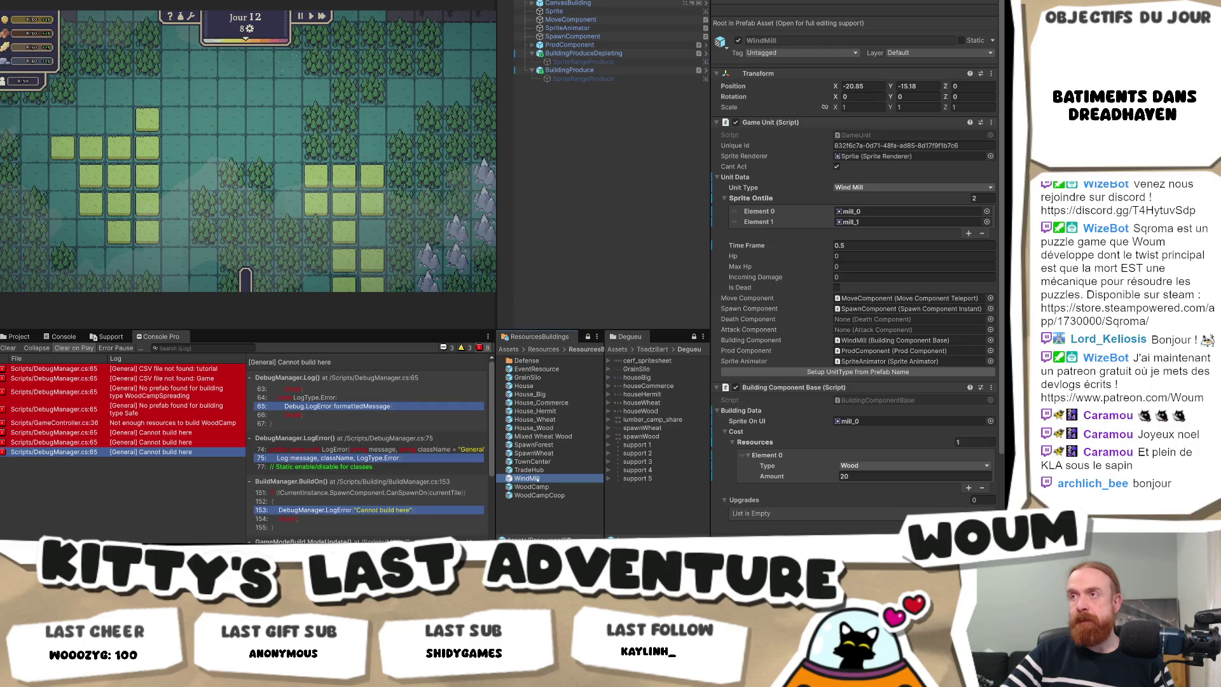
{"action": "left_click", "coordinate": [583, 53]}
{"action": "left_click", "coordinate": [837, 200]}
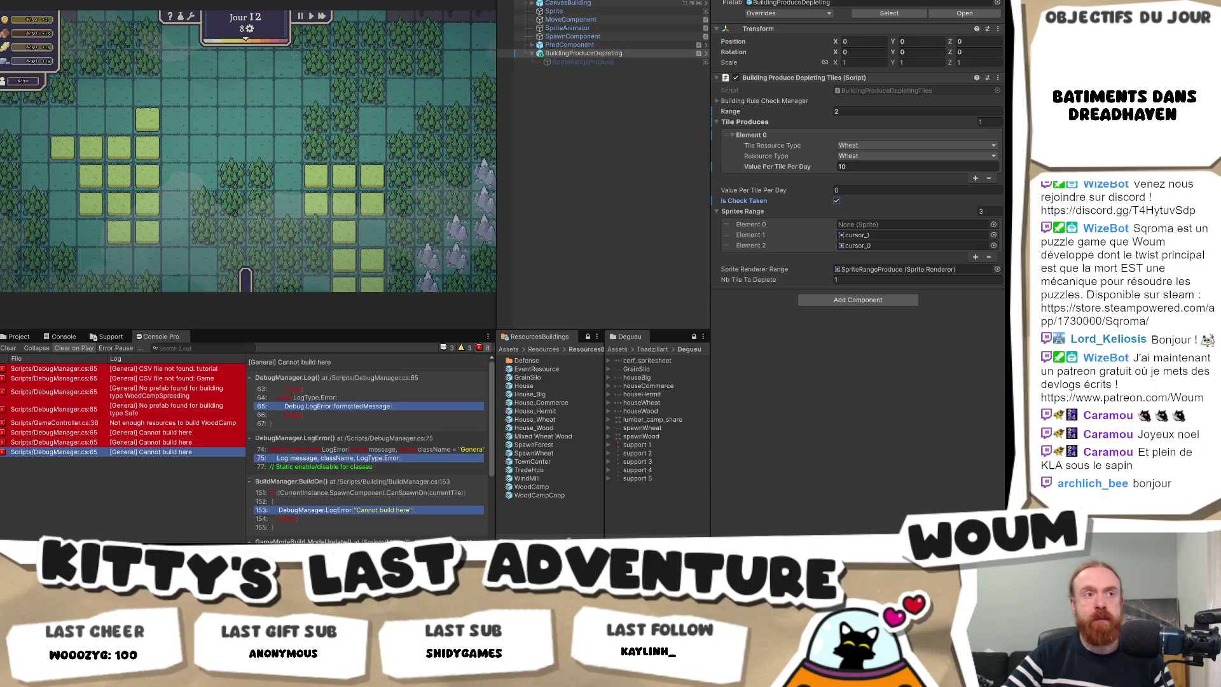
{"action": "key", "text": "ctrl+p"}
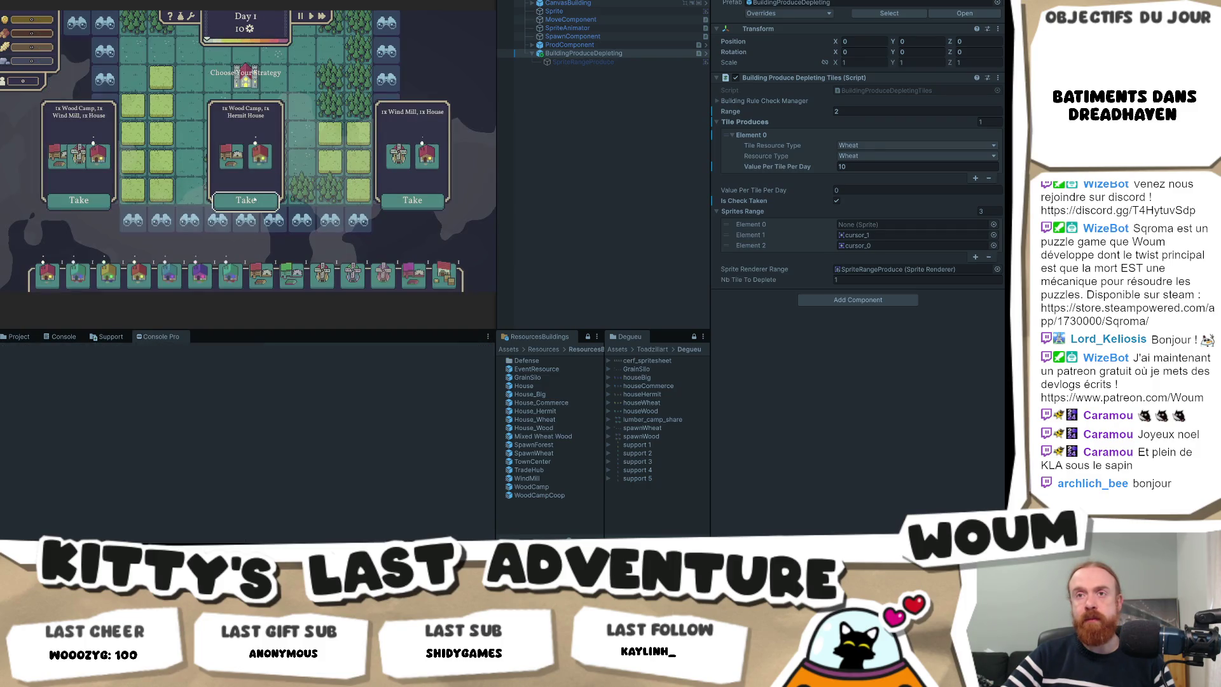
Take the Wind Mill and House strategy and place Wind Mills on the wheat tiles.
{"action": "left_click", "coordinate": [438, 201]}
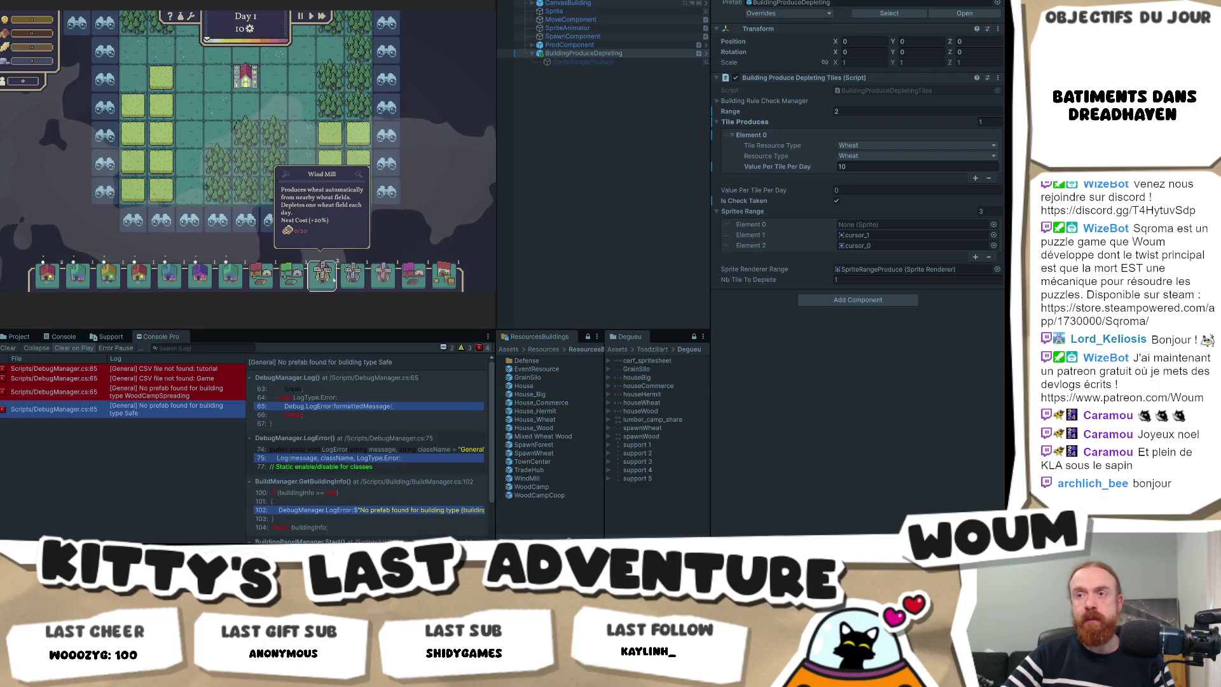
{"action": "left_click", "coordinate": [353, 274]}
{"action": "left_click", "coordinate": [310, 131]}
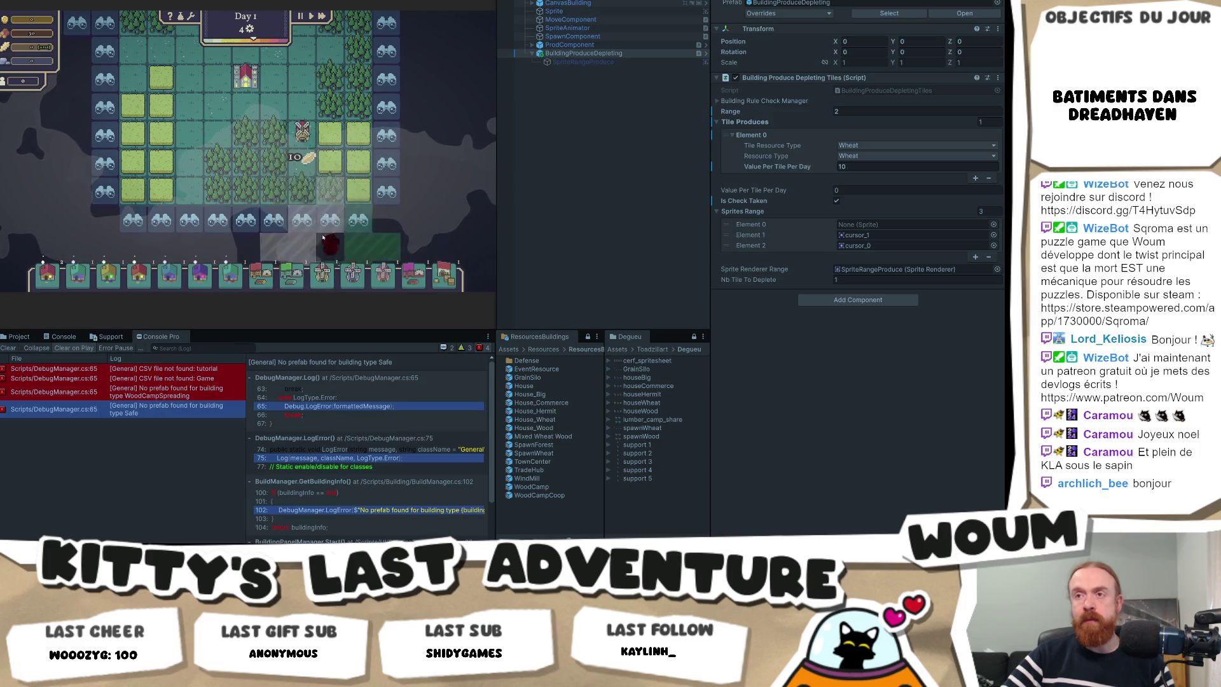
{"action": "left_click", "coordinate": [302, 158]}
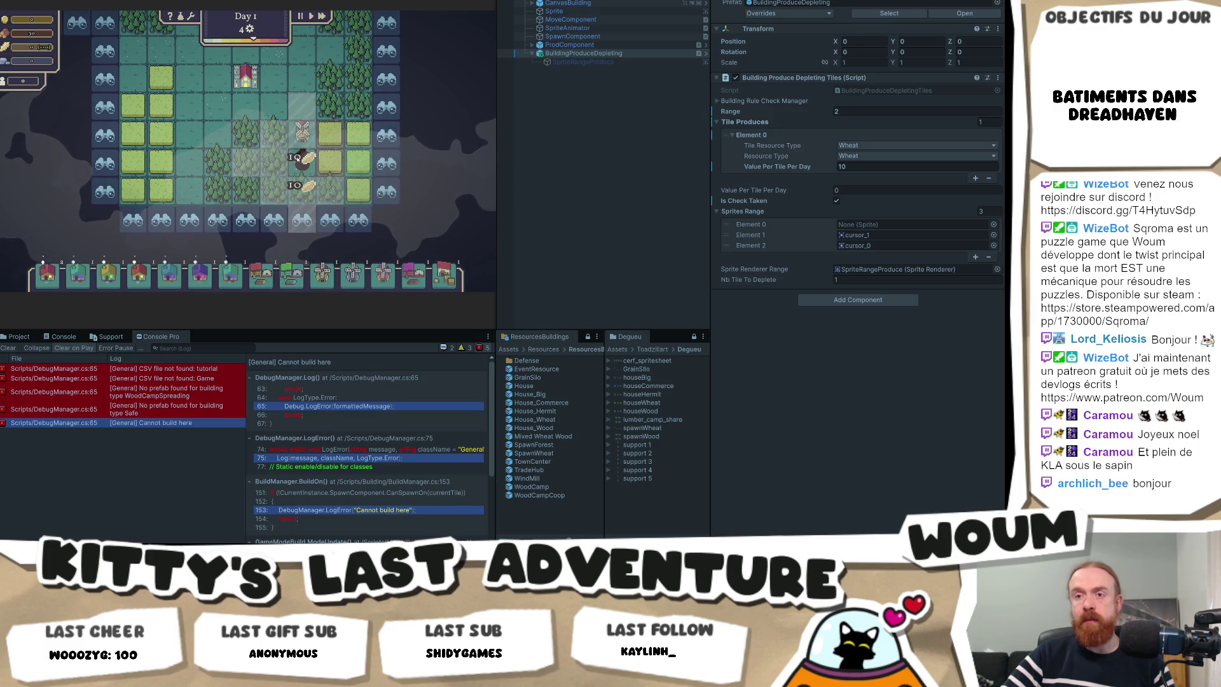
{"action": "left_click", "coordinate": [299, 151]}
{"action": "left_click", "coordinate": [299, 150]}
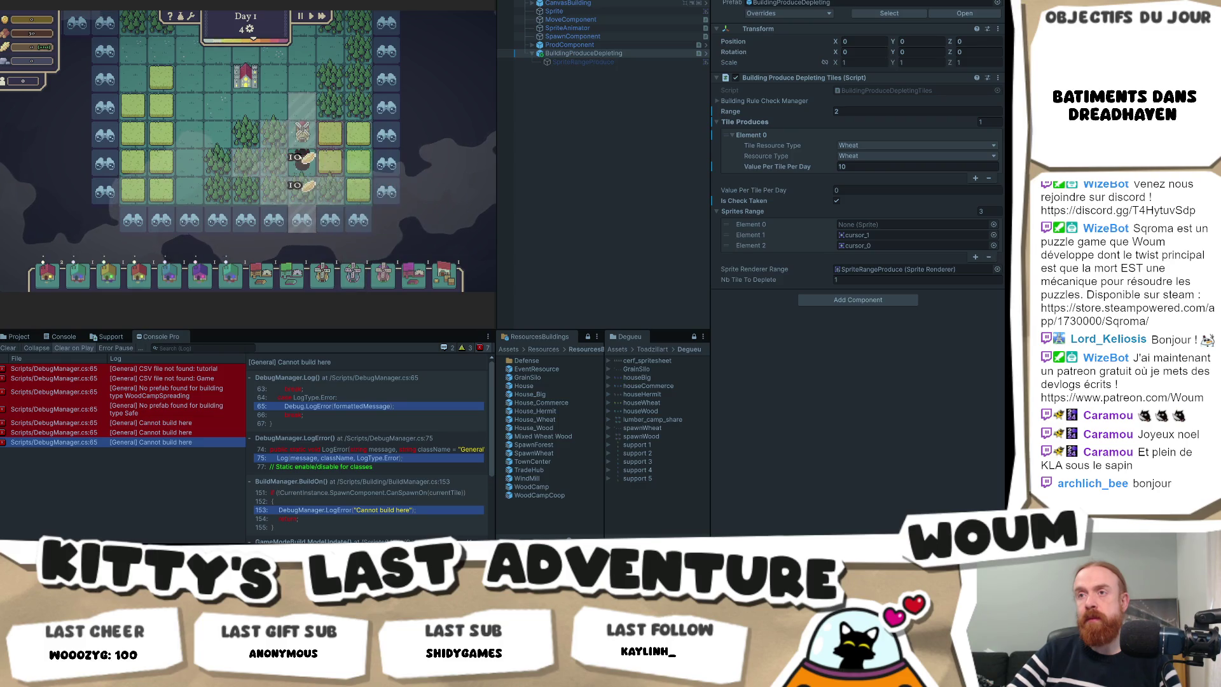
{"action": "key", "text": "Left"}
{"action": "key", "text": "Up"}
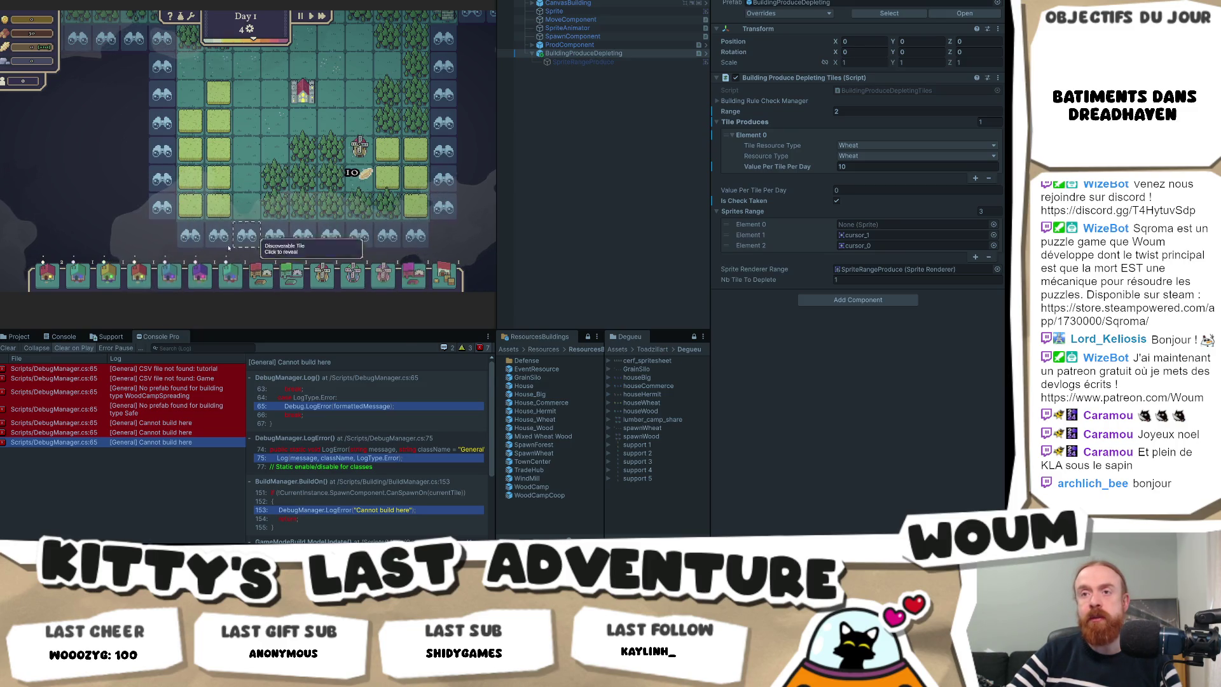
{"action": "left_click", "coordinate": [323, 274]}
{"action": "left_click", "coordinate": [190, 91]}
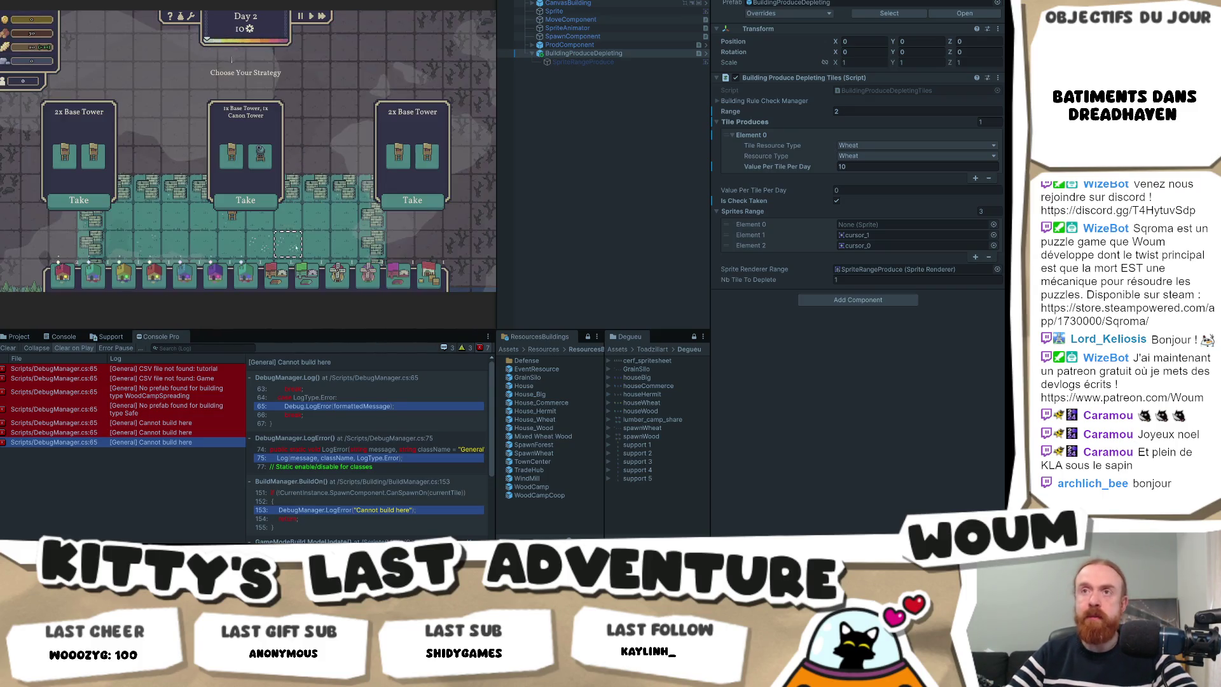
Take a Day 2 strategy, start Day 3 and place a Hermit House.
{"action": "left_click", "coordinate": [232, 200]}
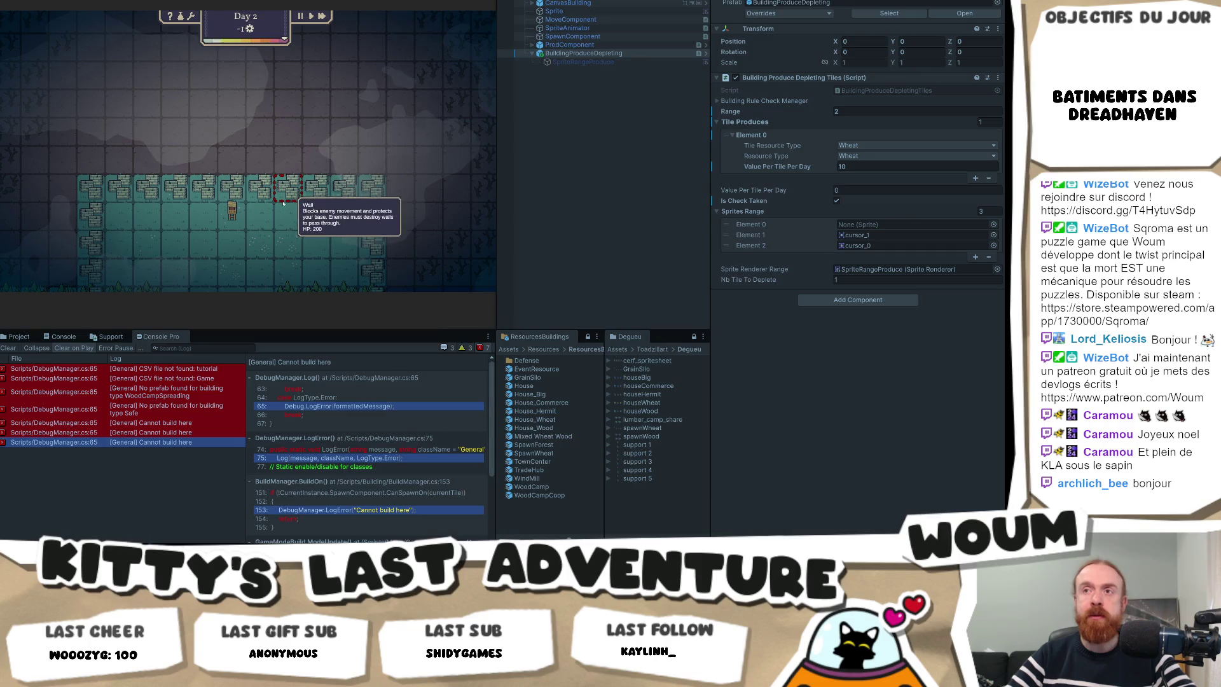
{"action": "left_click", "coordinate": [286, 108]}
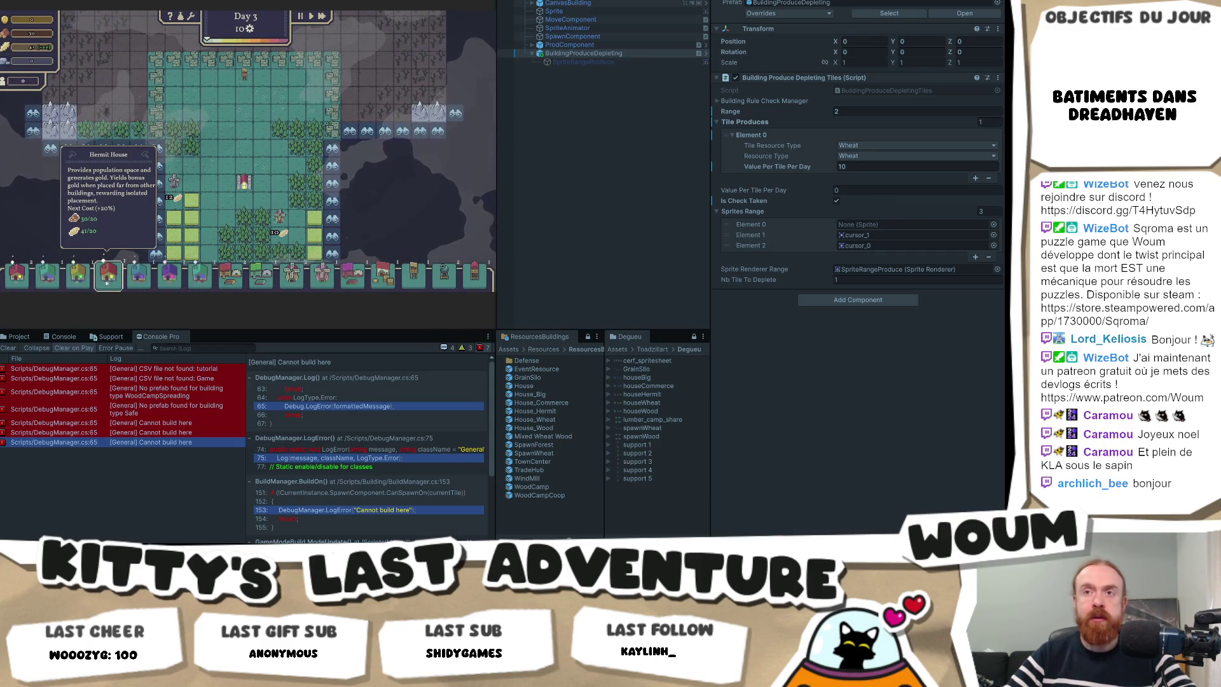
{"action": "left_click", "coordinate": [106, 280]}
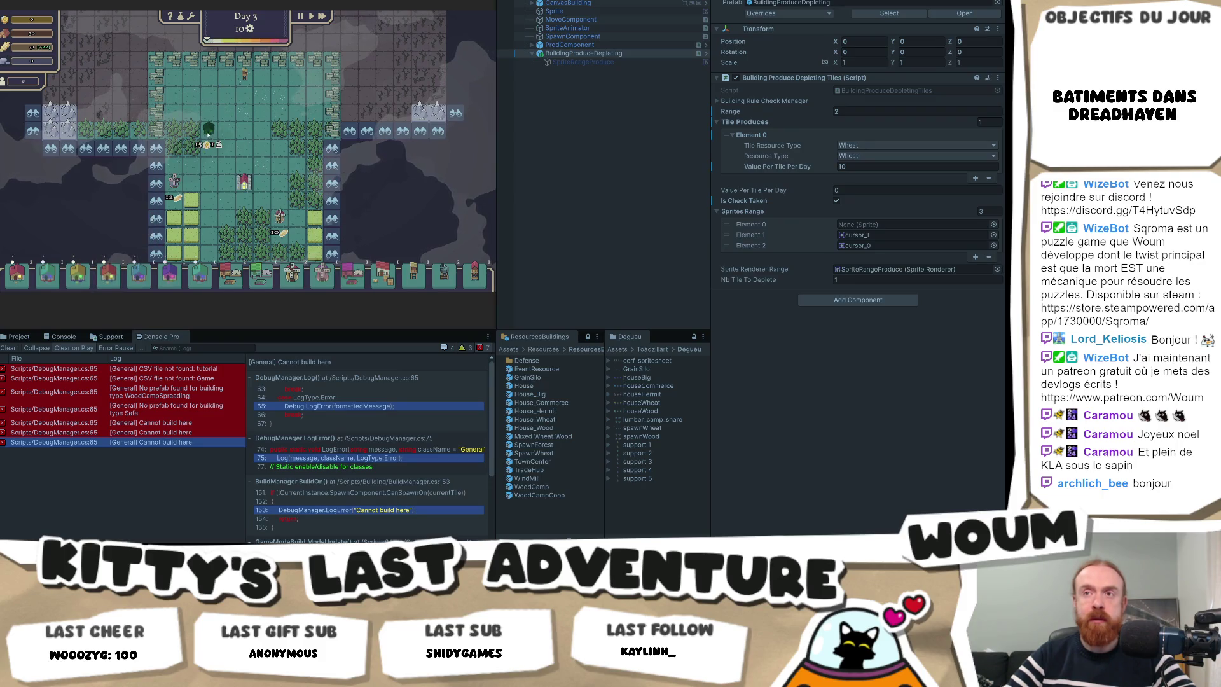
{"action": "left_click", "coordinate": [208, 128]}
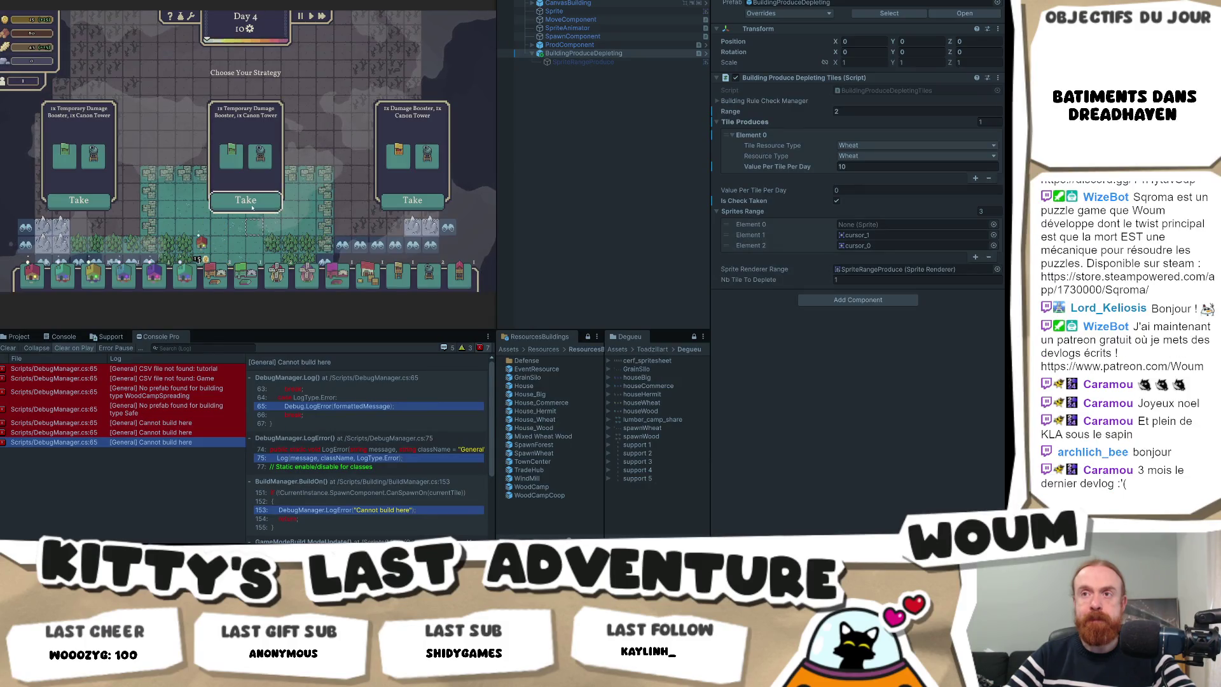
Pick a reward to start Day 4 and build two red houses above the town centre.
{"action": "left_click", "coordinate": [257, 147]}
{"action": "scroll", "coordinate": [245, 181], "scroll_direction": "up", "scroll_amount": 2}
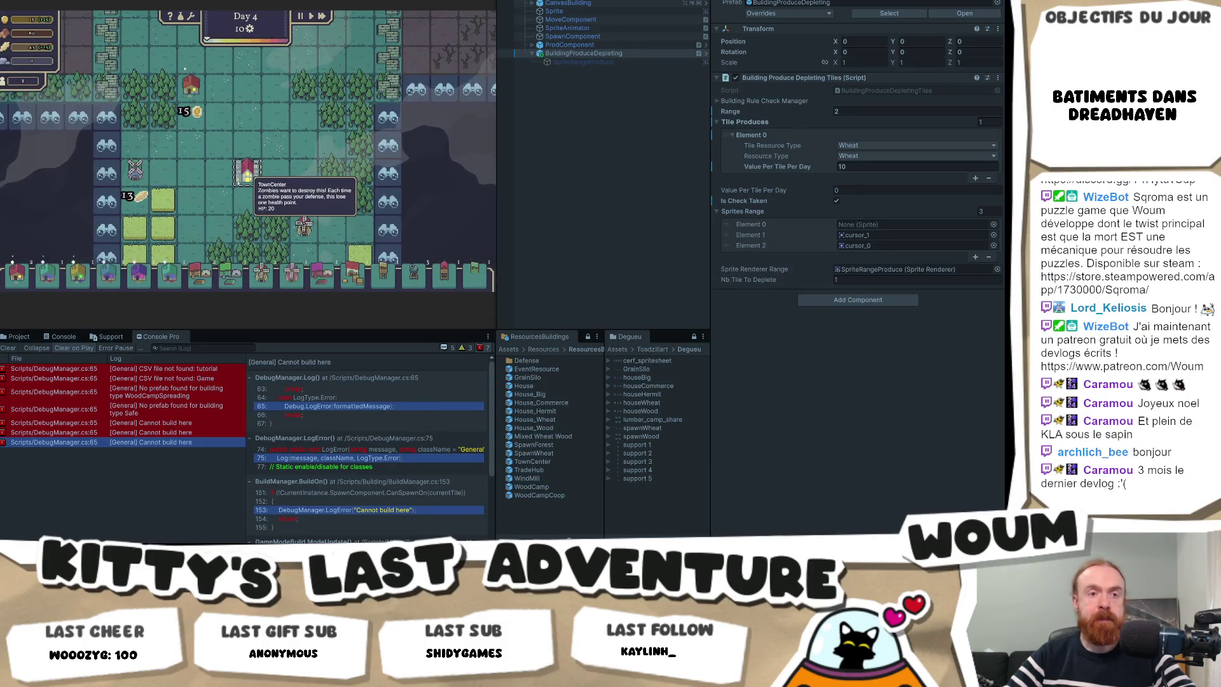
{"action": "mouse_move", "coordinate": [205, 278]}
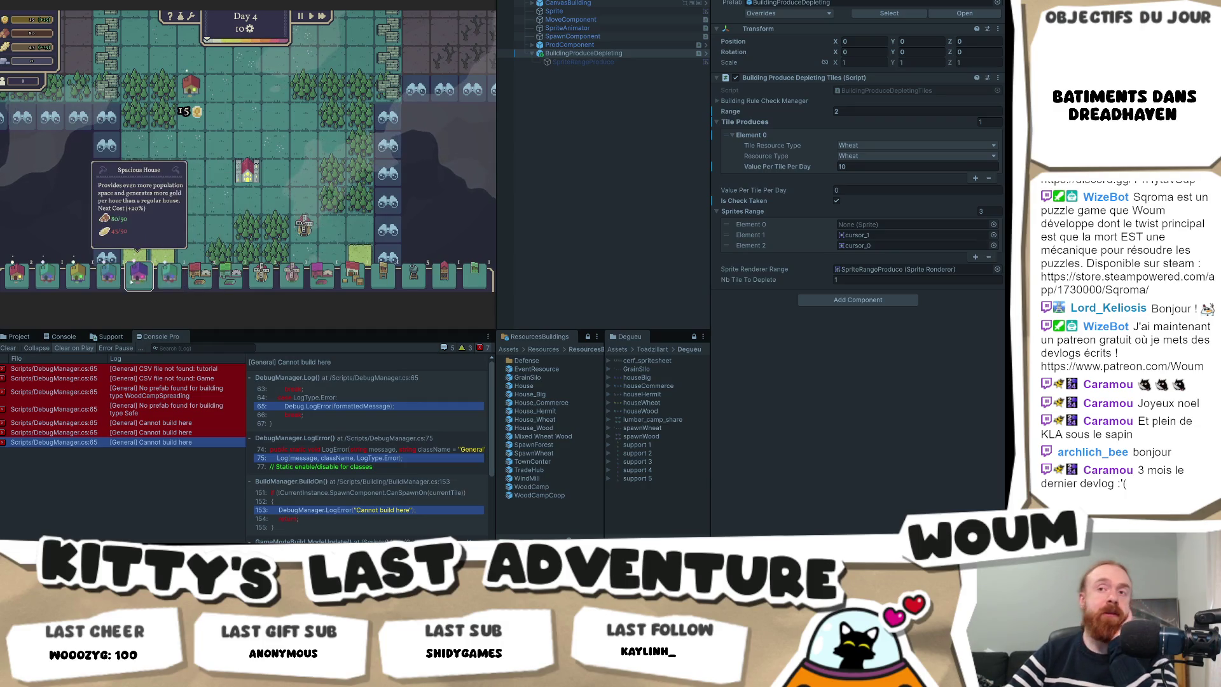
{"action": "mouse_move", "coordinate": [79, 274]}
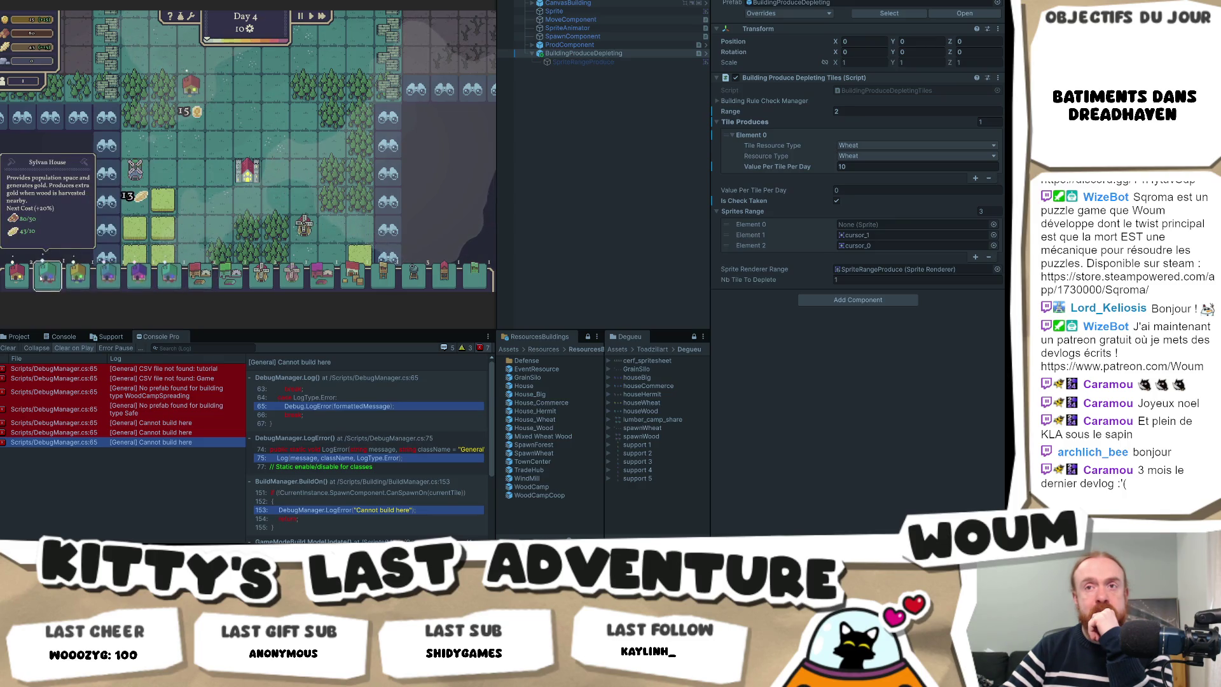
{"action": "left_click", "coordinate": [17, 277]}
{"action": "left_click", "coordinate": [244, 118]}
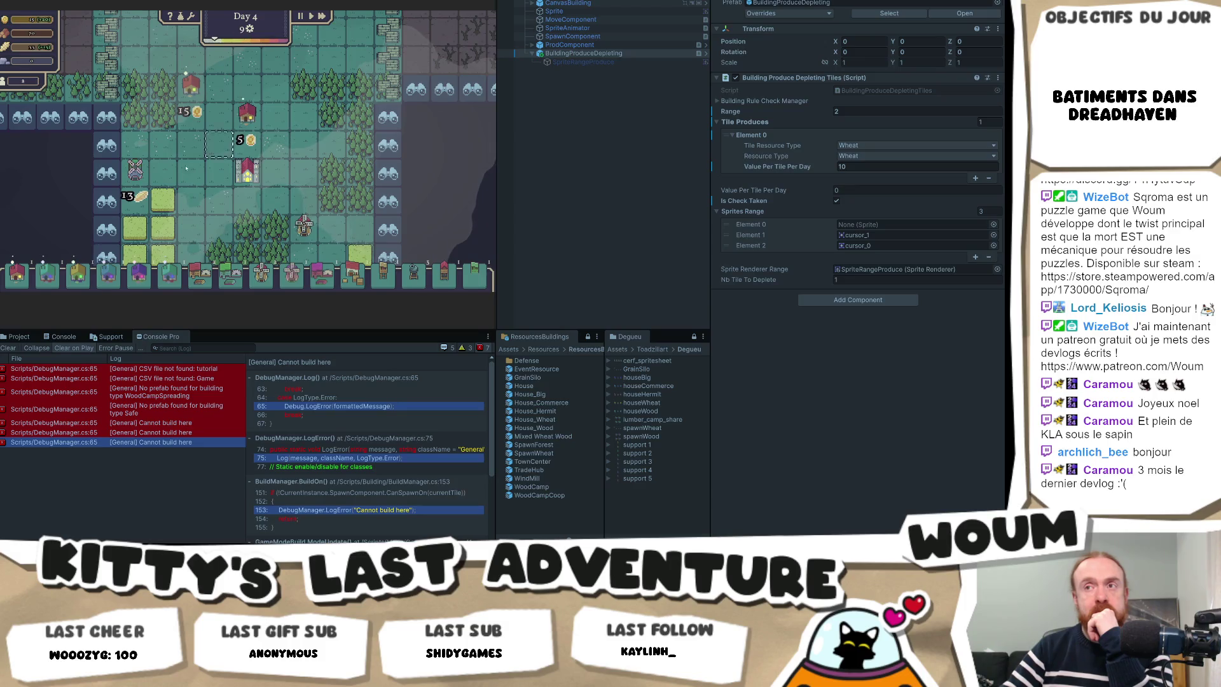
{"action": "left_click", "coordinate": [275, 115]}
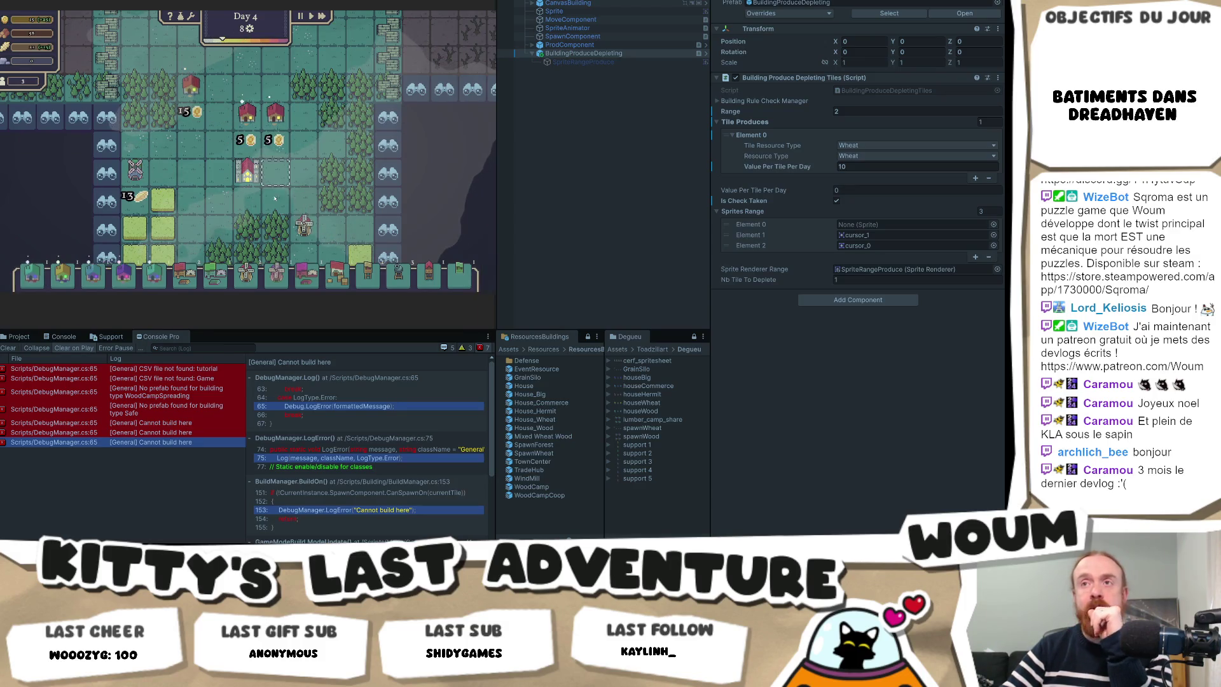
{"action": "key", "text": "s"}
{"action": "scroll", "coordinate": [253, 188], "scroll_direction": "down", "scroll_amount": 2}
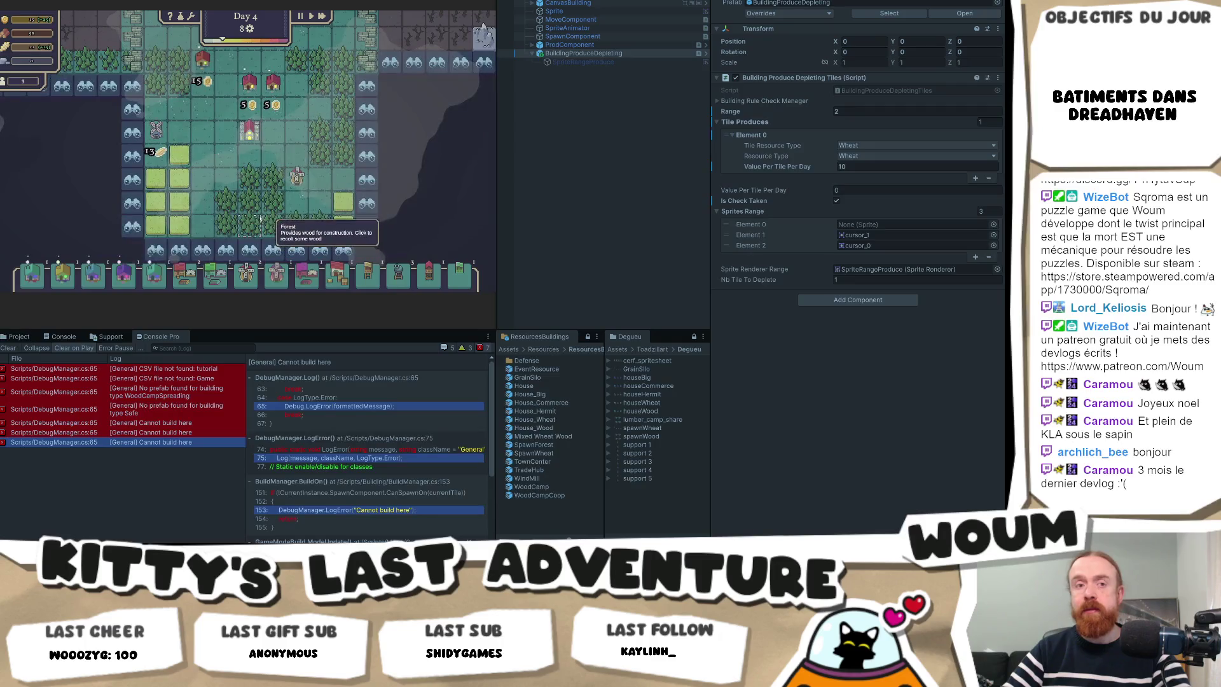
{"action": "key", "text": "w"}
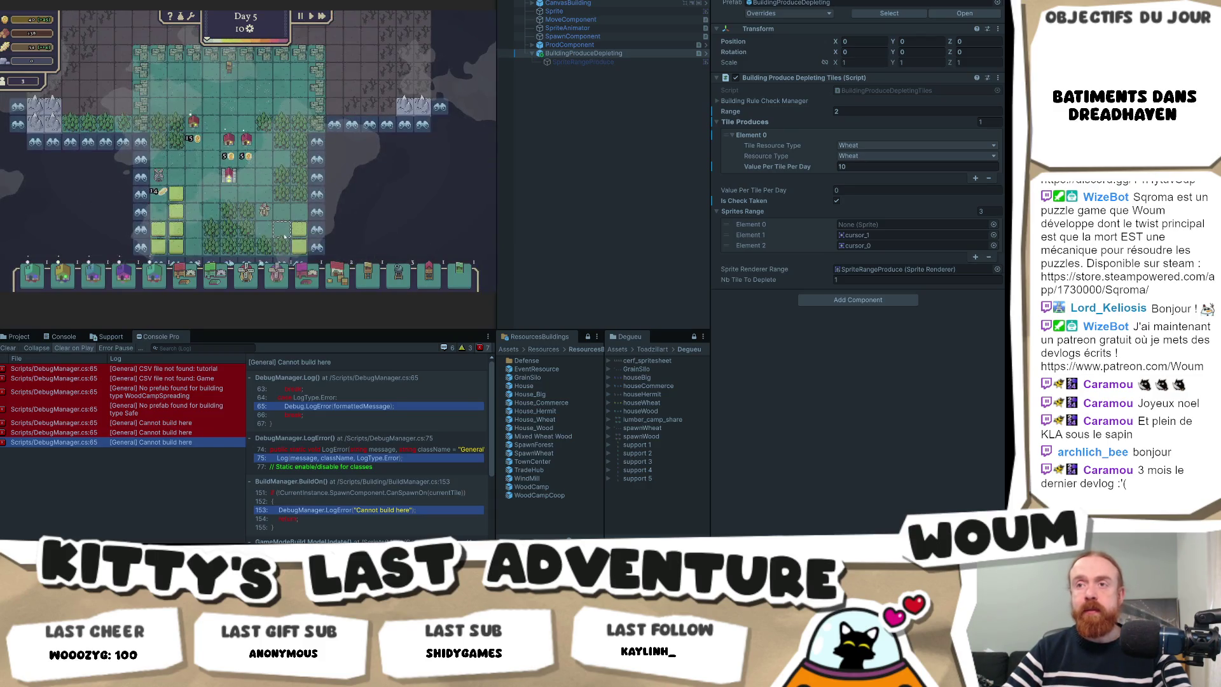
Place a windmill on the map and pan the camera over to it.
{"action": "scroll", "coordinate": [261, 242], "scroll_direction": "up", "scroll_amount": 2}
{"action": "left_click", "coordinate": [257, 274]}
{"action": "left_click", "coordinate": [299, 212]}
{"action": "key", "text": "w"}
{"action": "key", "text": "a"}
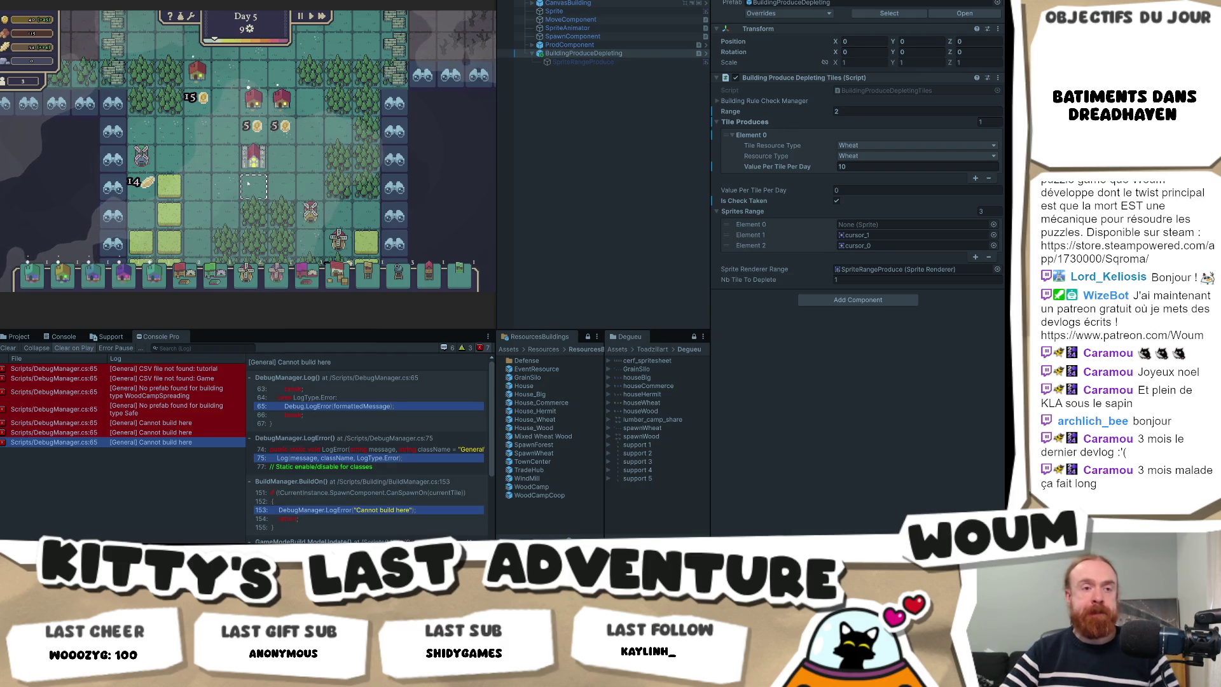
{"action": "scroll", "coordinate": [223, 92], "scroll_direction": "down", "scroll_amount": 2}
{"action": "scroll", "coordinate": [223, 93], "scroll_direction": "up", "scroll_amount": 2}
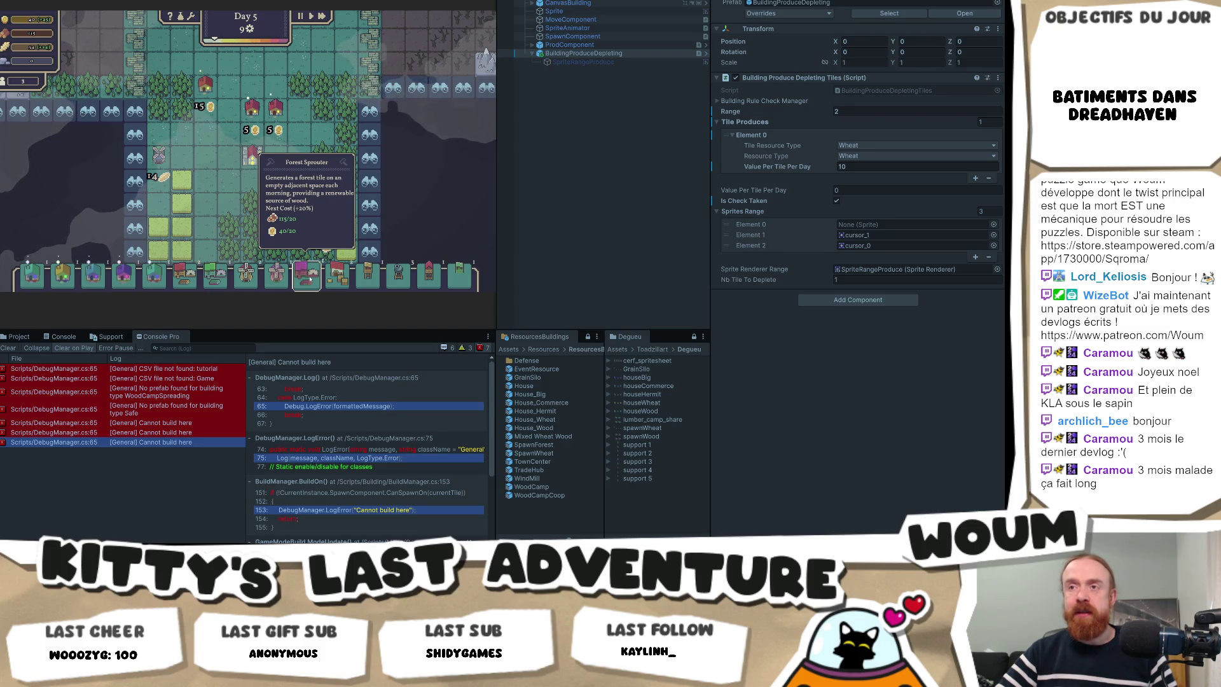
Place a Forest Sprouter beside the wheat fields and open the Grain Silo prefab's settings.
{"action": "left_click", "coordinate": [309, 278]}
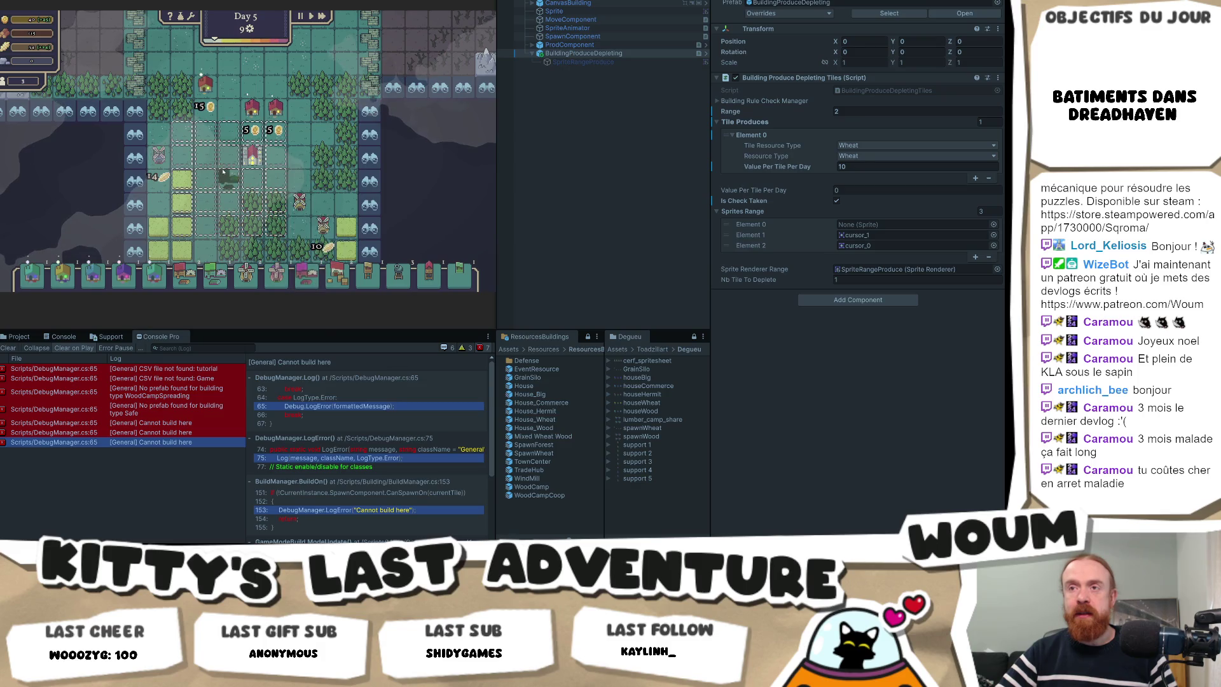
{"action": "left_click", "coordinate": [227, 203]}
{"action": "left_click", "coordinate": [301, 284]}
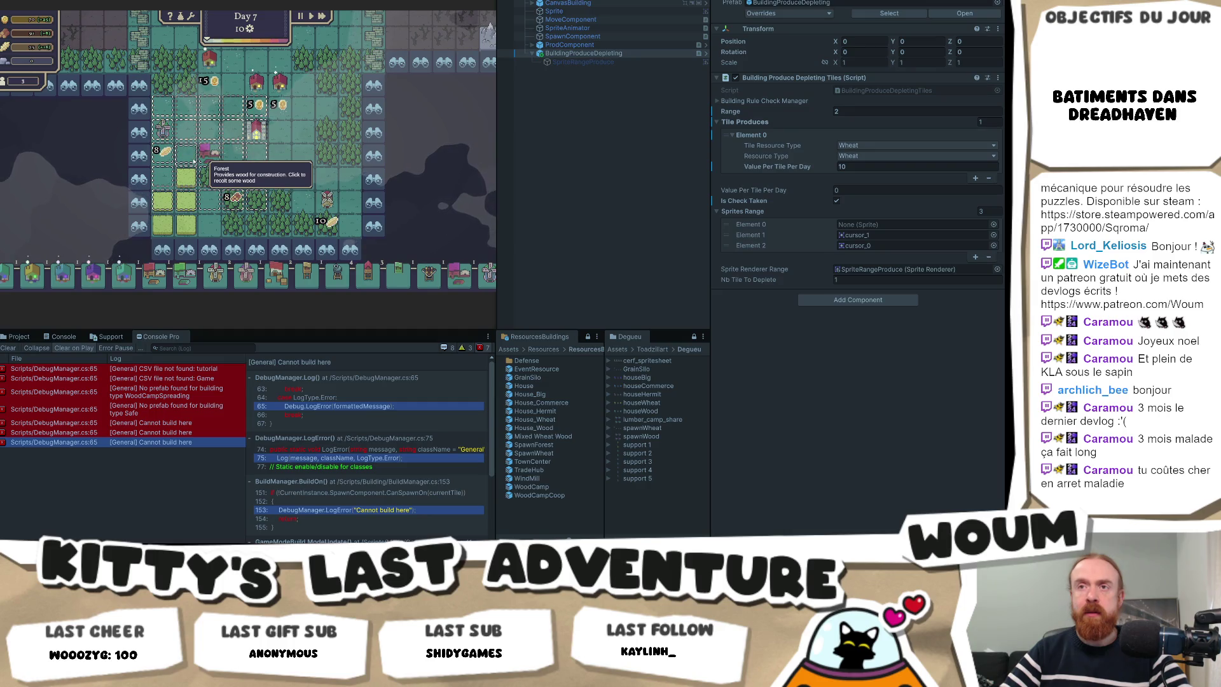
{"action": "scroll", "coordinate": [186, 164], "scroll_direction": "up", "scroll_amount": 4}
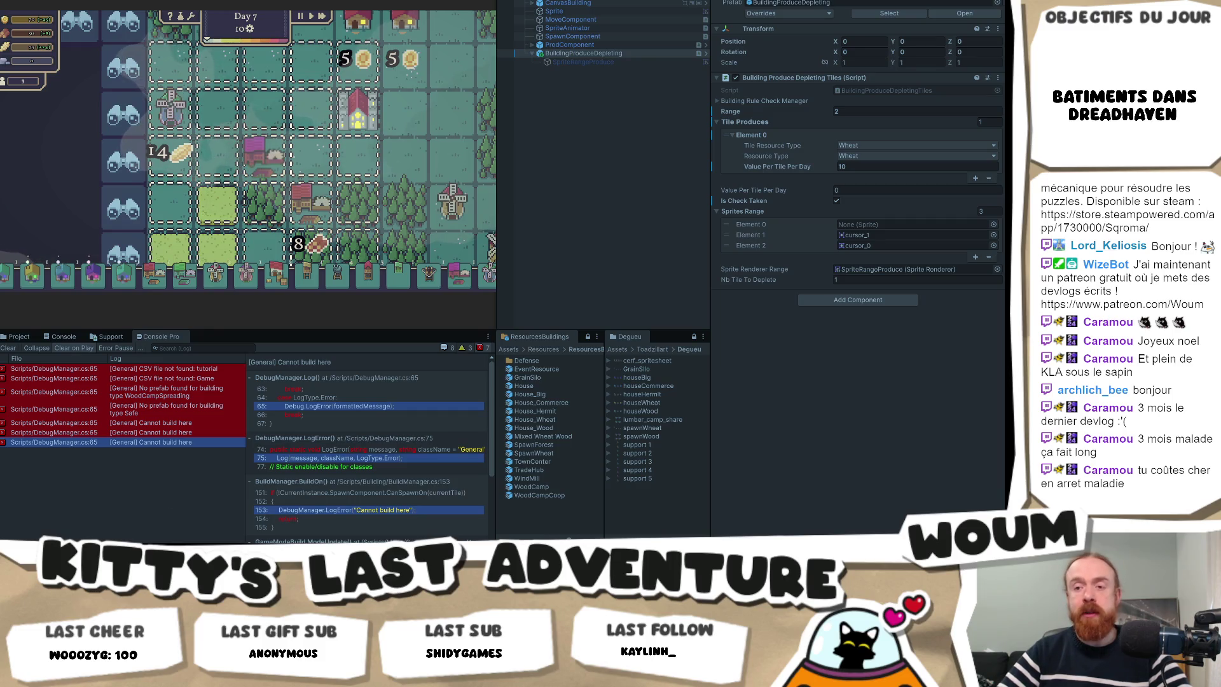
{"action": "mouse_move", "coordinate": [171, 110]}
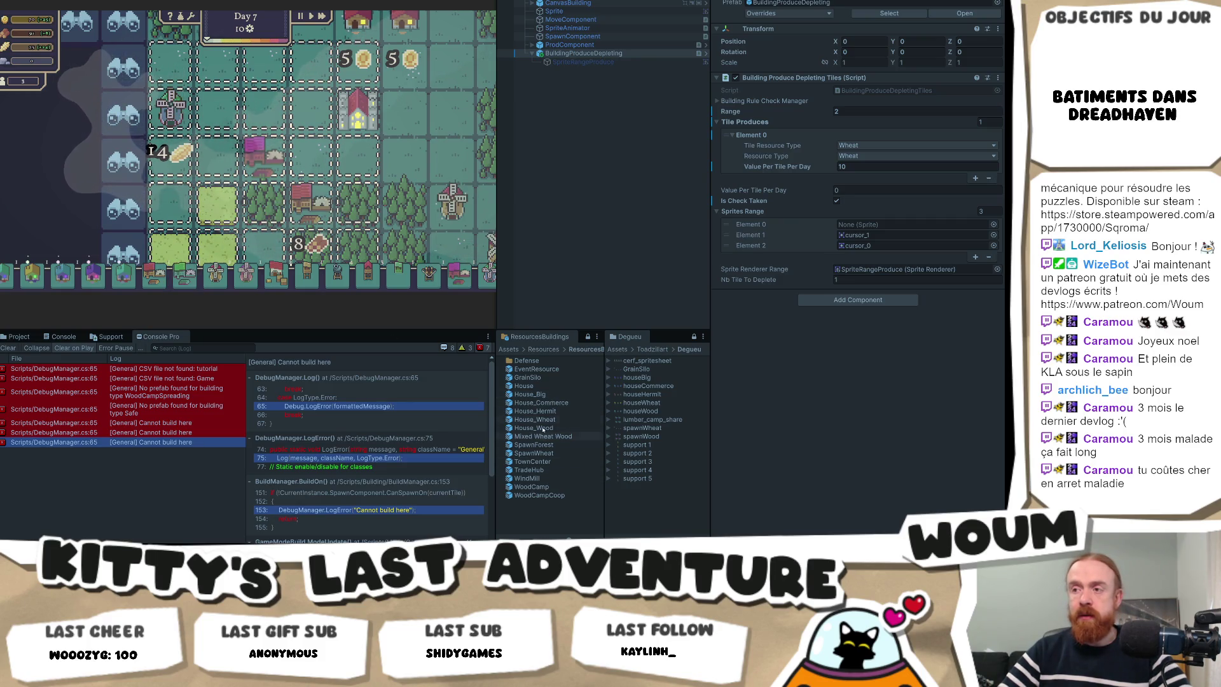
{"action": "left_click", "coordinate": [527, 377]}
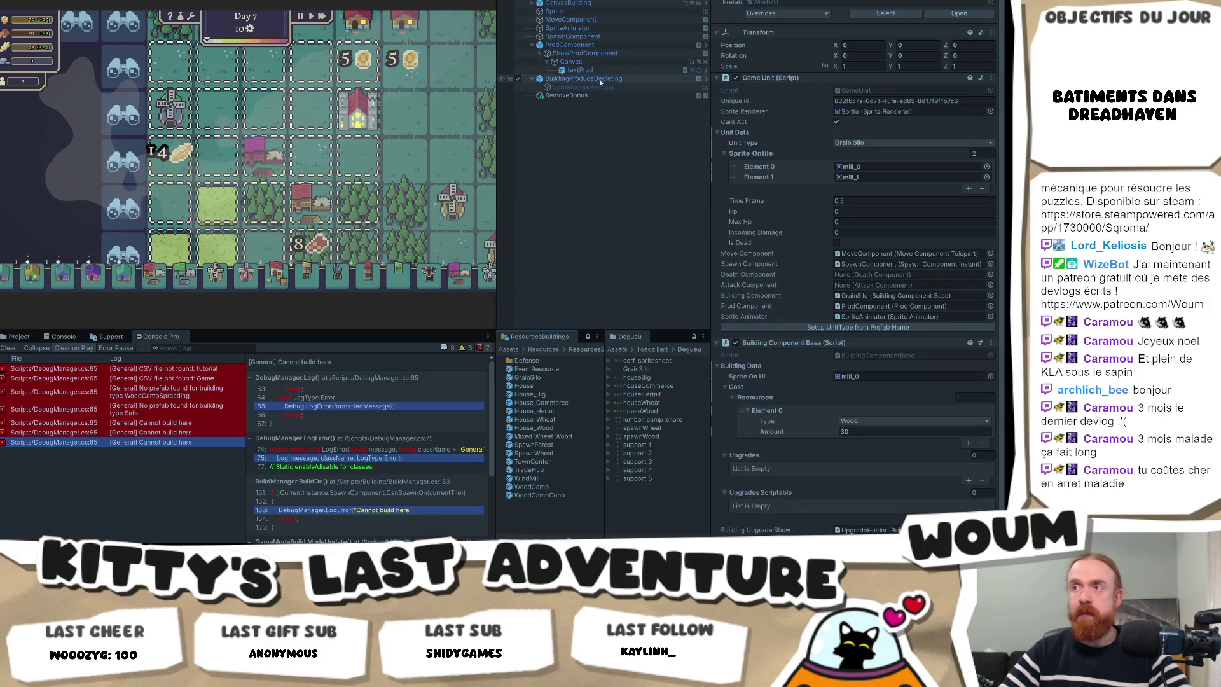
Select BuildingProduceDepleting, then RemoveBonus, and open ListenerResourceRemoved from the Inspector's script field.
{"action": "left_click", "coordinate": [607, 79]}
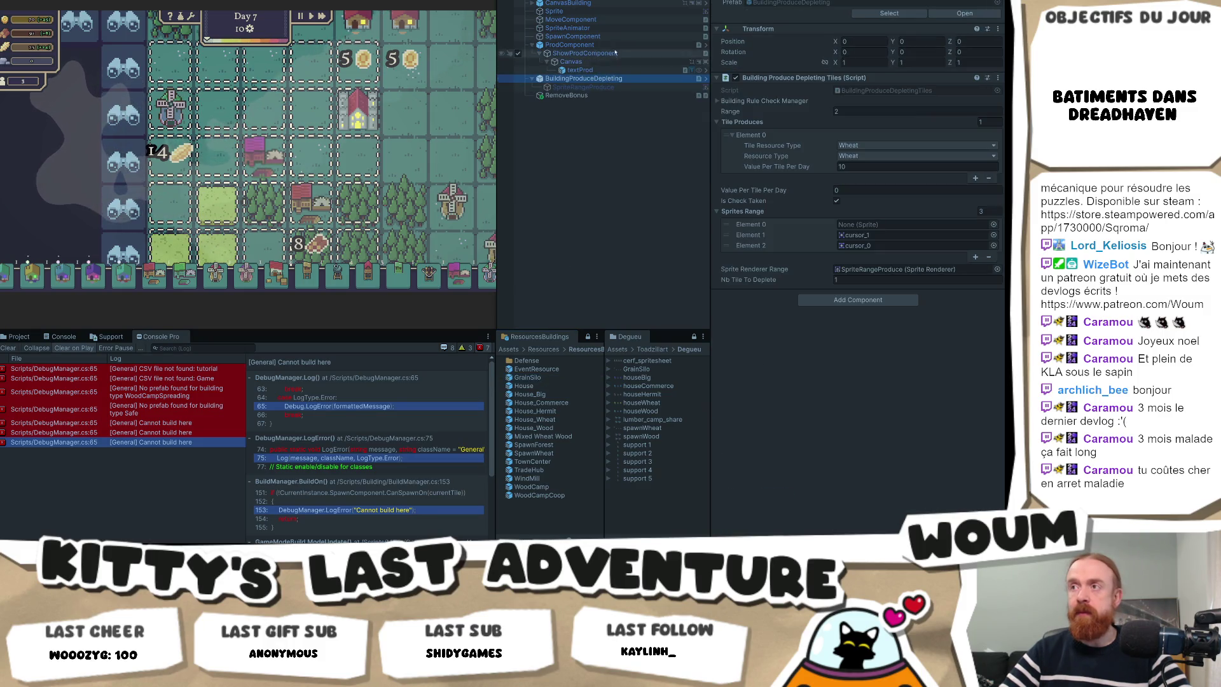
{"action": "left_click", "coordinate": [592, 95]}
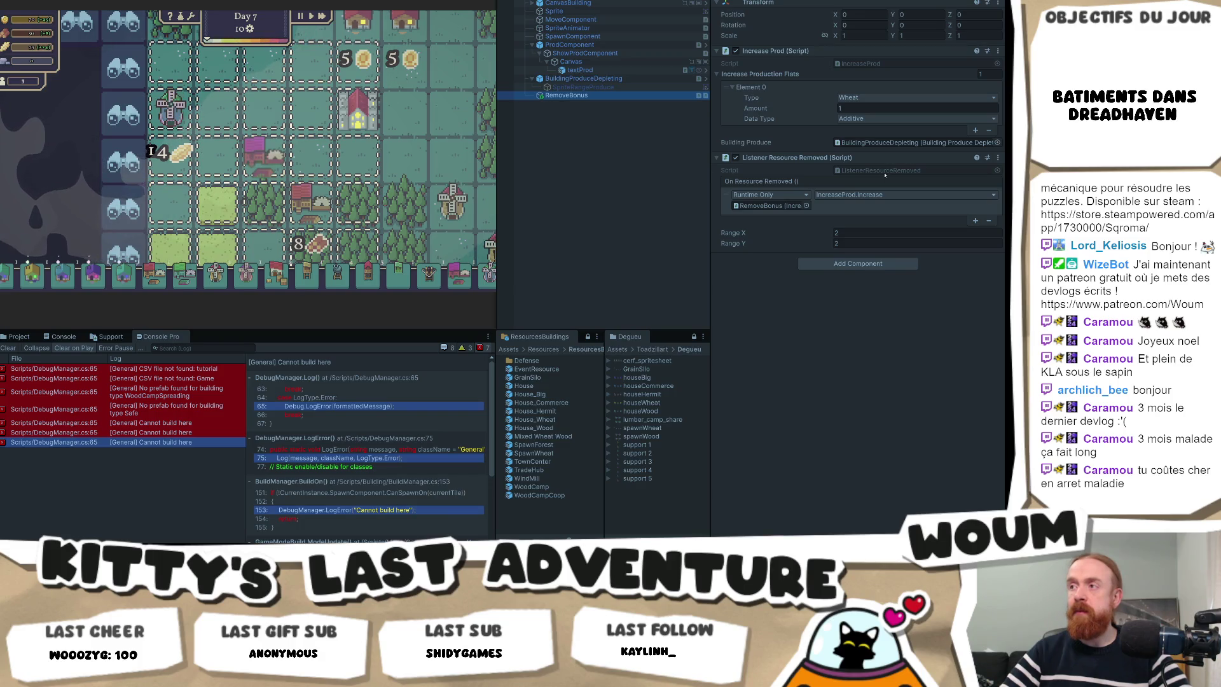
{"action": "left_click", "coordinate": [864, 170]}
{"action": "double_click", "coordinate": [864, 170]}
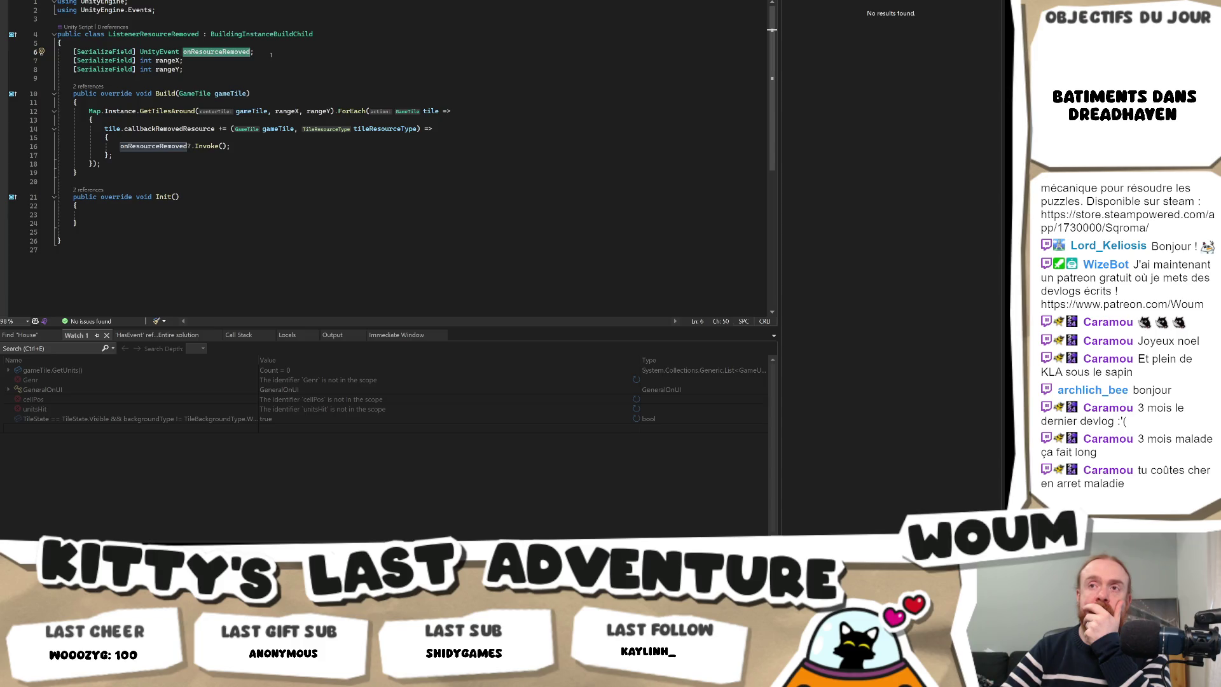
Add a [SerializeField] List<ResourceType> resourceTypes field below onResourceRemoved, importing System.Collections.Generic.
{"action": "left_click", "coordinate": [271, 55]}
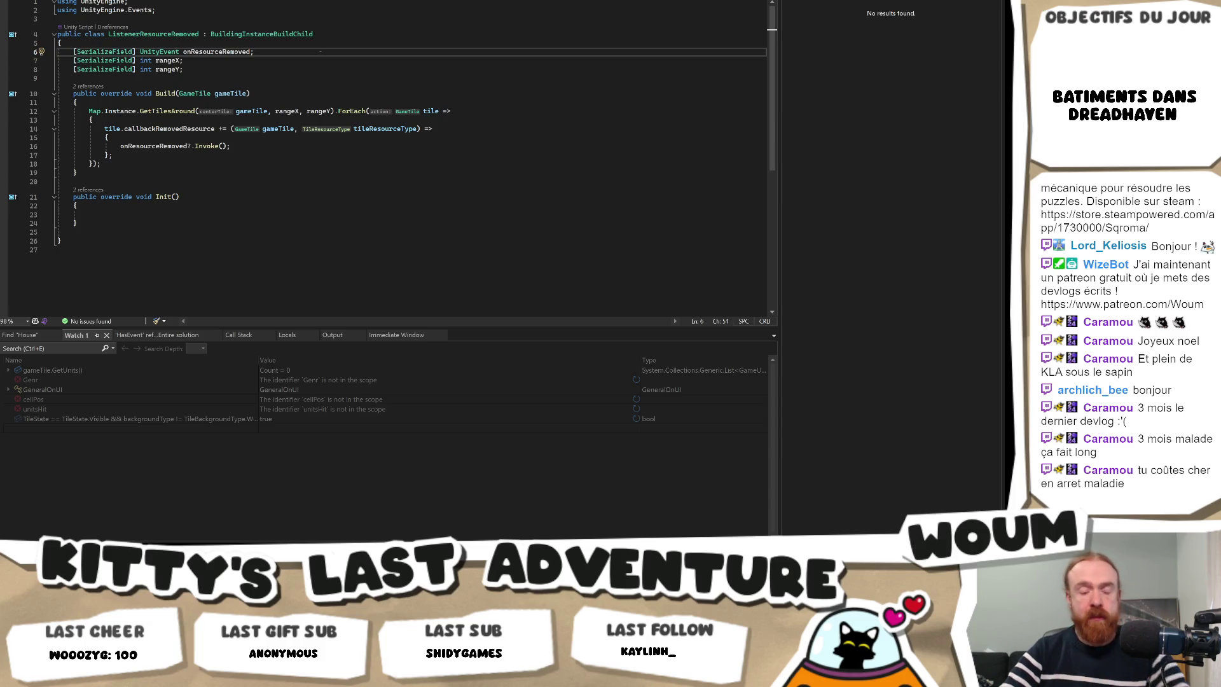
{"action": "key", "text": "Return"}
{"action": "type", "text": "[Ser"}
{"action": "key", "text": "Tab"}
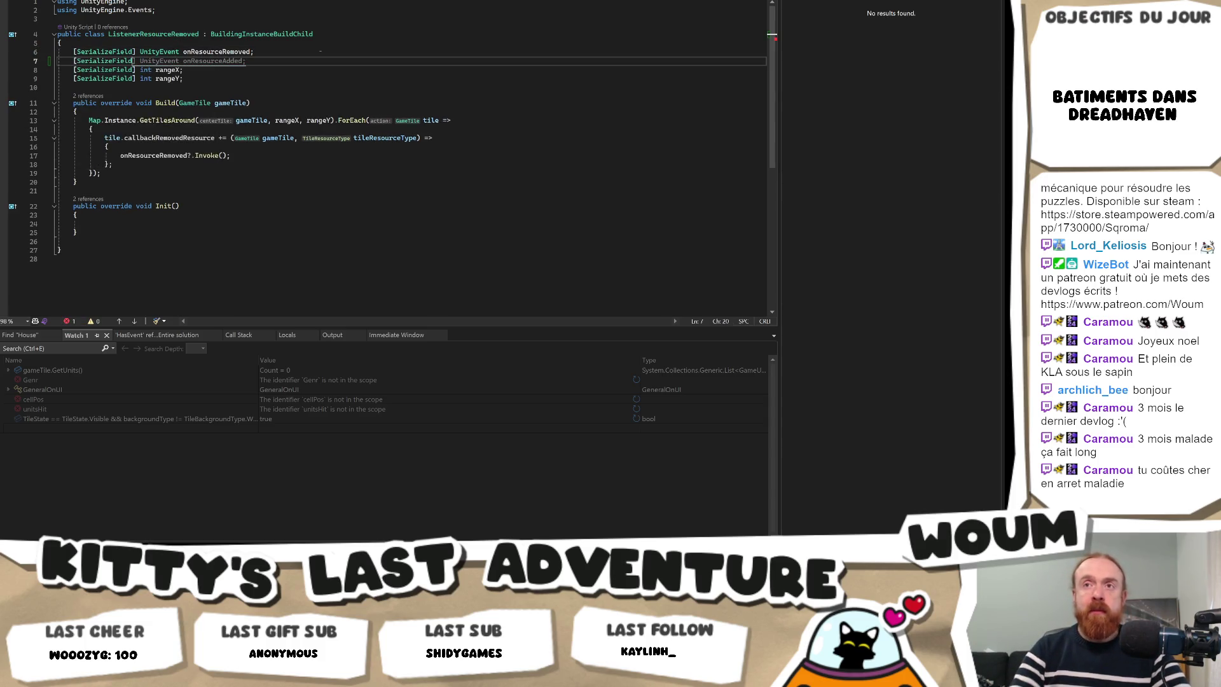
{"action": "type", "text": "List"}
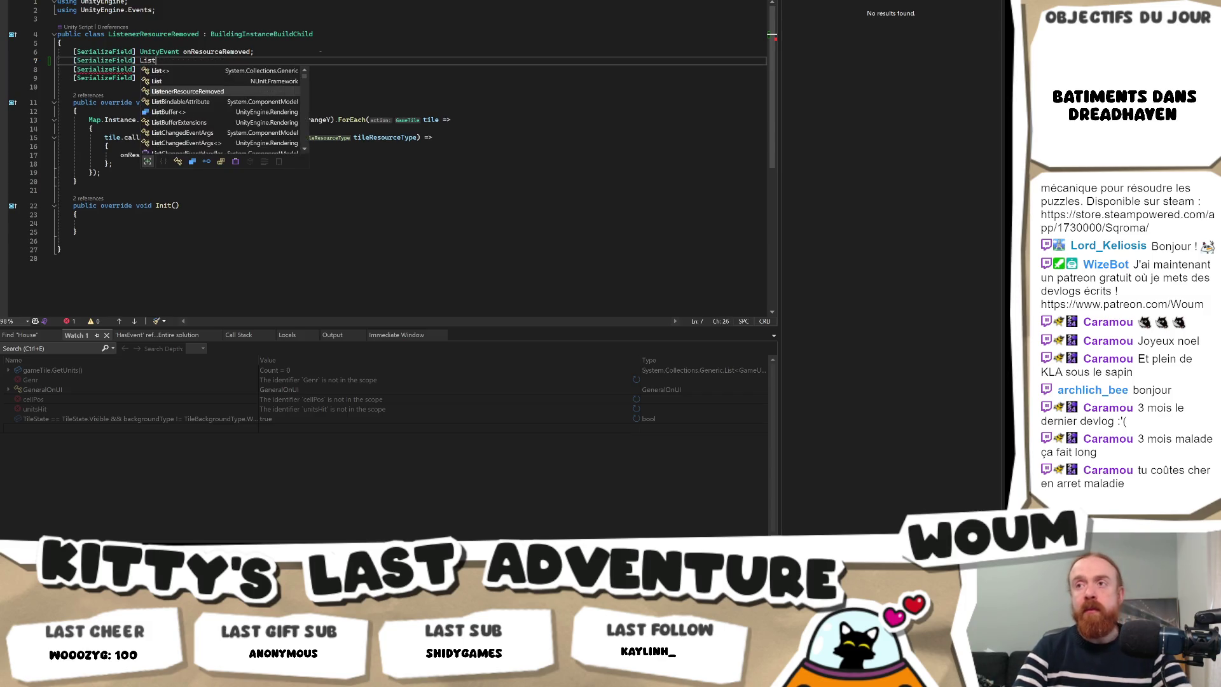
{"action": "type", "text": "<>"}
{"action": "key", "text": "Escape"}
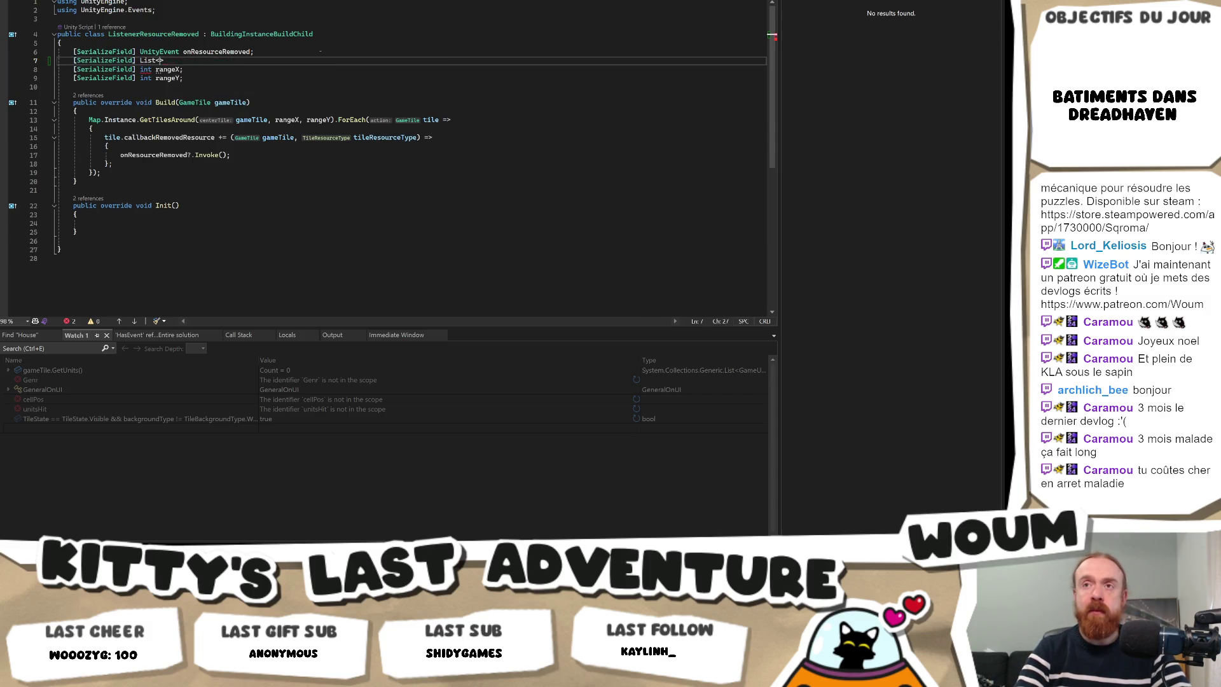
{"action": "type", "text": "ResourceType"}
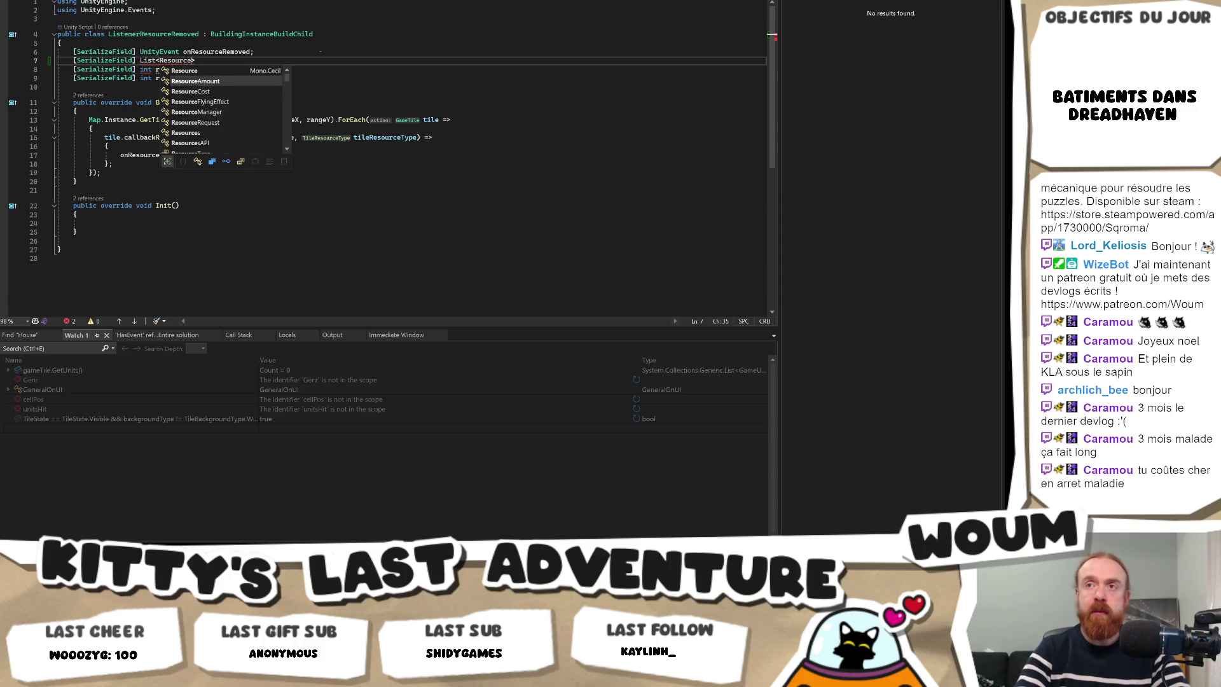
{"action": "type", "text": ">"}
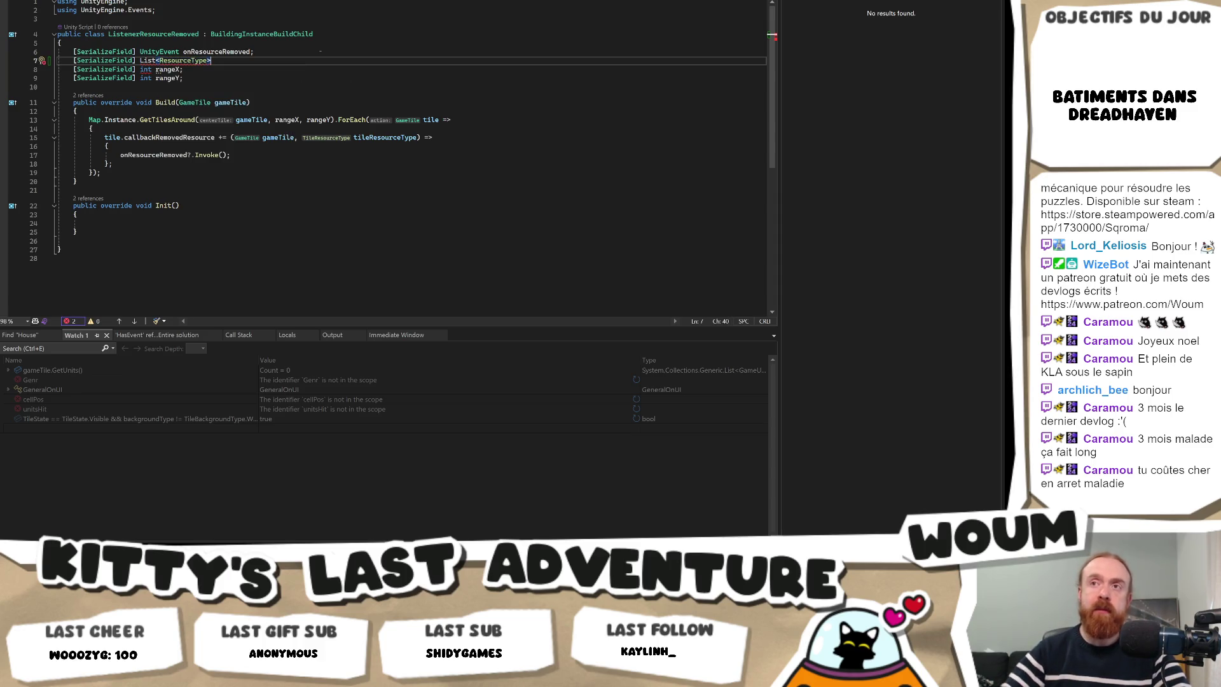
{"action": "left_click", "coordinate": [178, 93]}
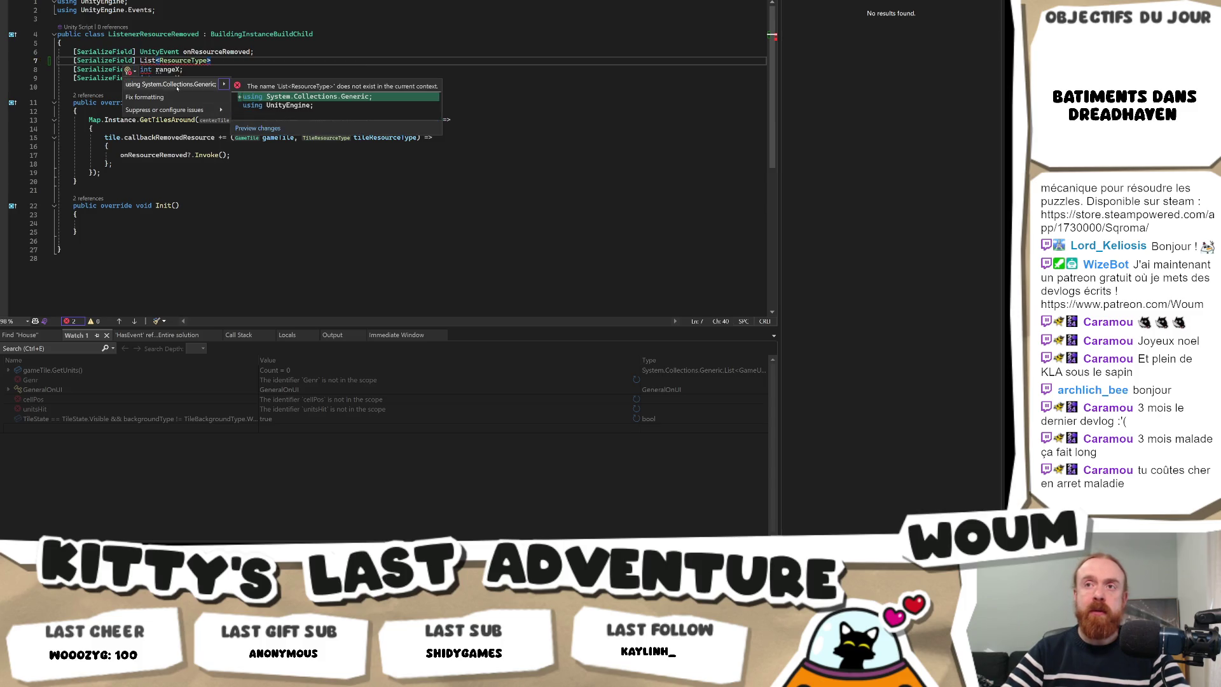
{"action": "left_click", "coordinate": [181, 85]}
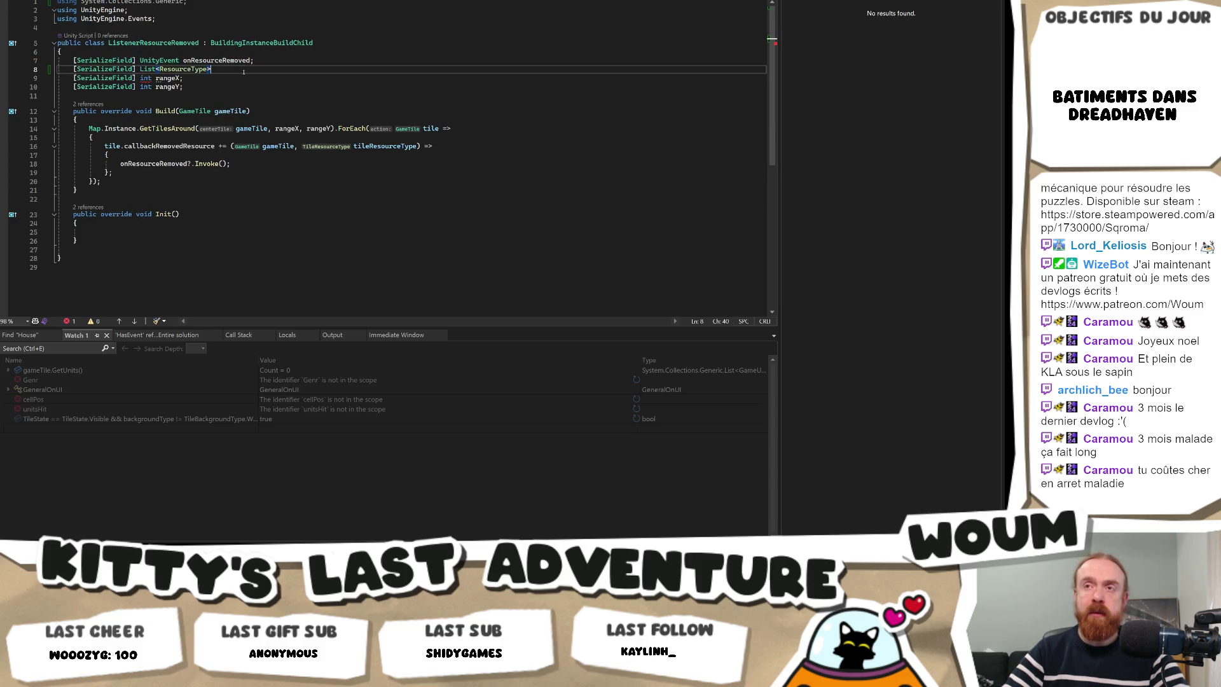
{"action": "type", "text": " resourceTypes;"}
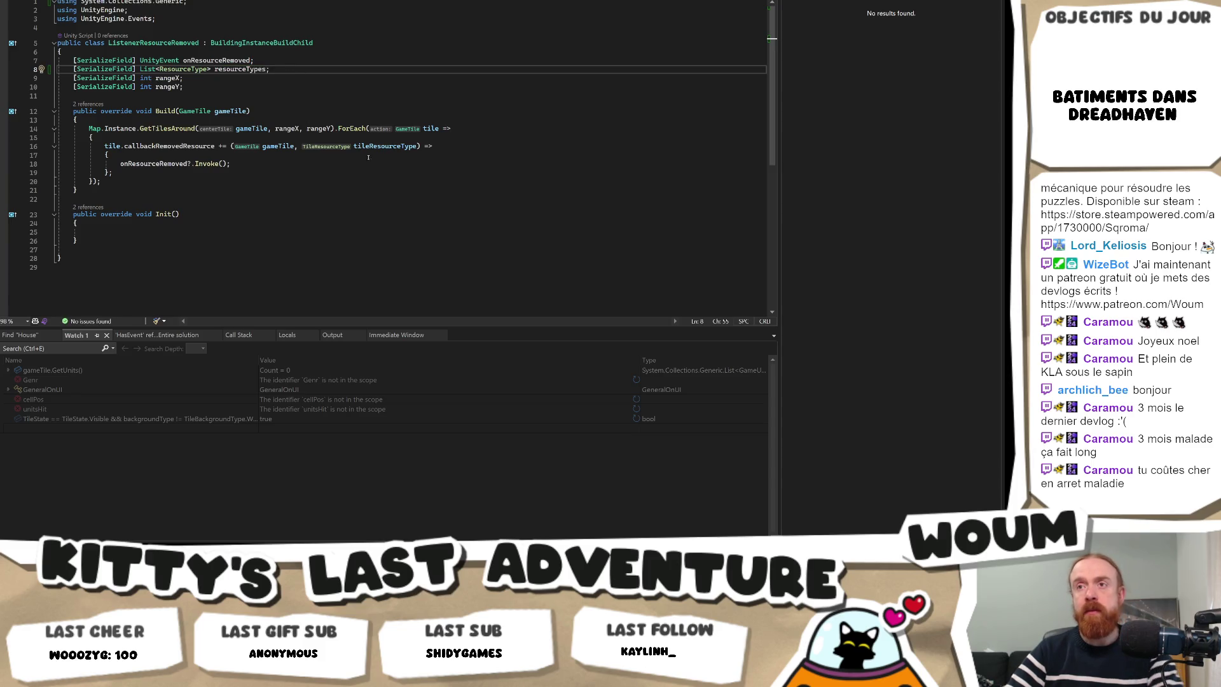
Add a resourceTypes.Contains check in the callback and change the list element type to TileResourceType.
{"action": "left_click", "coordinate": [262, 154]}
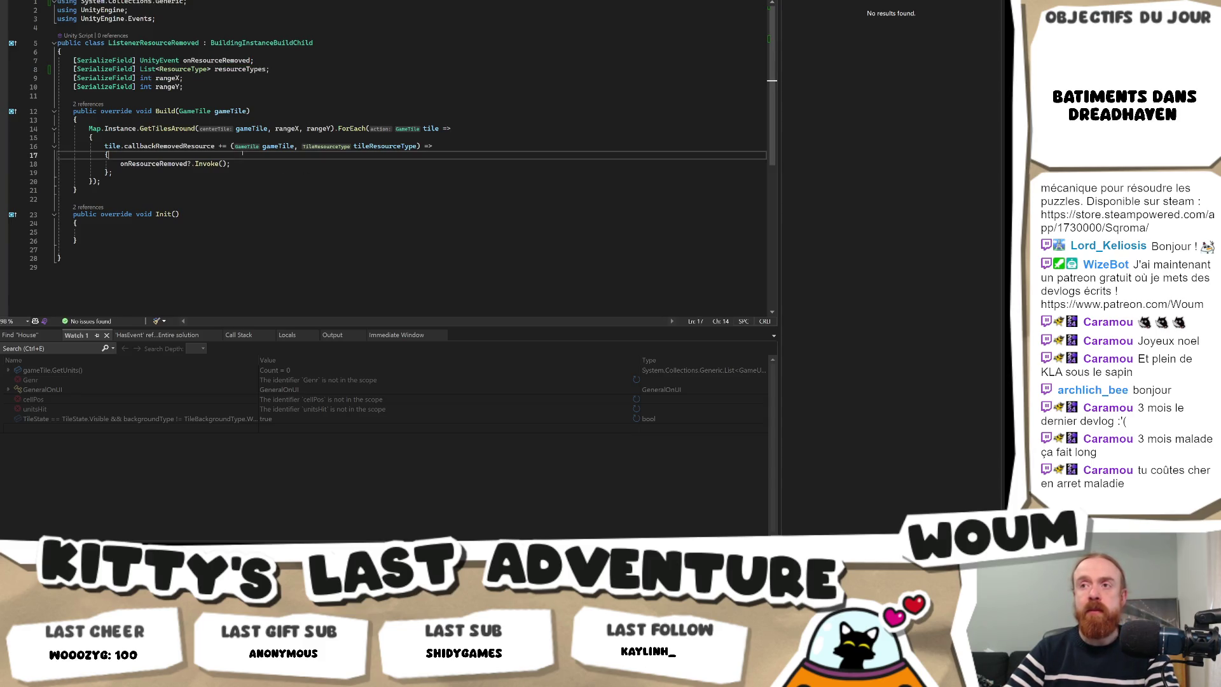
{"action": "key", "text": "Return"}
{"action": "key", "text": "Tab"}
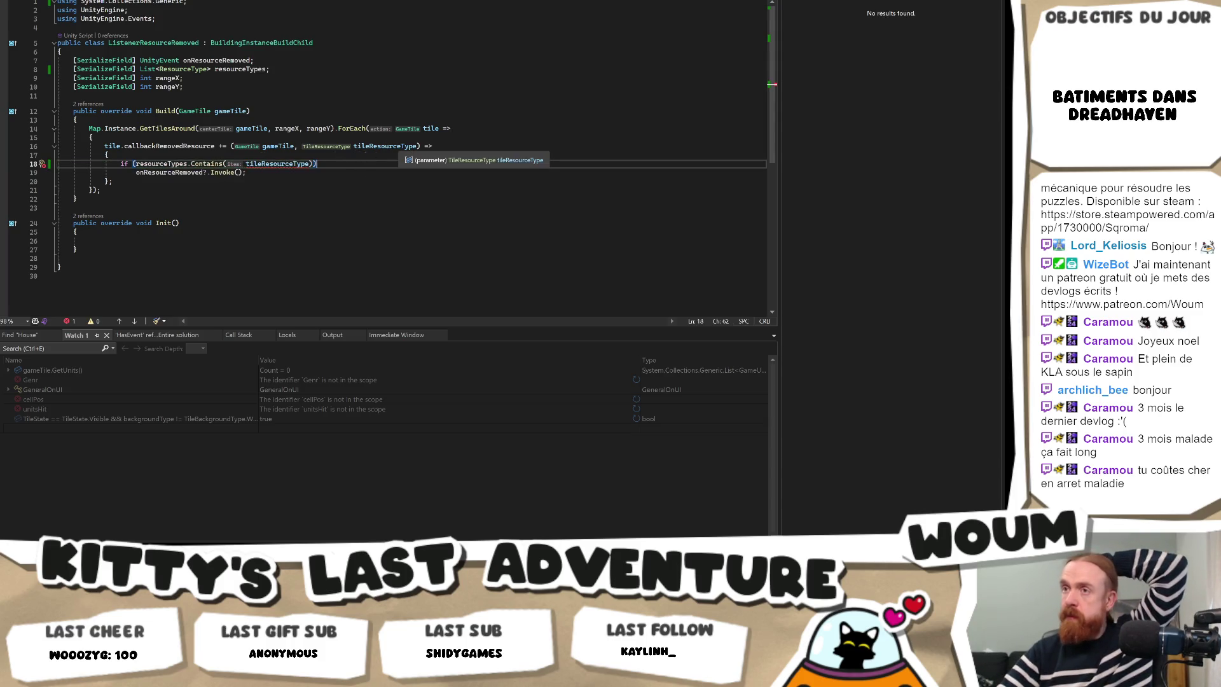
{"action": "double_click", "coordinate": [161, 68]}
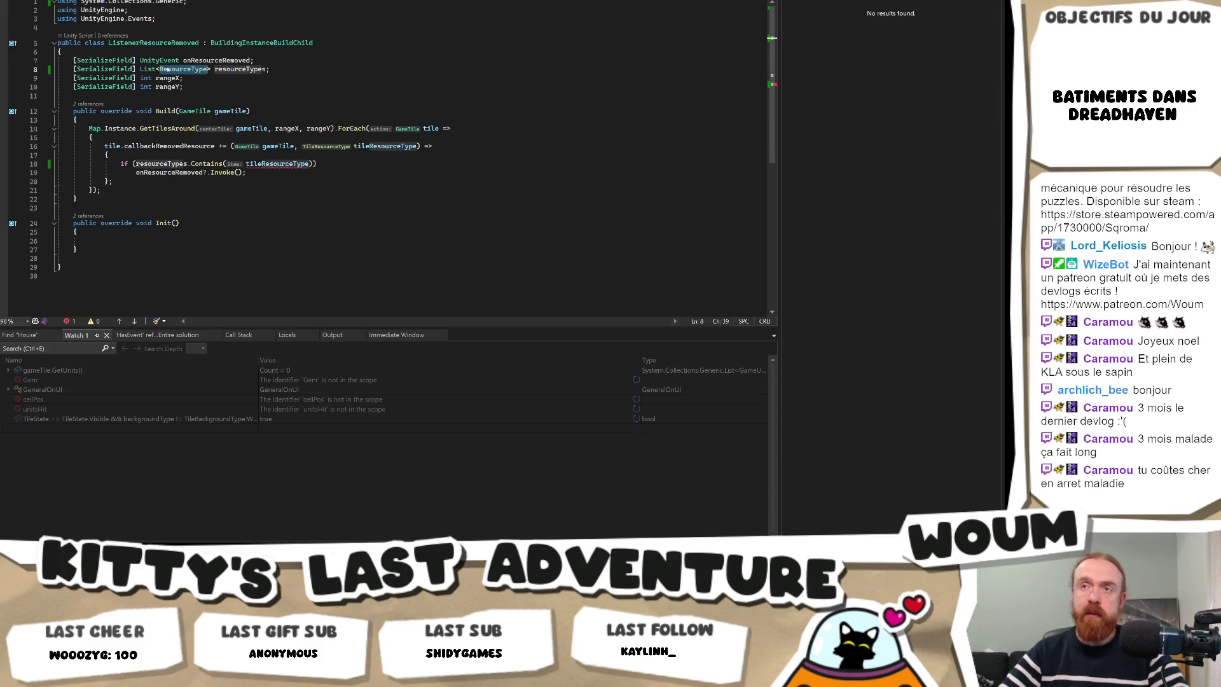
{"action": "type", "text": "TileRe"}
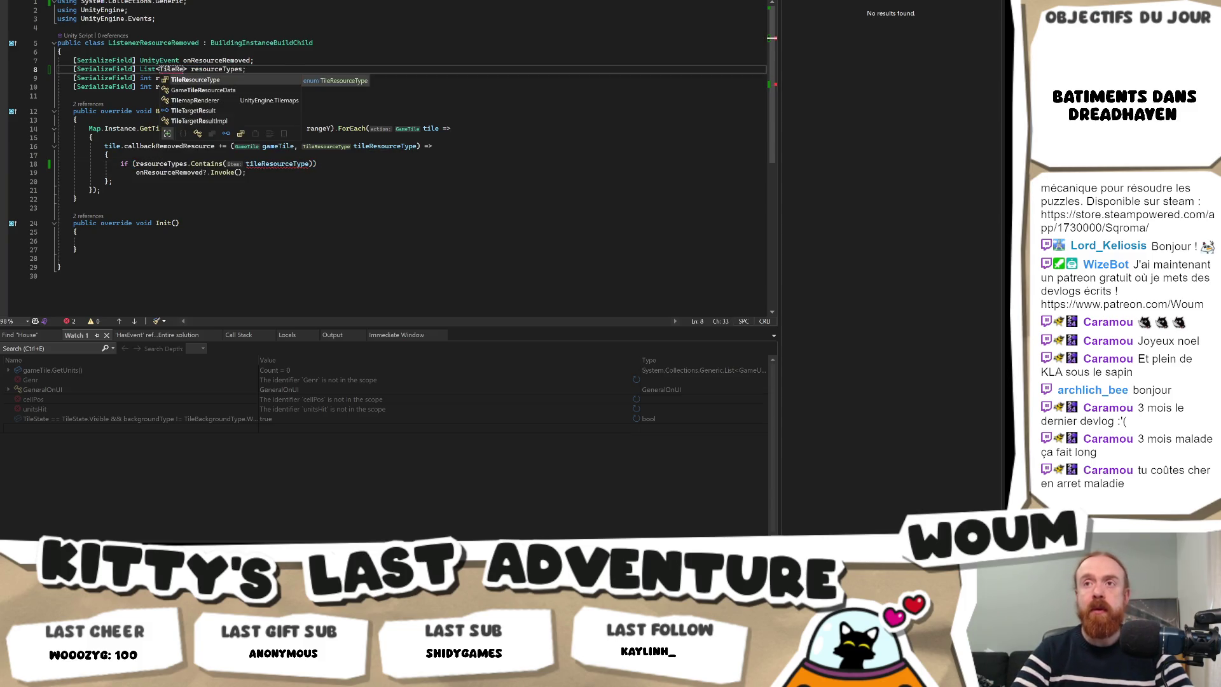
{"action": "key", "text": "Tab"}
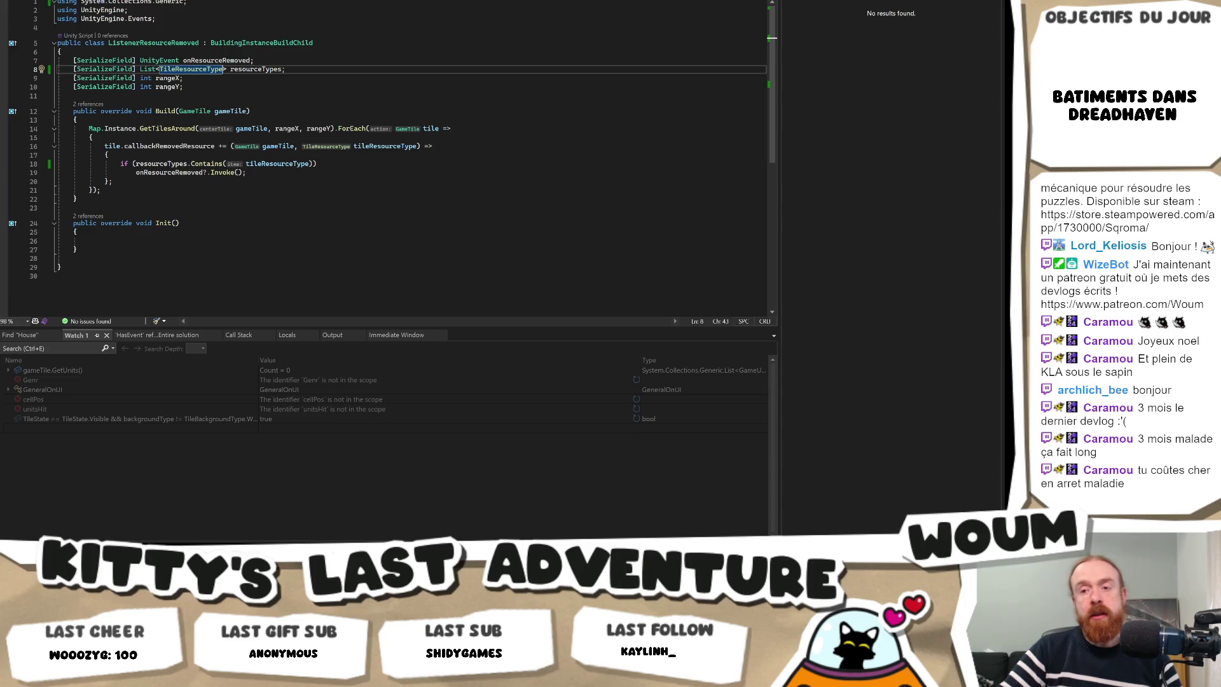
{"action": "key", "text": "alt+Tab"}
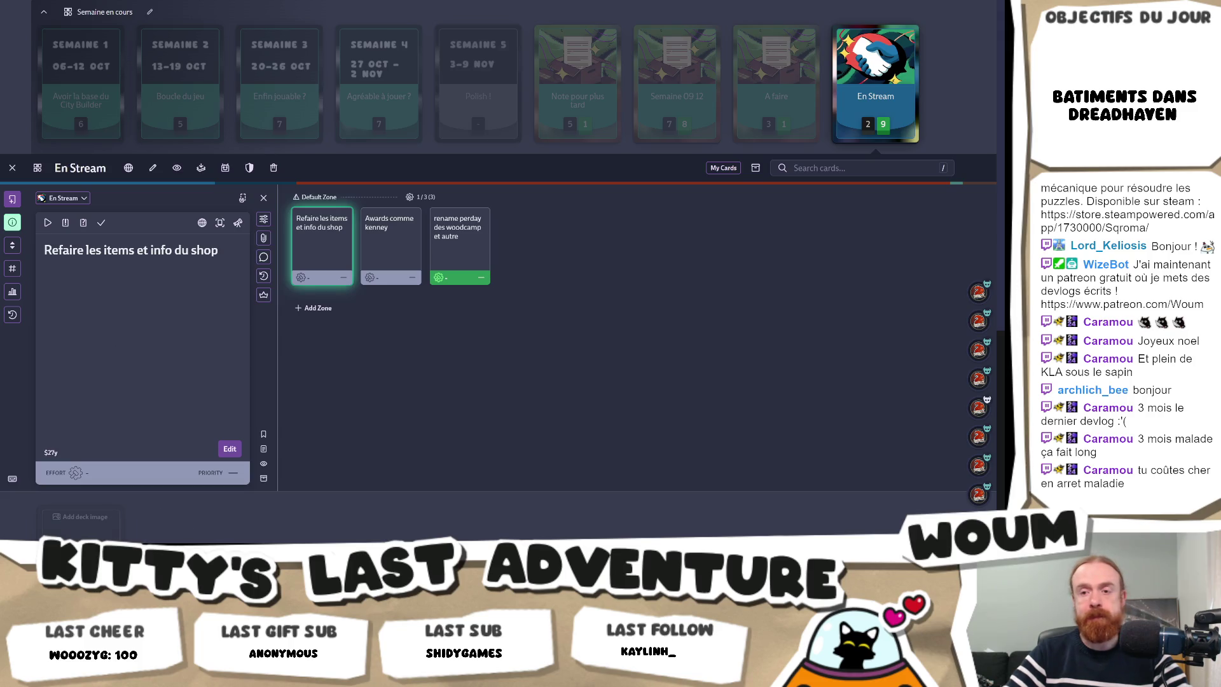
Leave the Codecks En Stream deck and return to the Unity editor.
{"action": "key", "text": "alt+Tab"}
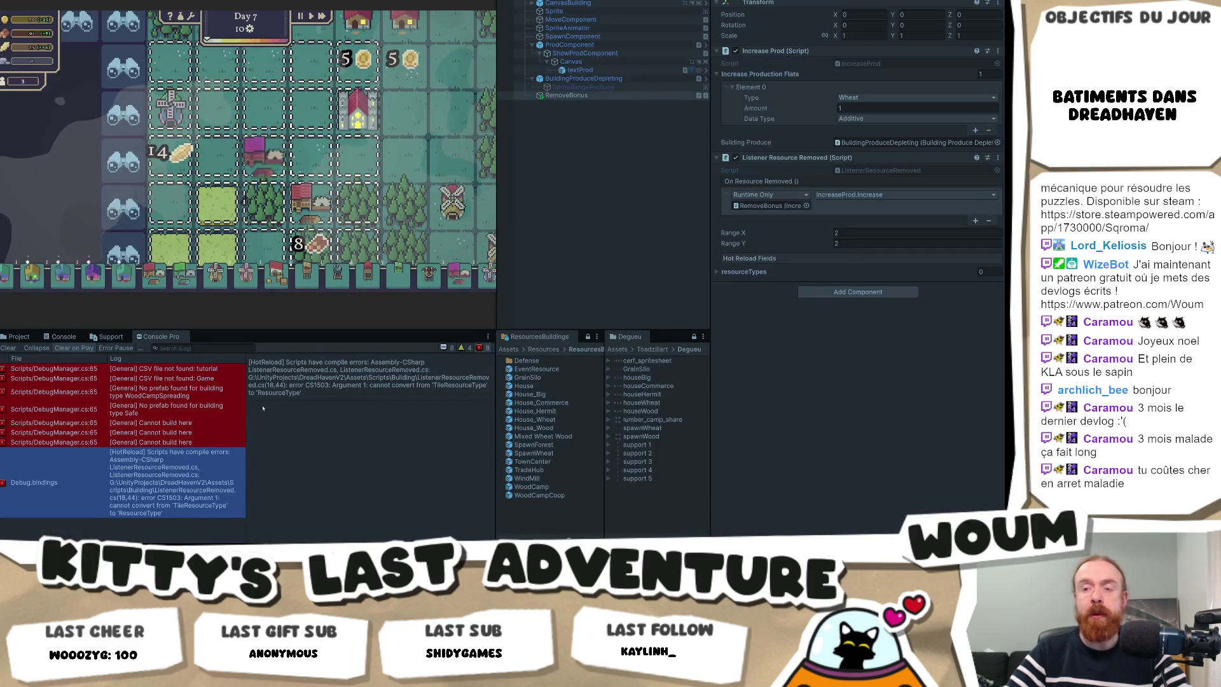
Widen the console log list and set RemoveBonus's wheat Amount to 2.
{"action": "left_click_drag", "start_coordinate": [246, 422], "coordinate": [271, 439]}
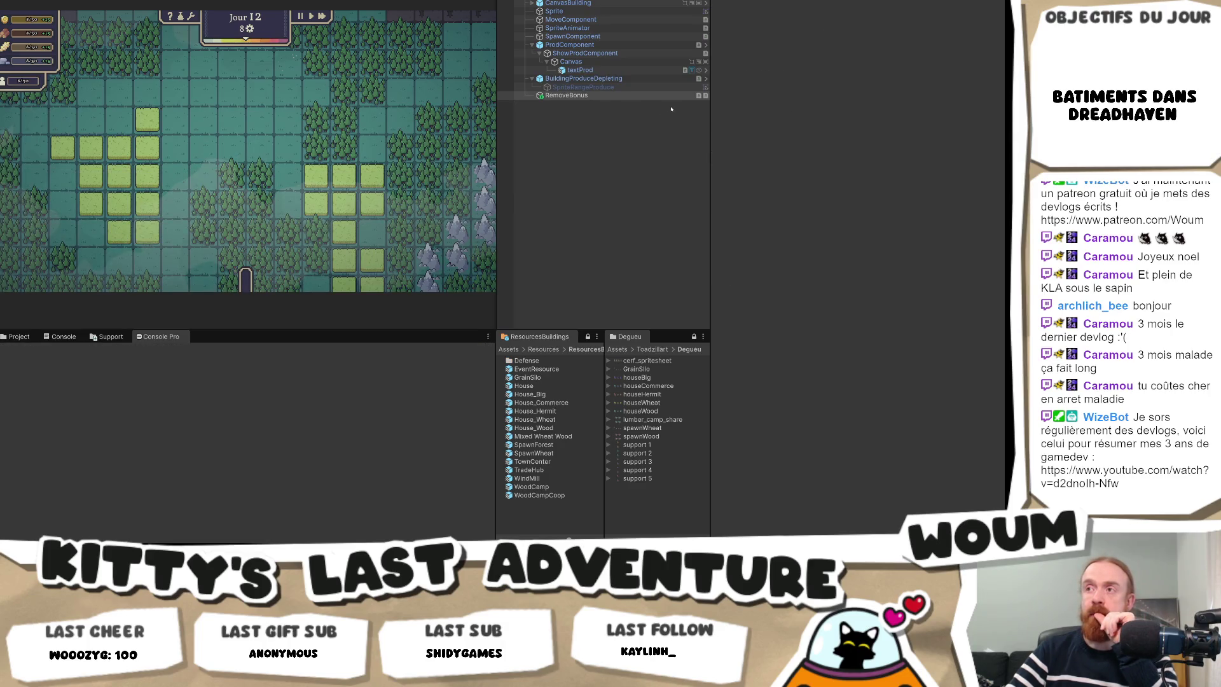
{"action": "left_click", "coordinate": [563, 95]}
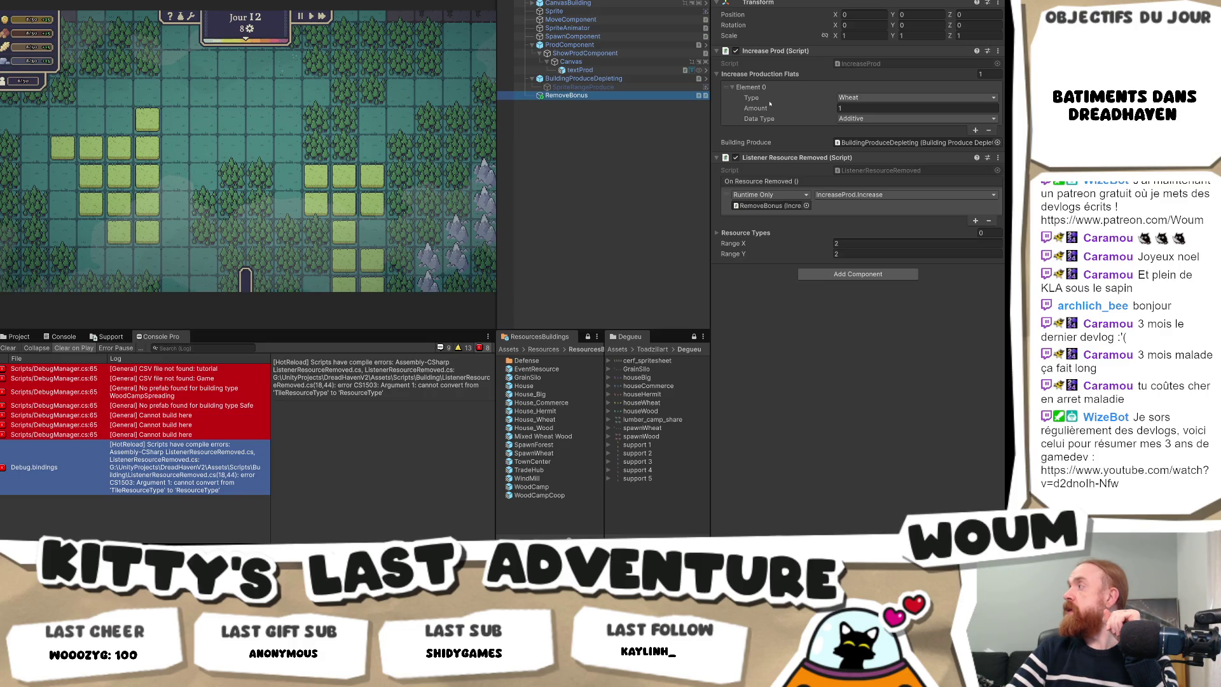
{"action": "left_click", "coordinate": [862, 109]}
{"action": "type", "text": "2"}
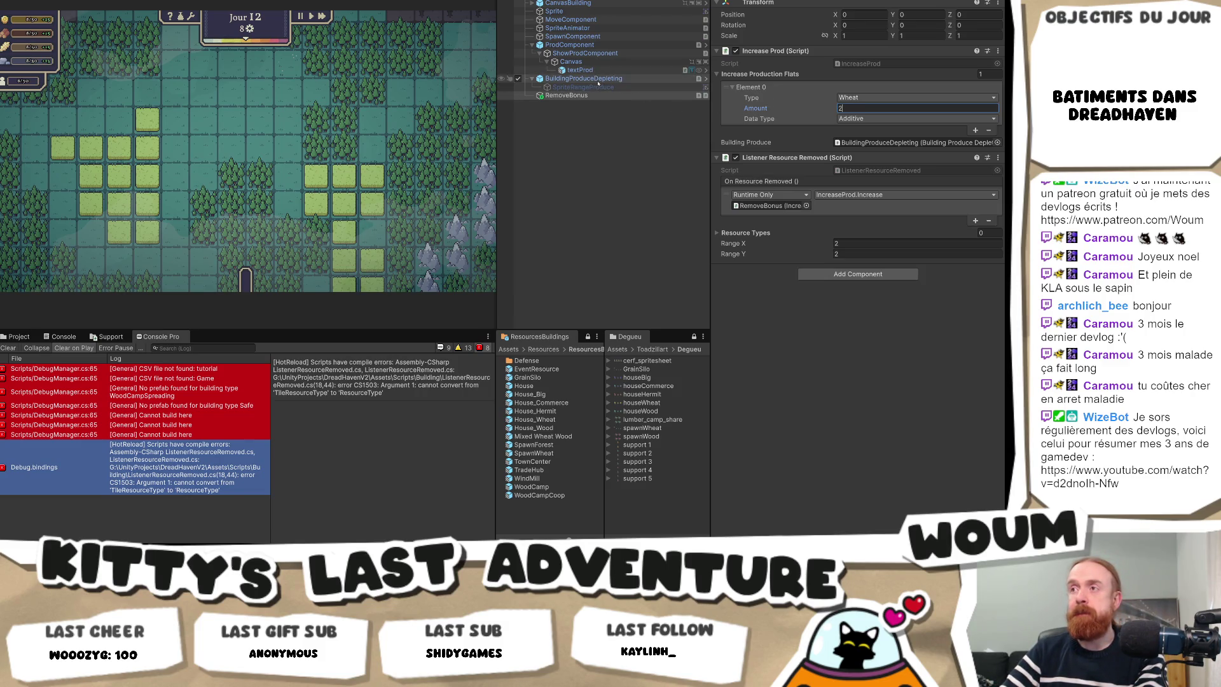
Set BuildingProduceDepleting's wheat Value Per Tile Per Day to 5.
{"action": "left_click", "coordinate": [599, 80]}
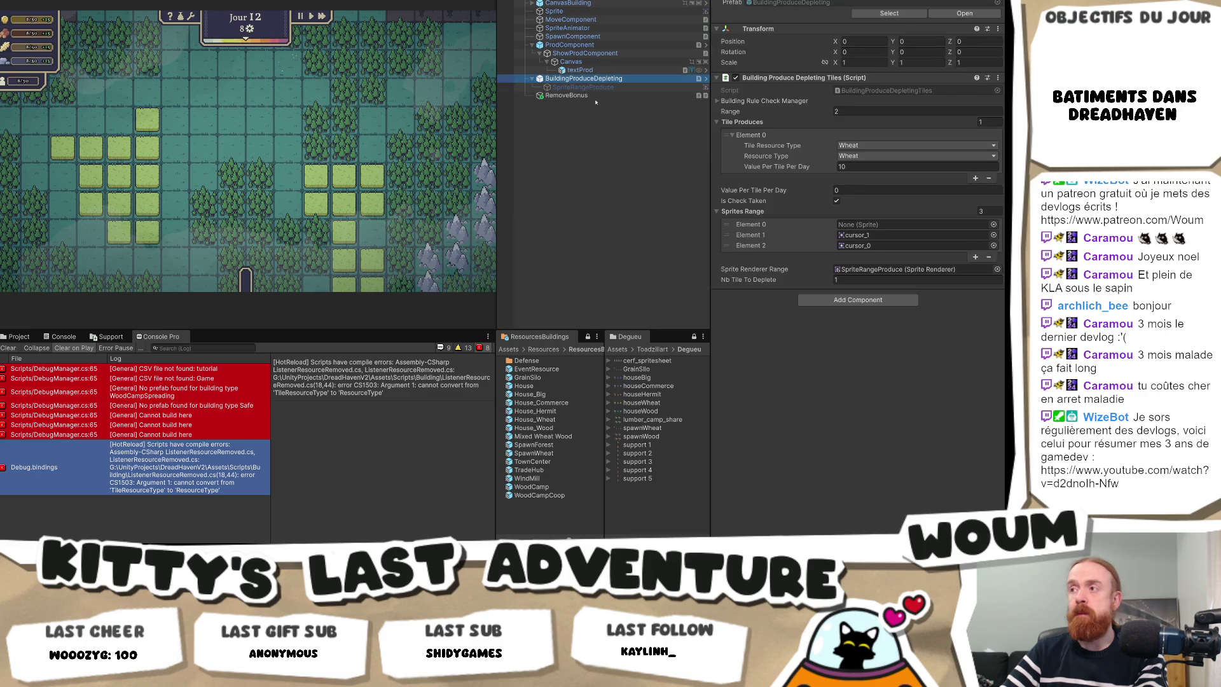
{"action": "left_click", "coordinate": [806, 167]}
{"action": "type", "text": "5"}
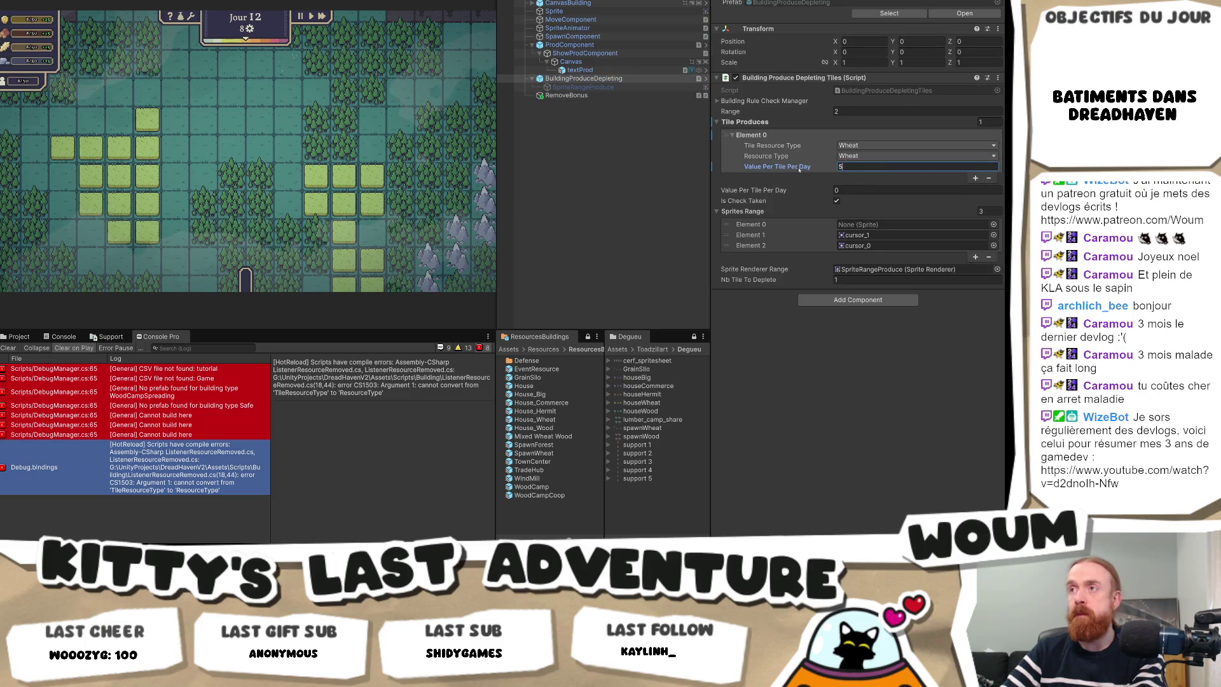
Look through RemoveBonus's prefab options and reset its bonus Amount to 1.
{"action": "left_click", "coordinate": [576, 96]}
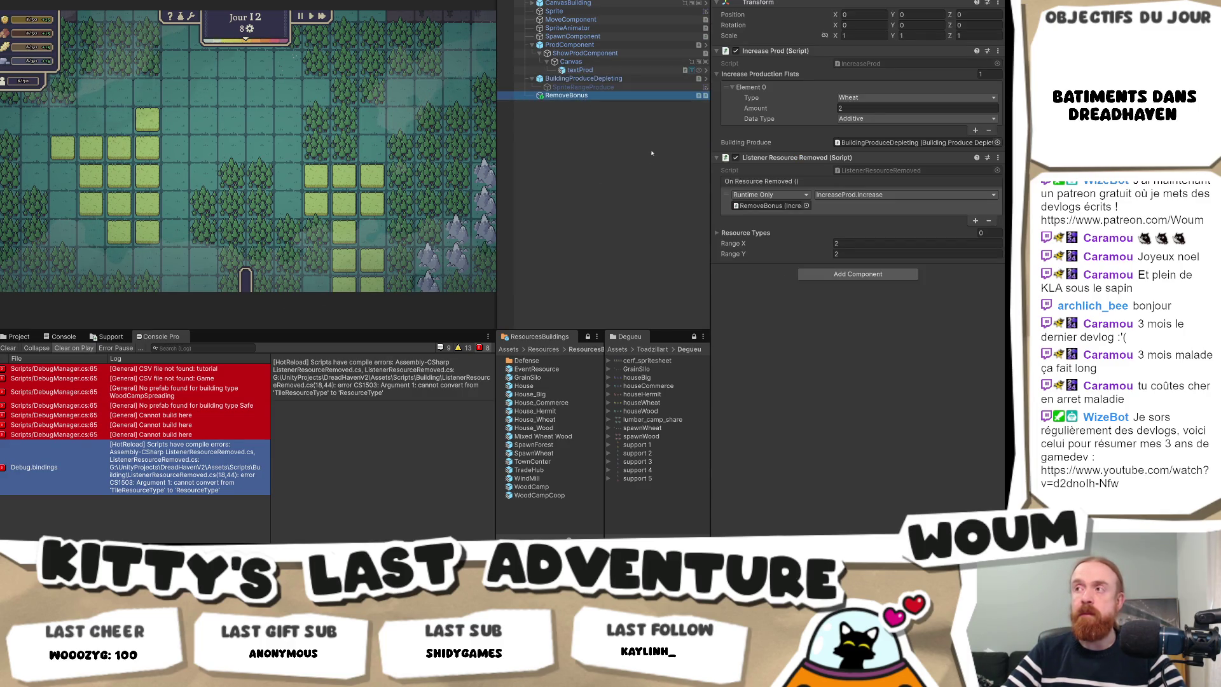
{"action": "right_click", "coordinate": [566, 95]}
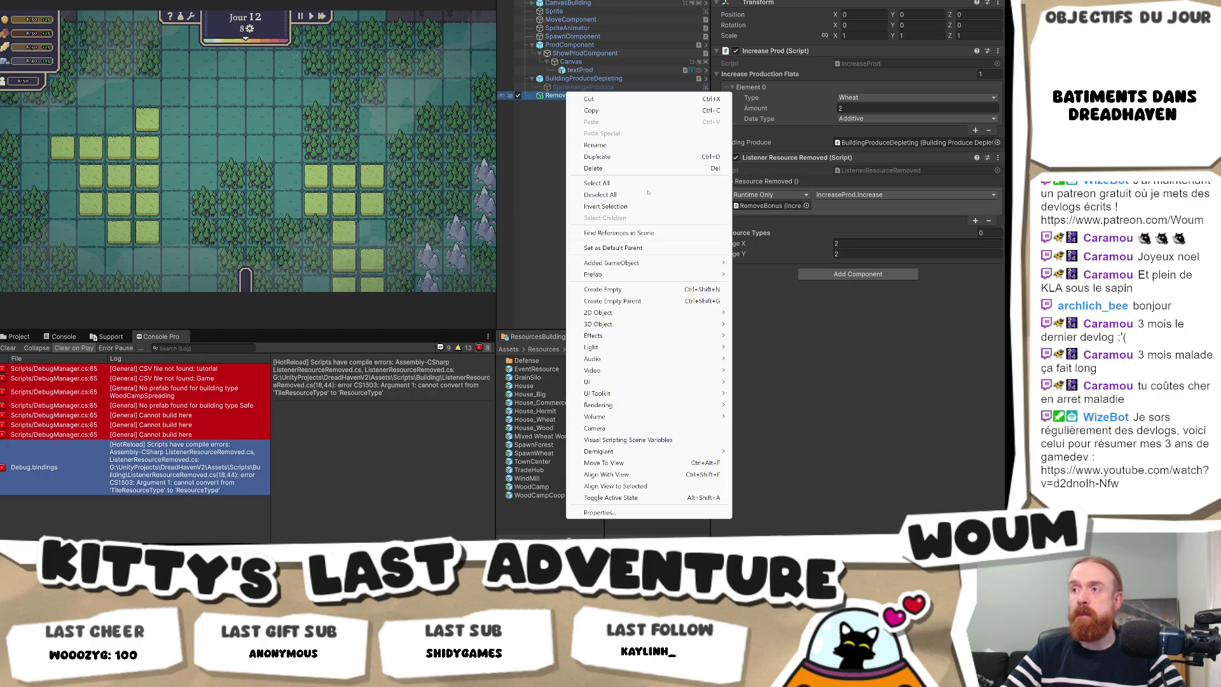
{"action": "mouse_move", "coordinate": [692, 266]}
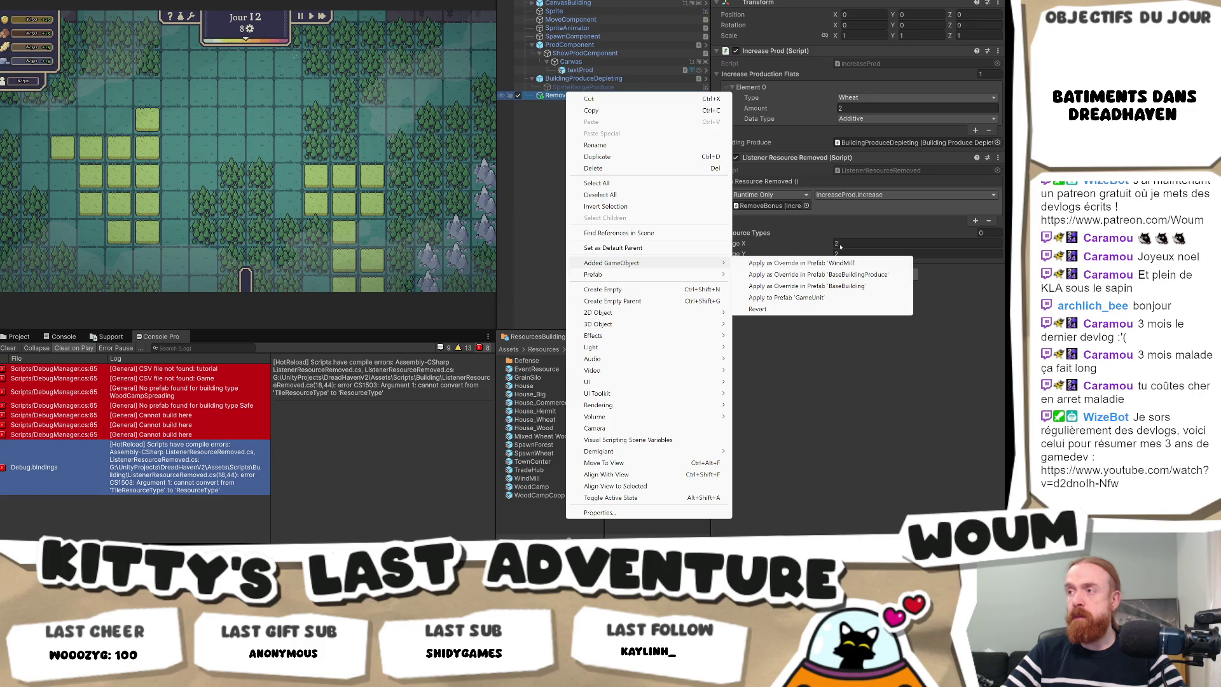
{"action": "left_click", "coordinate": [916, 108]}
{"action": "type", "text": "1"}
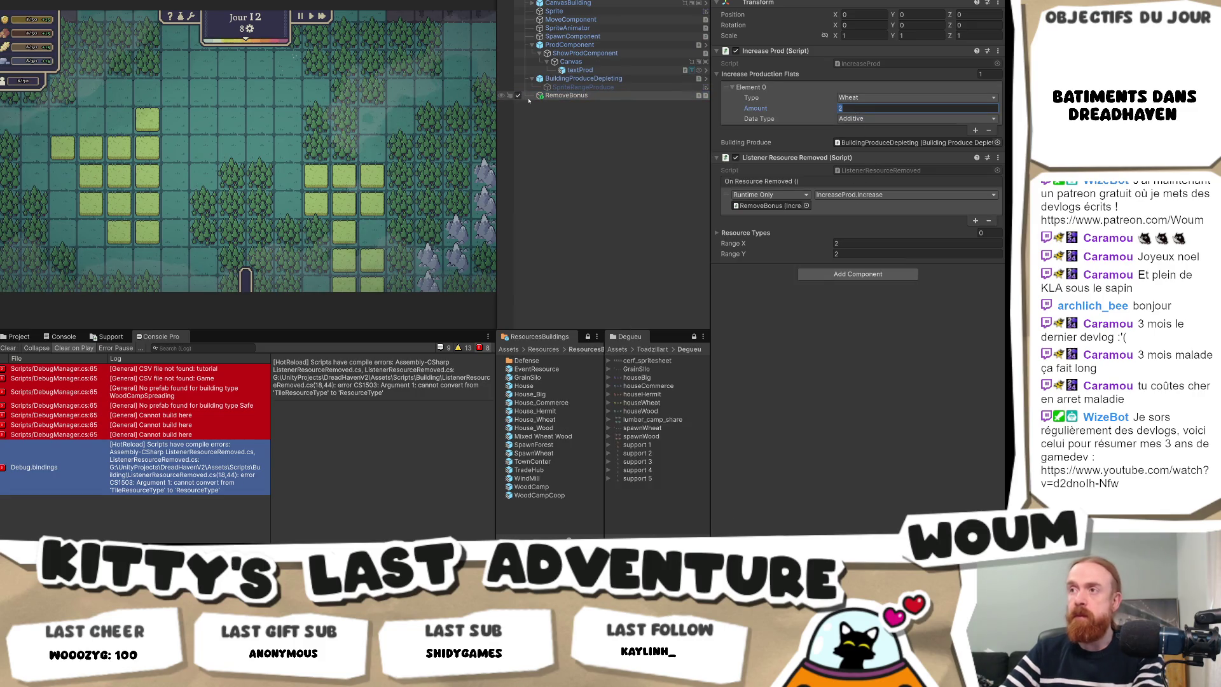
{"action": "right_click", "coordinate": [589, 102]}
{"action": "mouse_move", "coordinate": [692, 284]}
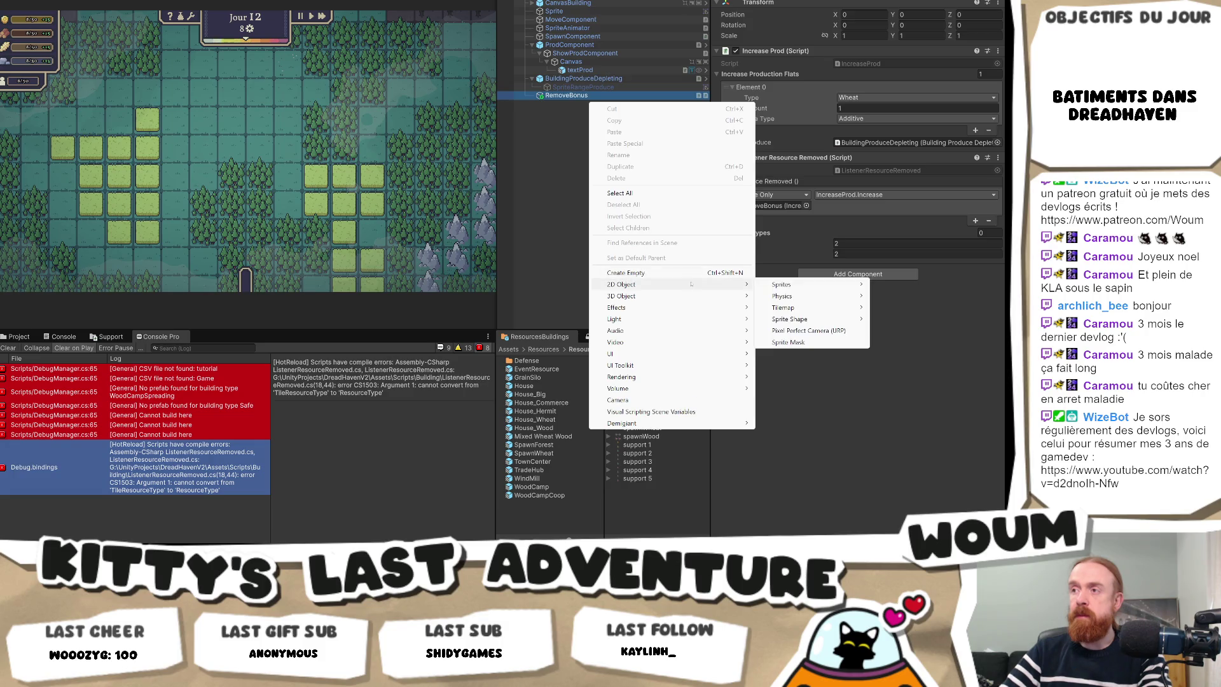
{"action": "mouse_move", "coordinate": [691, 355]}
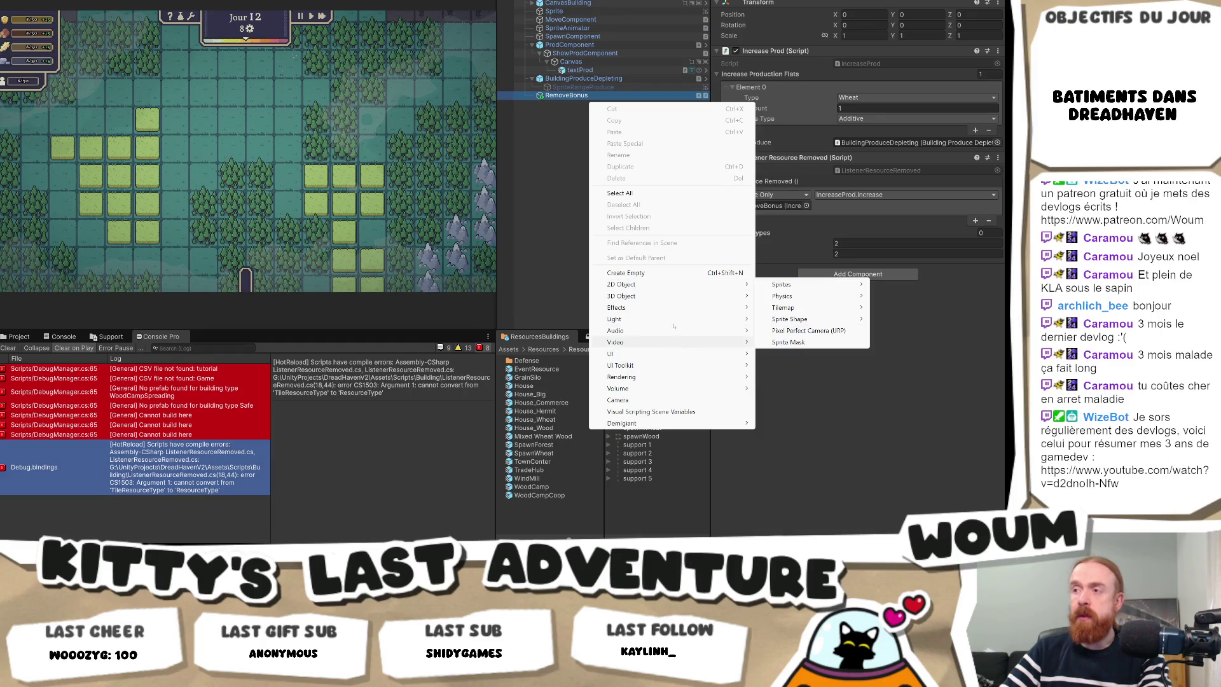
Apply the added RemoveBonus object as a prefab override and set its Amount back to 2.
{"action": "right_click", "coordinate": [580, 99]}
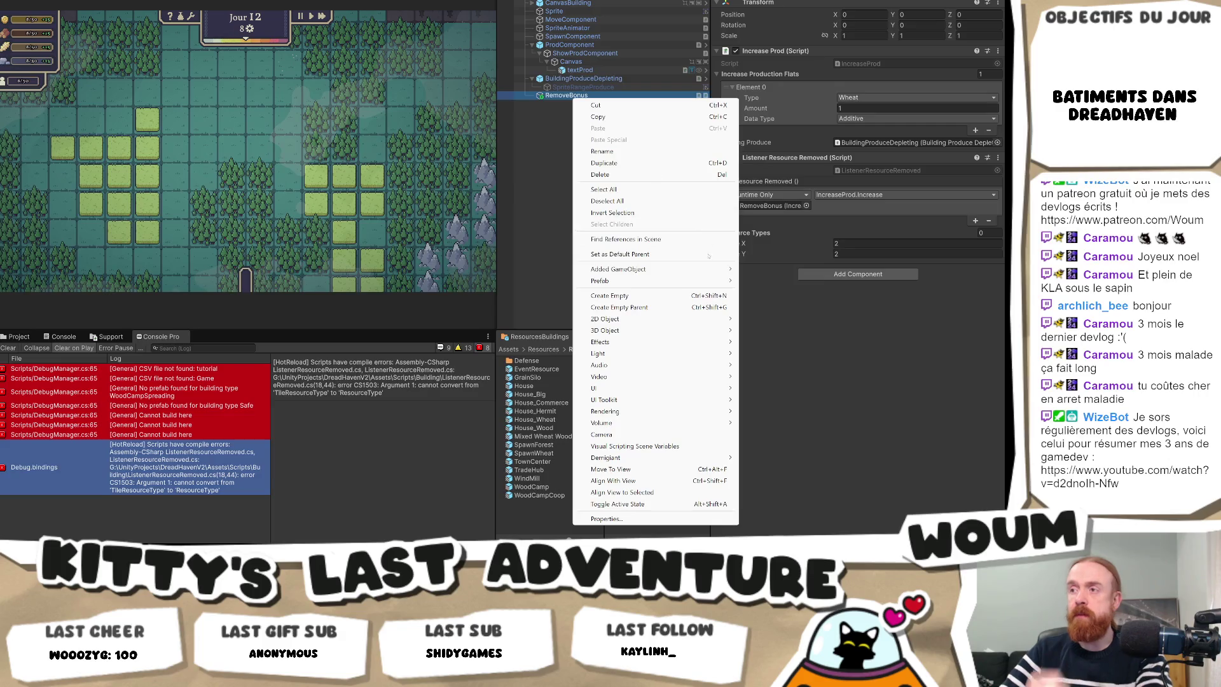
{"action": "mouse_move", "coordinate": [699, 269]}
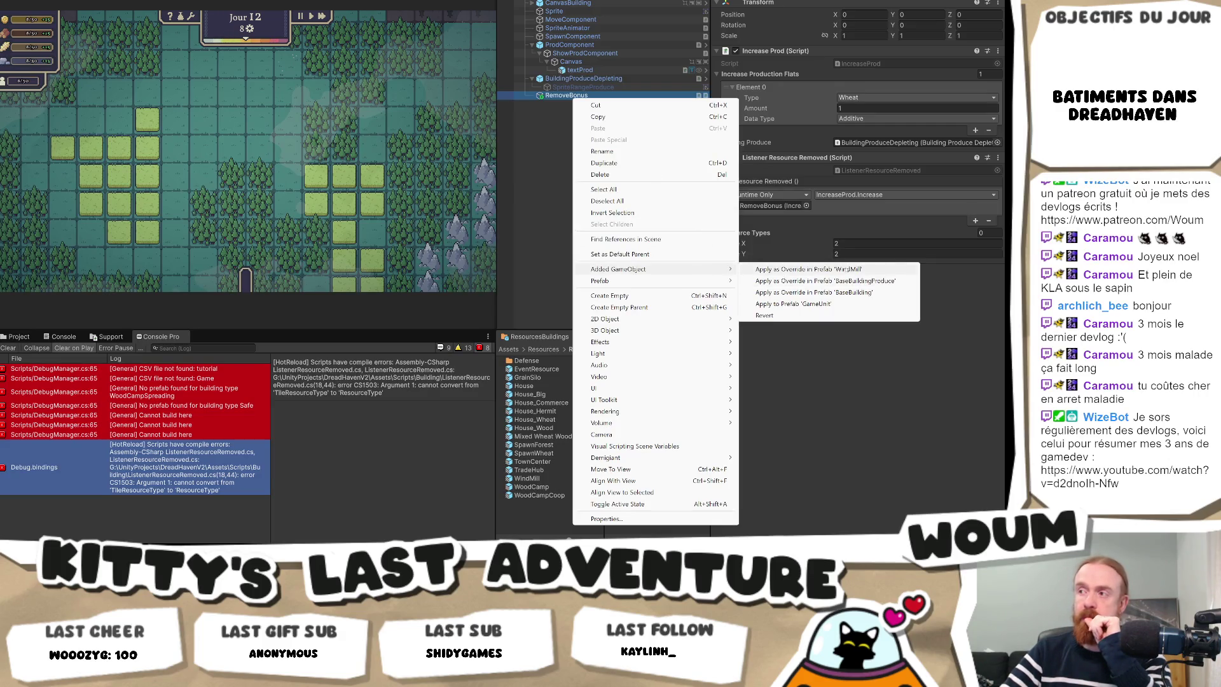
{"action": "left_click", "coordinate": [848, 281]}
{"action": "left_click", "coordinate": [852, 108]}
{"action": "type", "text": "2"}
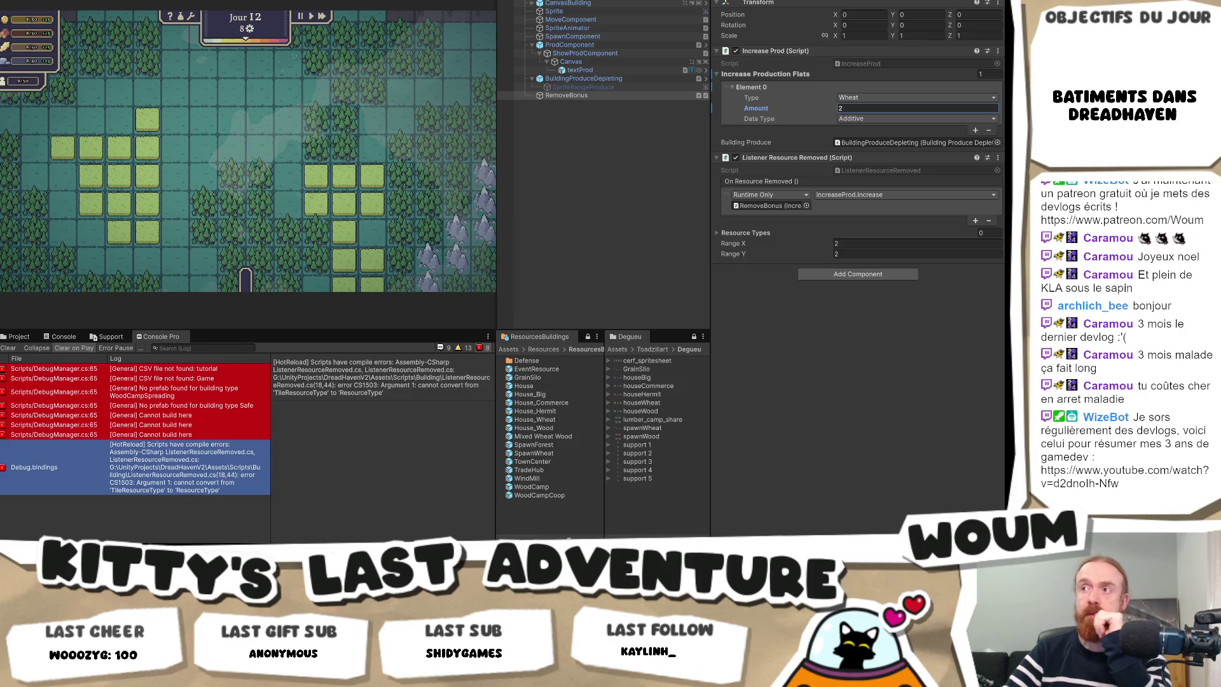
{"action": "left_click", "coordinate": [859, 109]}
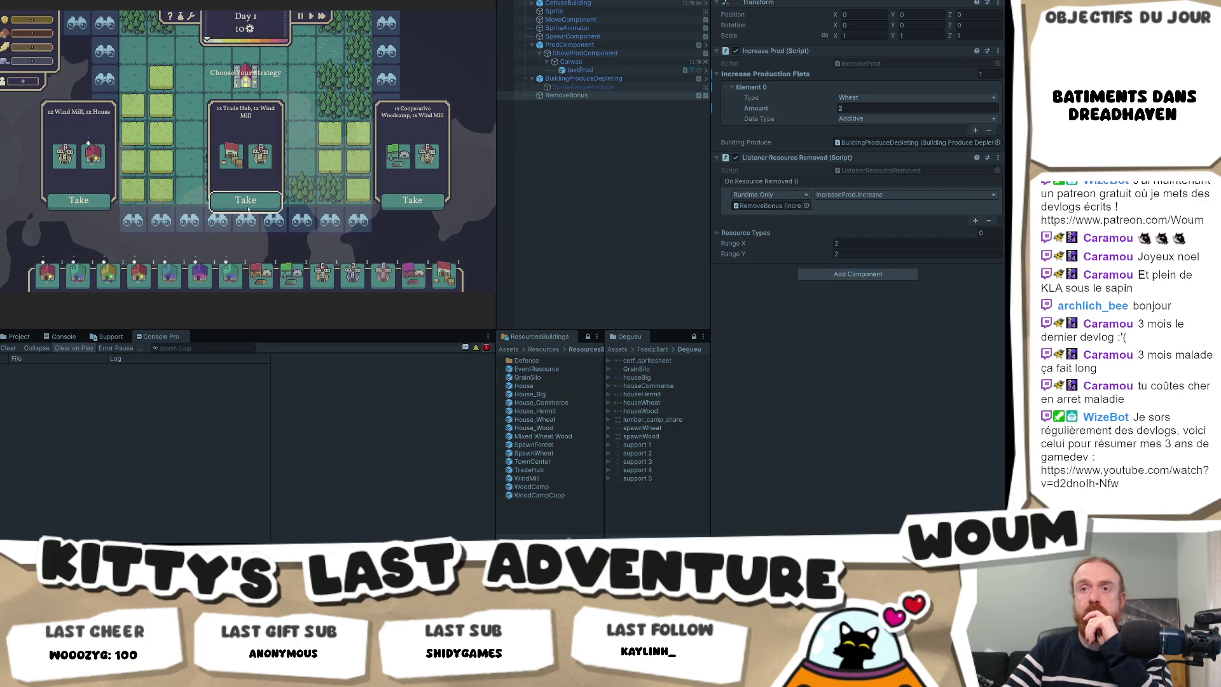
Take the Trade Hub/Wind Mill card, place a Wind Mill on the map, and stop the playtest.
{"action": "left_click", "coordinate": [88, 201]}
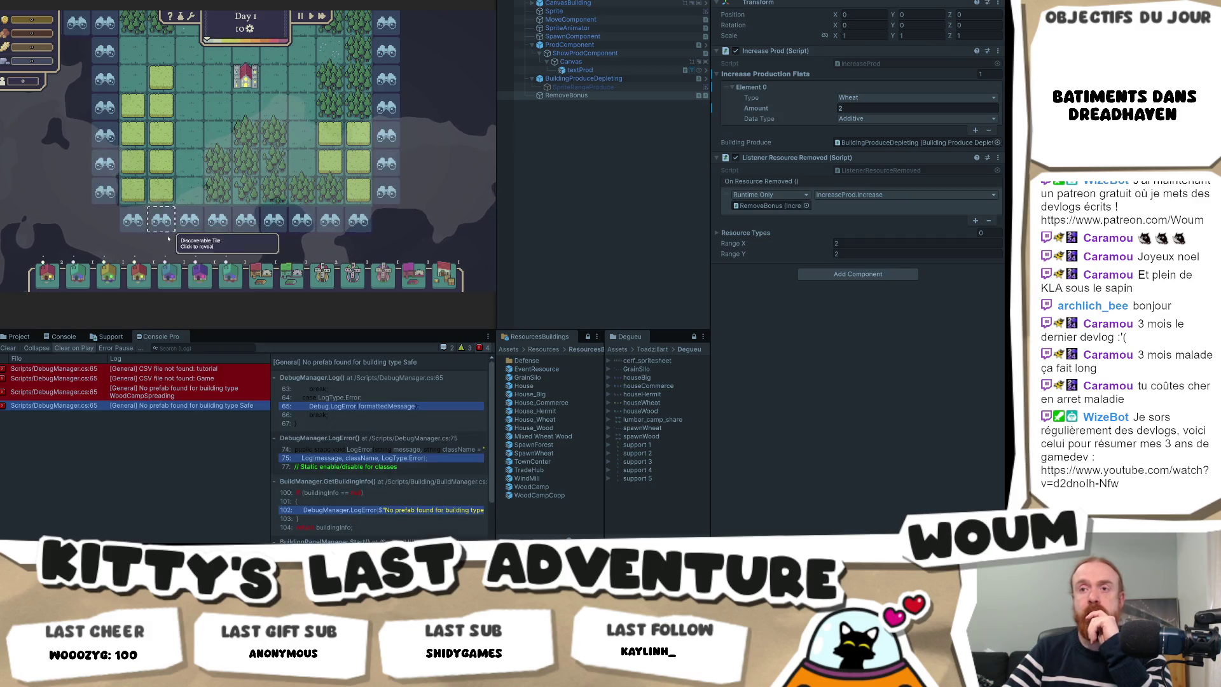
{"action": "left_click", "coordinate": [324, 283]}
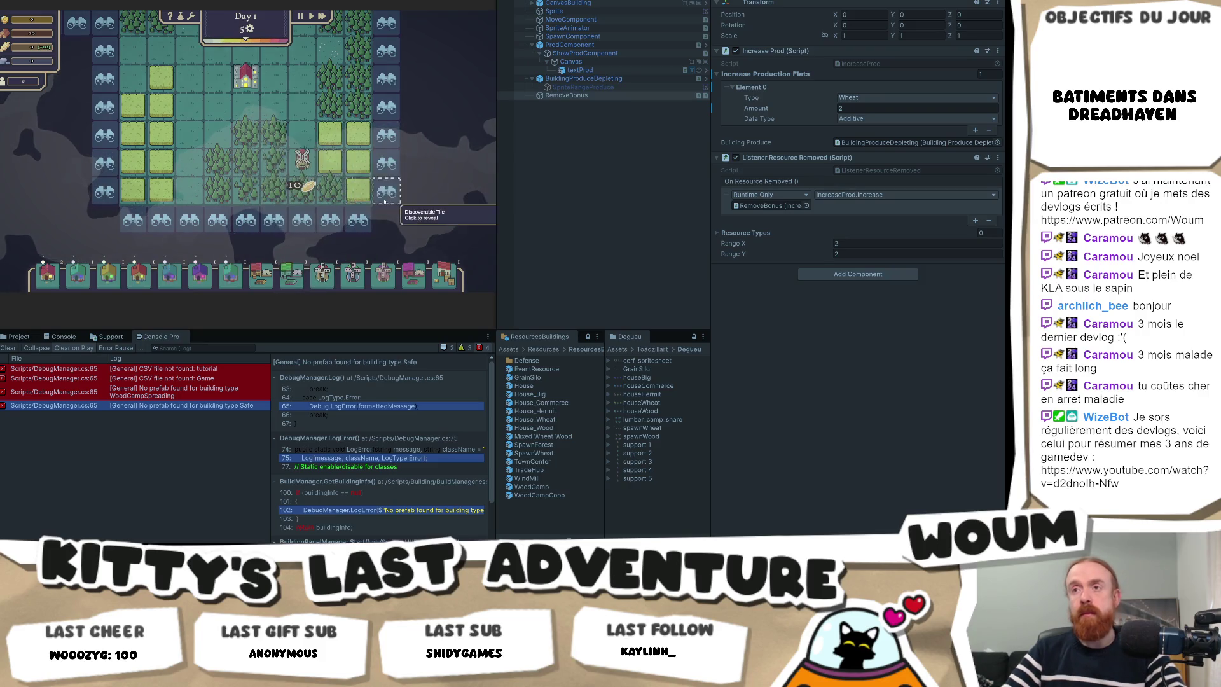
{"action": "key", "text": "w"}
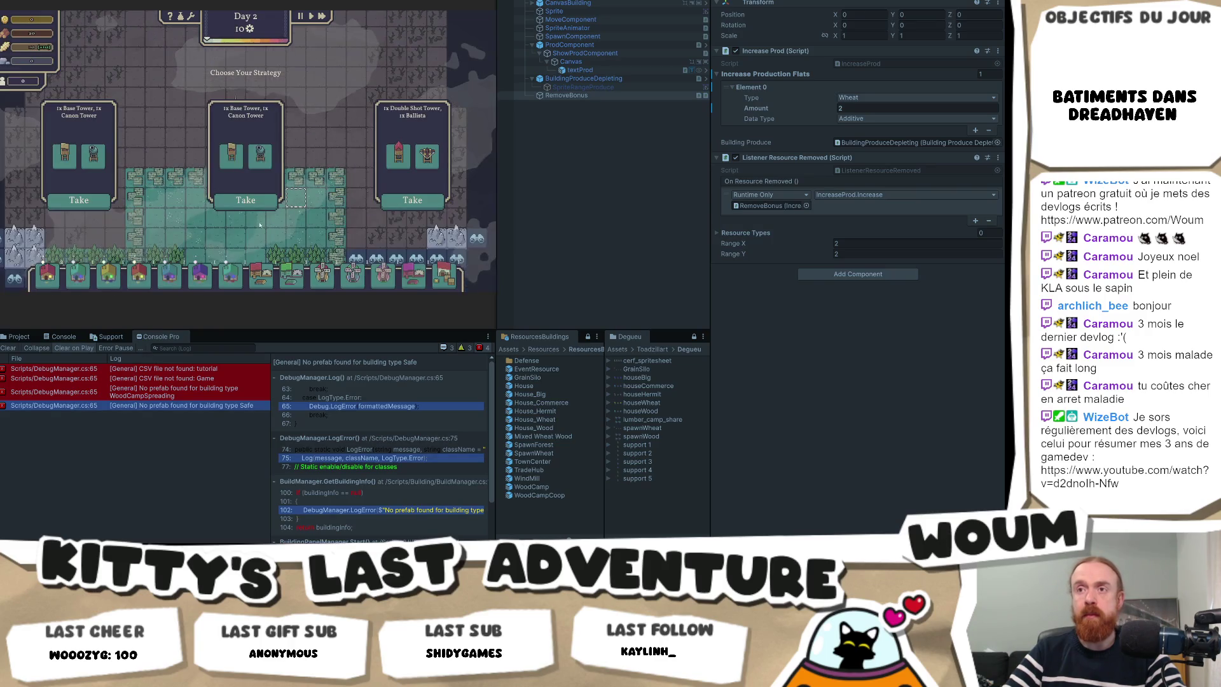
{"action": "left_click", "coordinate": [288, 209]}
{"action": "key", "text": "s"}
{"action": "key", "text": "s"}
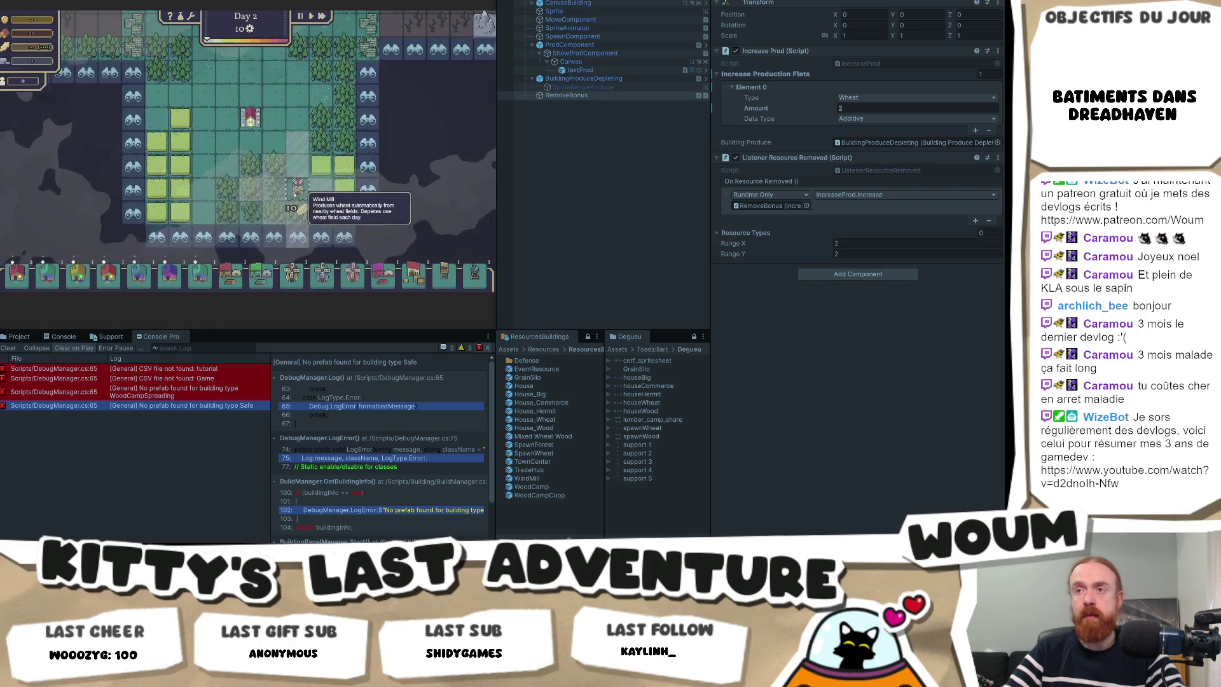
{"action": "left_click", "coordinate": [297, 190]}
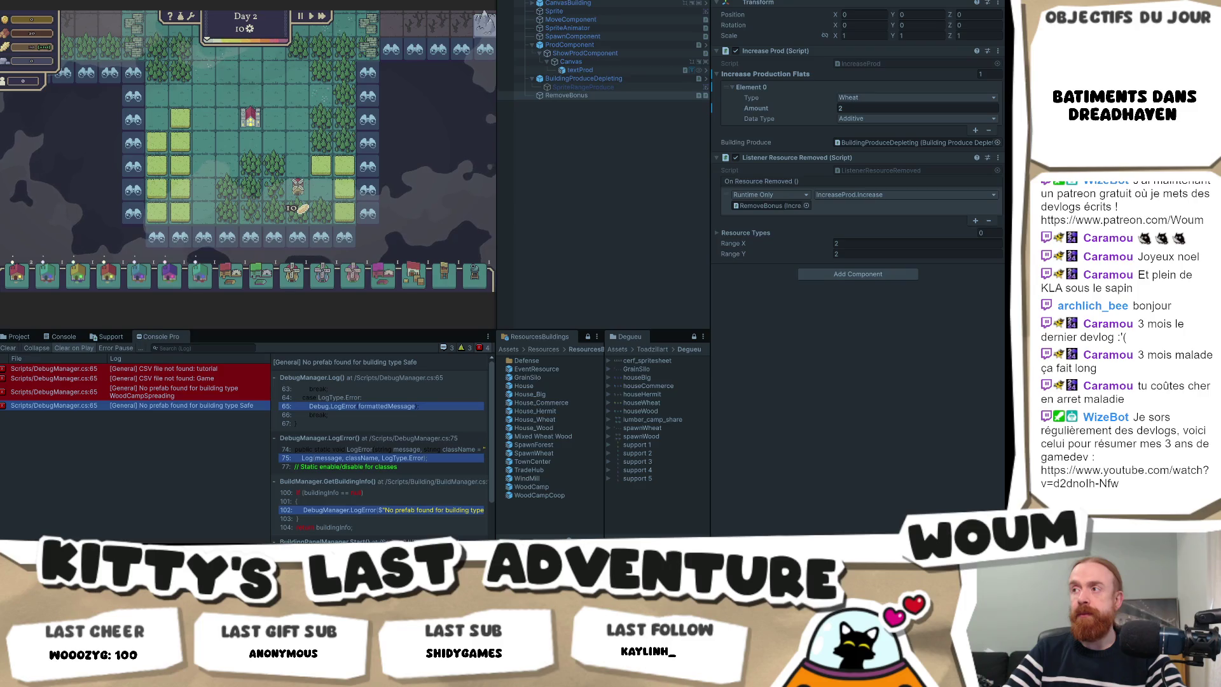
{"action": "key", "text": "ctrl+p"}
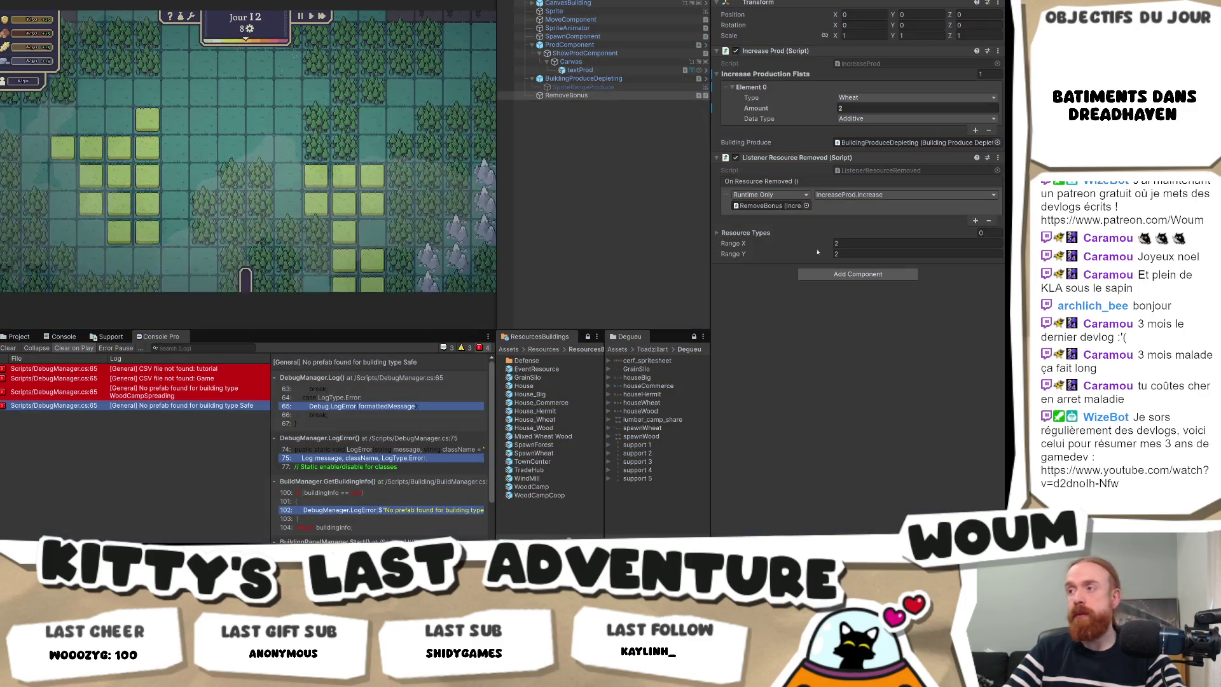
{"action": "left_click", "coordinate": [722, 234]}
Add a Wheat entry to Resource Types, apply it to the WindMill prefab, and start playing.
{"action": "left_click", "coordinate": [976, 259]}
{"action": "left_click", "coordinate": [884, 246]}
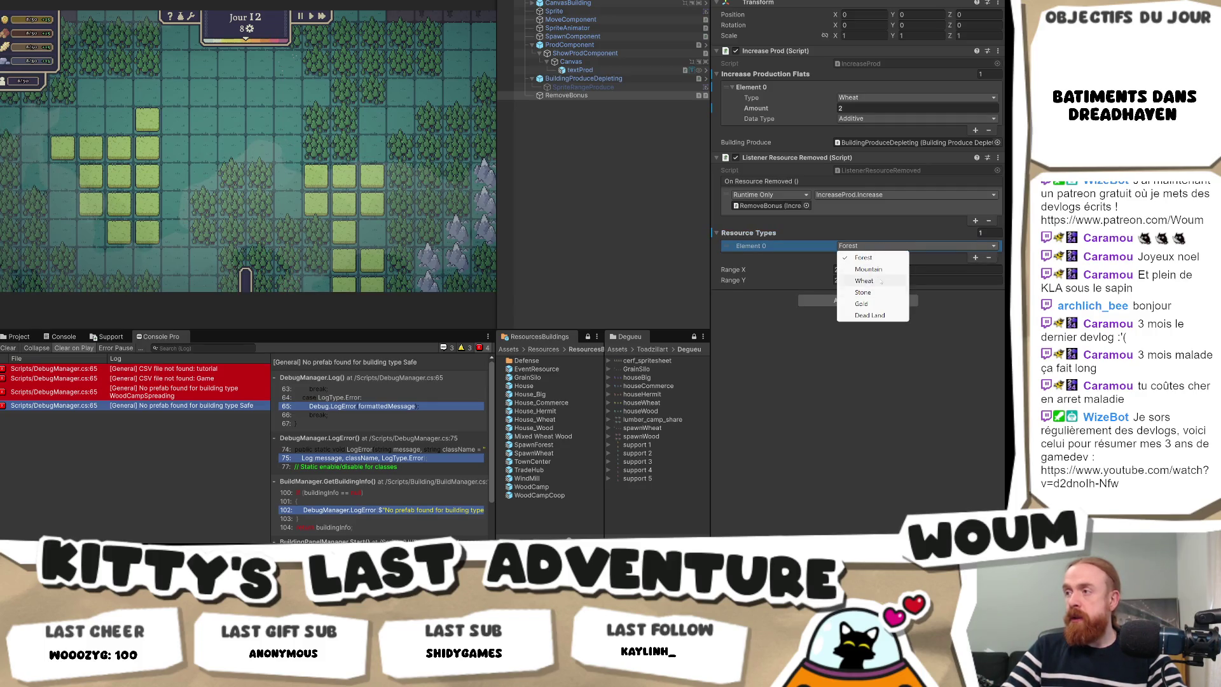
{"action": "left_click", "coordinate": [882, 291]}
{"action": "right_click", "coordinate": [757, 235]}
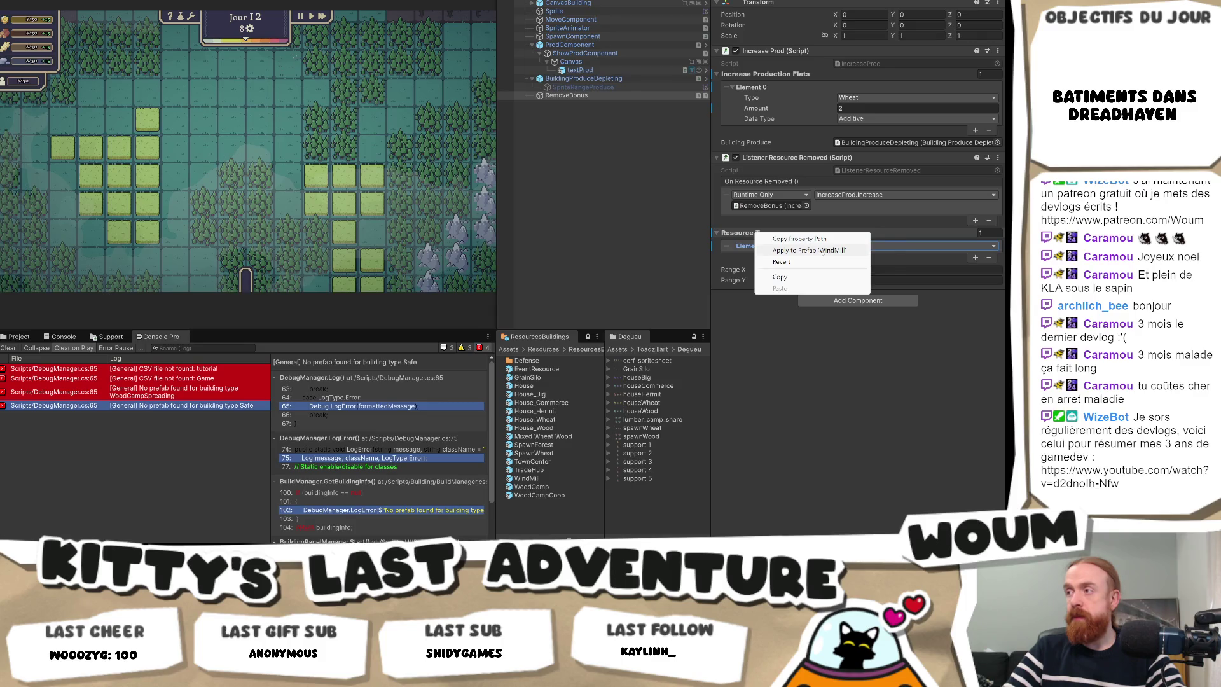
{"action": "left_click", "coordinate": [809, 250]}
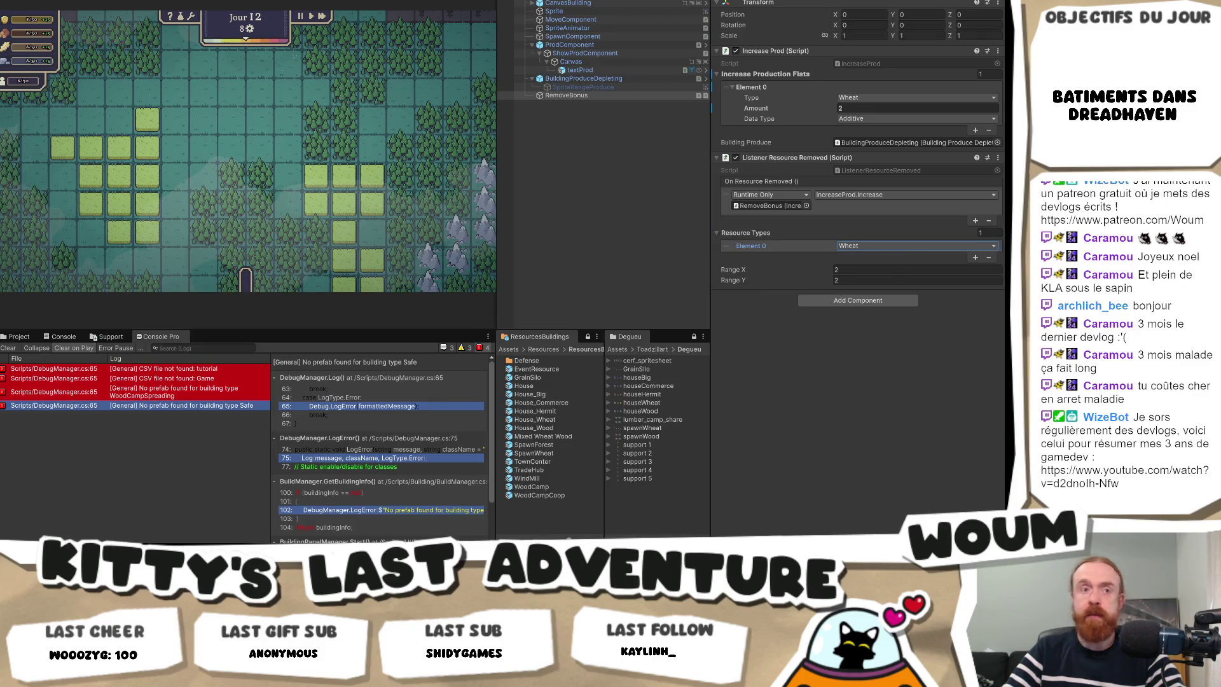
{"action": "key", "text": "ctrl+p"}
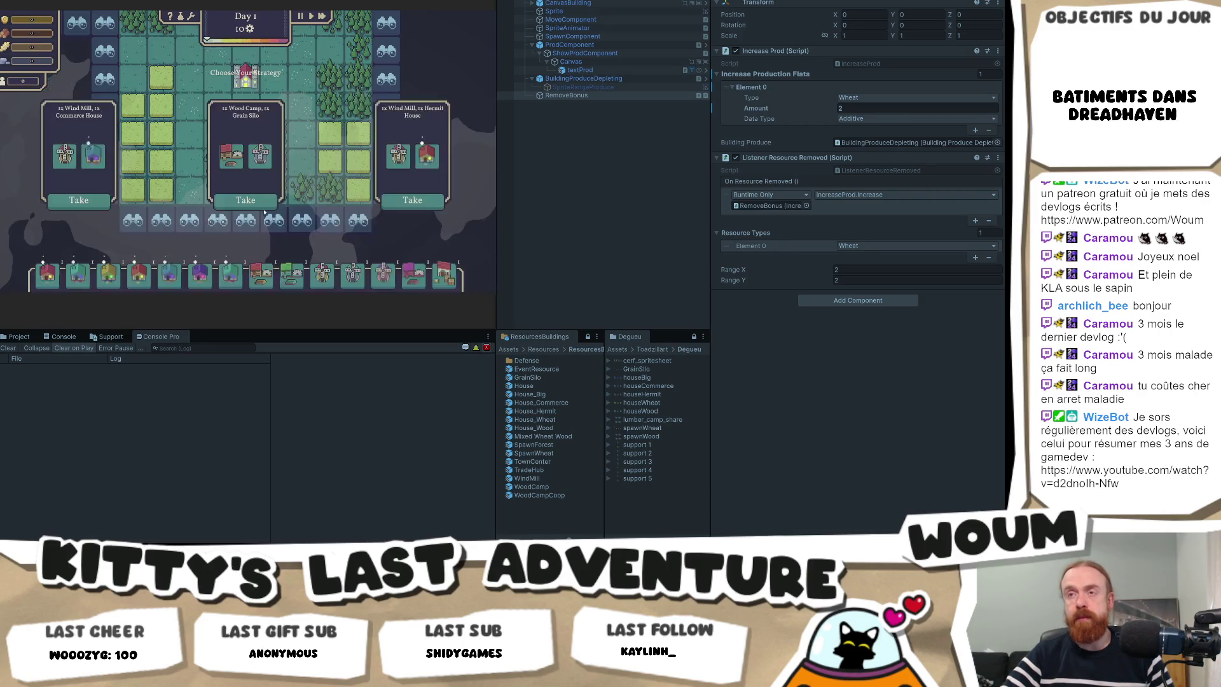
Take the Wood Camp/Grain Silo card, place a windmill by the wheat fields, and take the Randomizer Booster/Base Tower reward.
{"action": "left_click", "coordinate": [245, 199]}
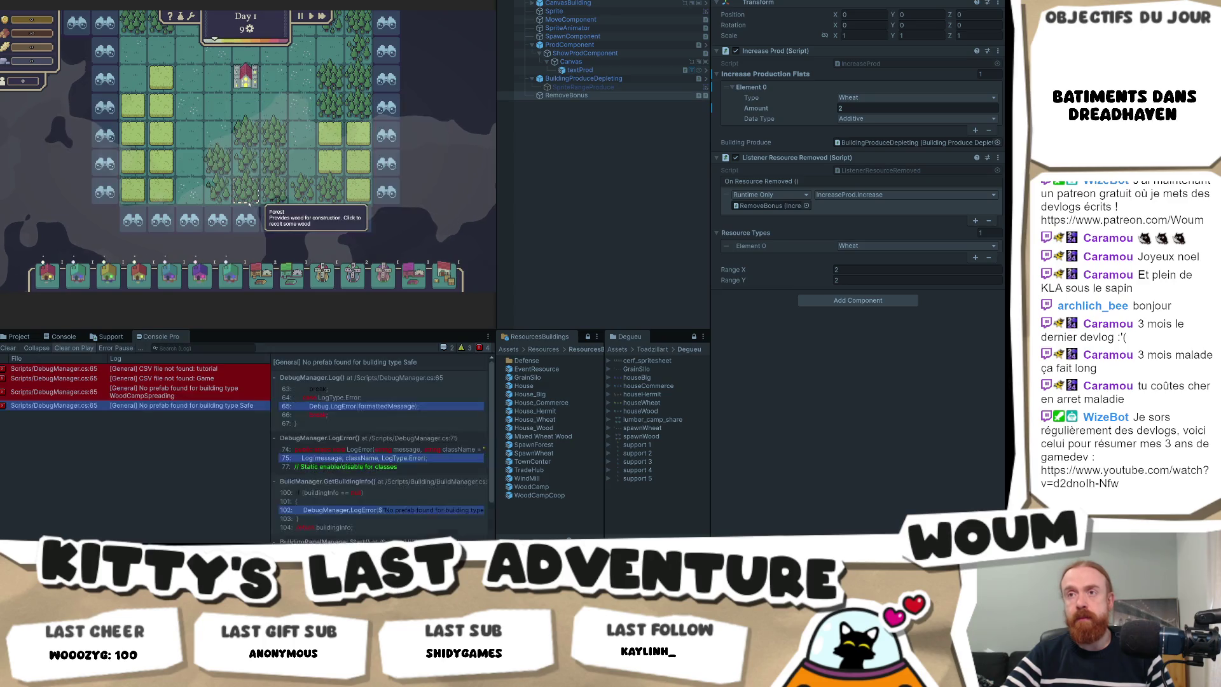
{"action": "left_click", "coordinate": [303, 186]}
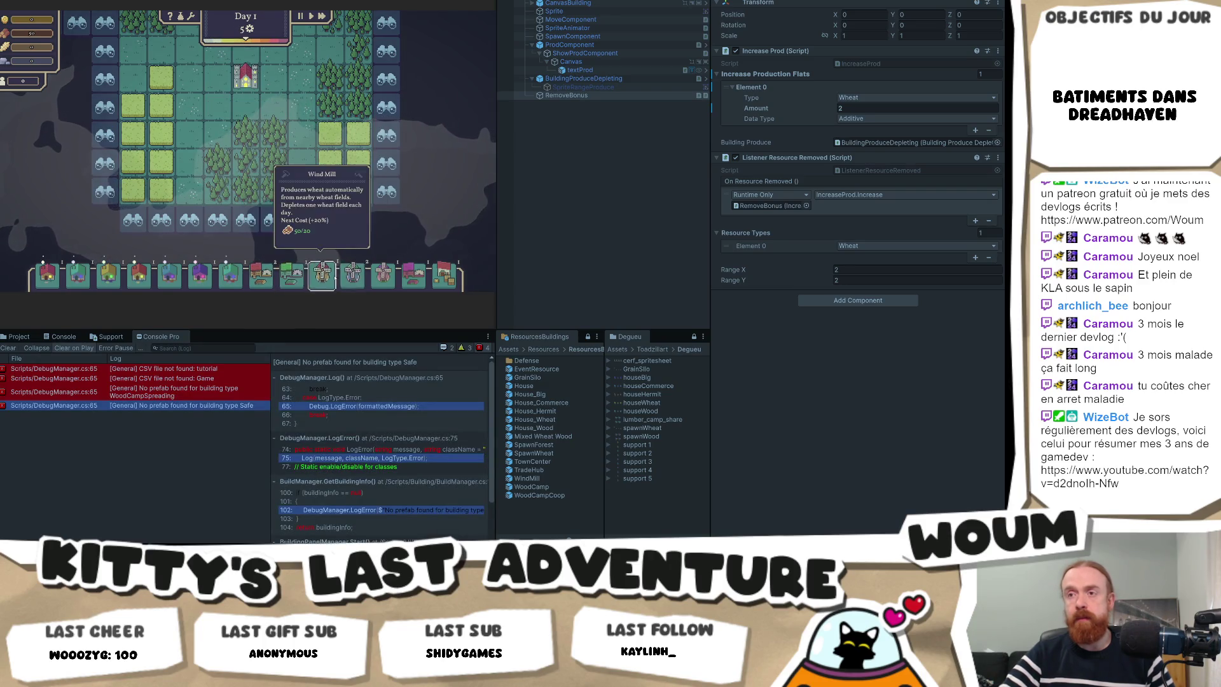
{"action": "left_click", "coordinate": [305, 157]}
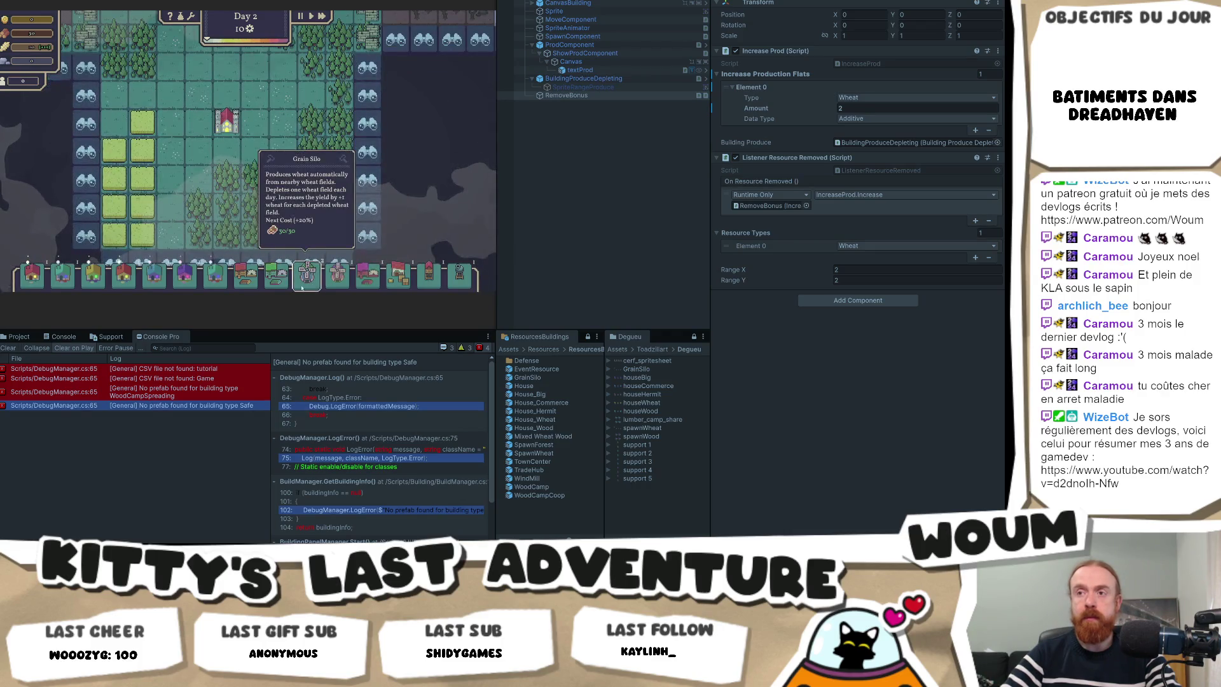
{"action": "left_click", "coordinate": [270, 216]}
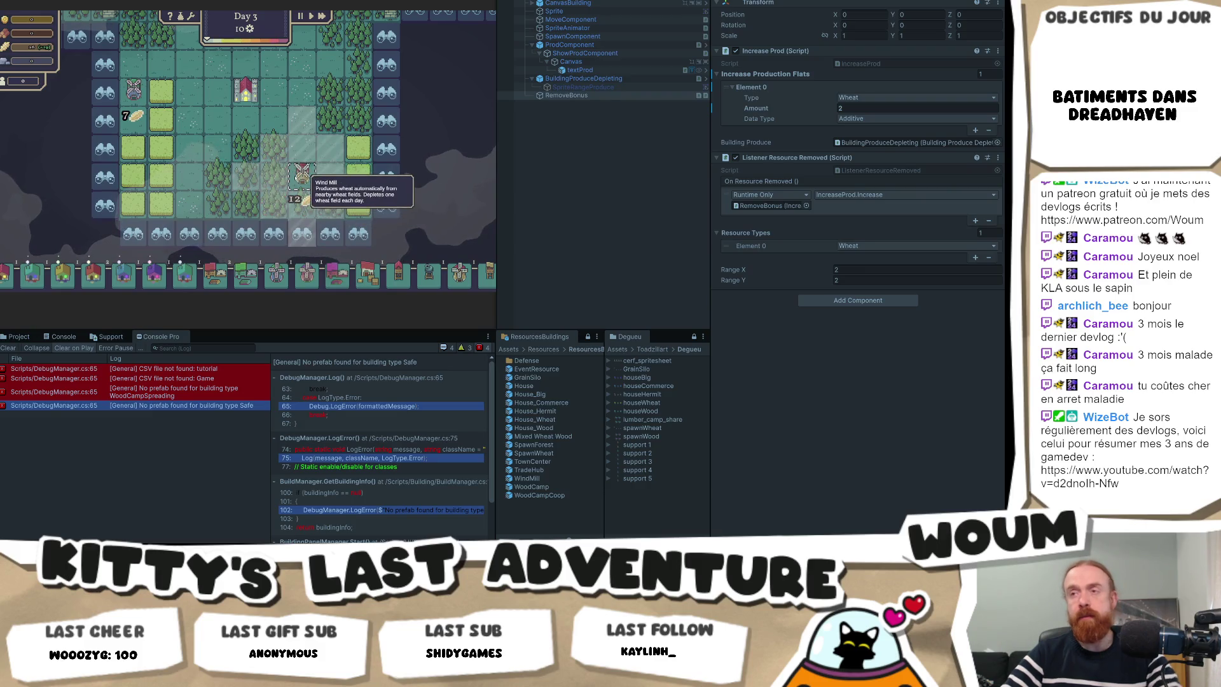
{"action": "left_click", "coordinate": [300, 174]}
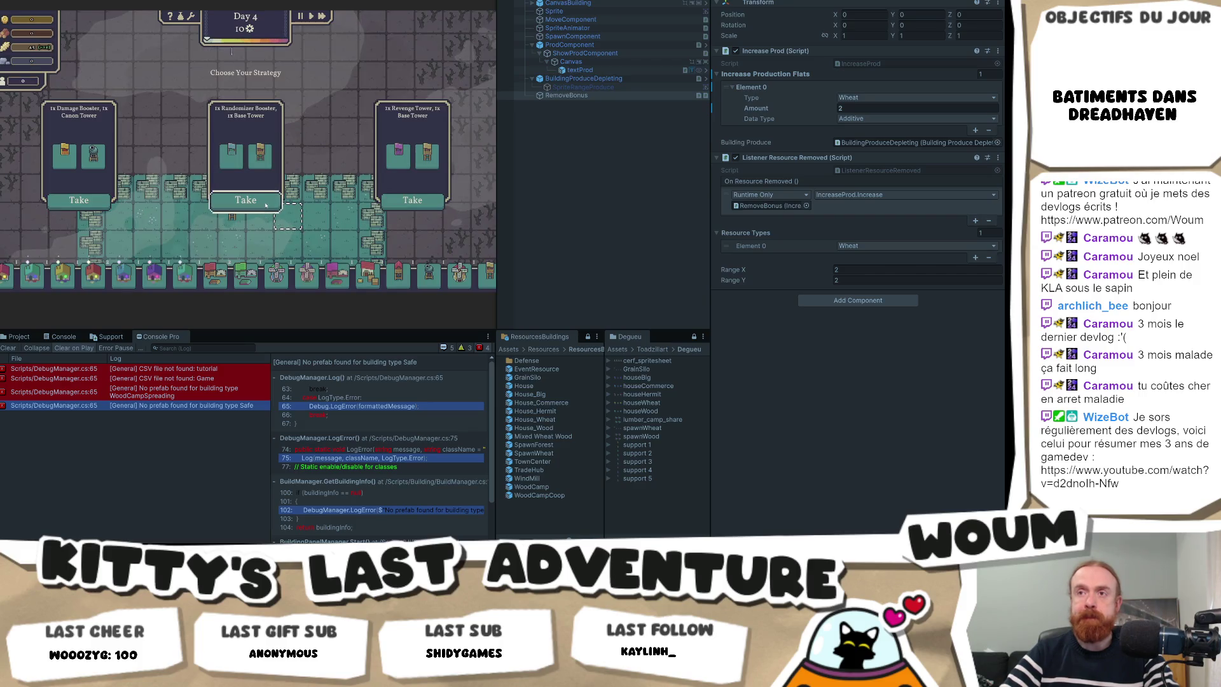
{"action": "left_click", "coordinate": [246, 200]}
Advance time twice so more tiles are revealed on the map.
{"action": "scroll", "coordinate": [291, 199], "scroll_direction": "up", "scroll_amount": 3}
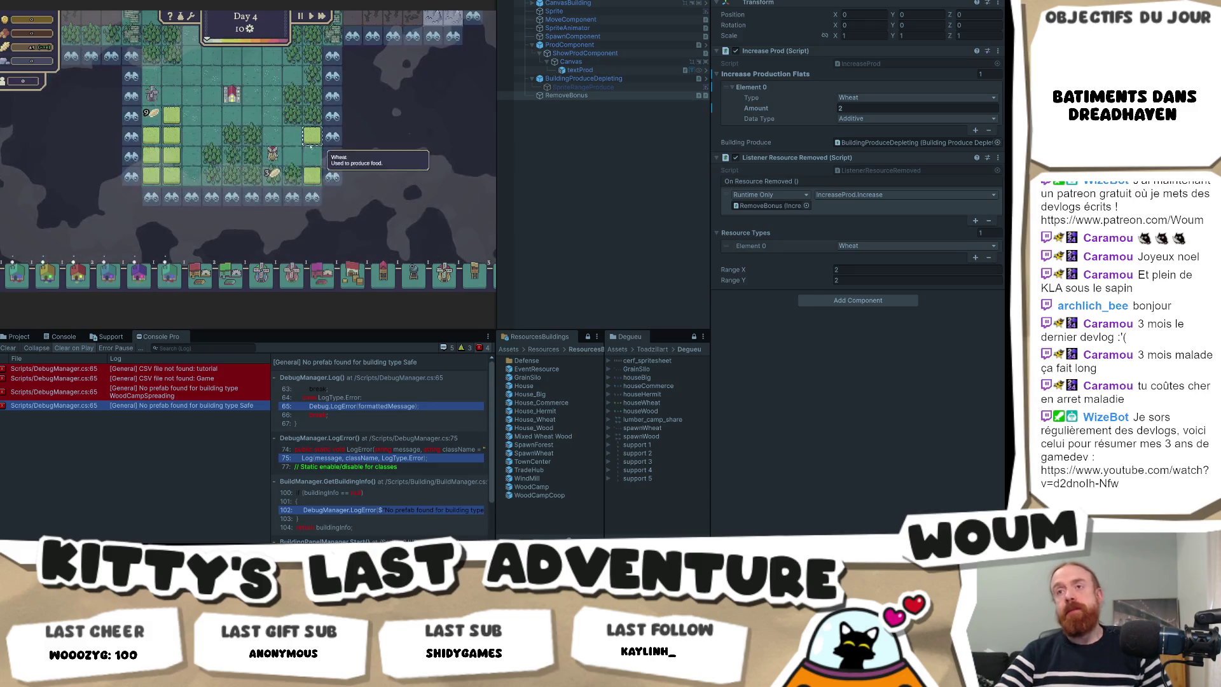
{"action": "scroll", "coordinate": [312, 164], "scroll_direction": "down", "scroll_amount": 3}
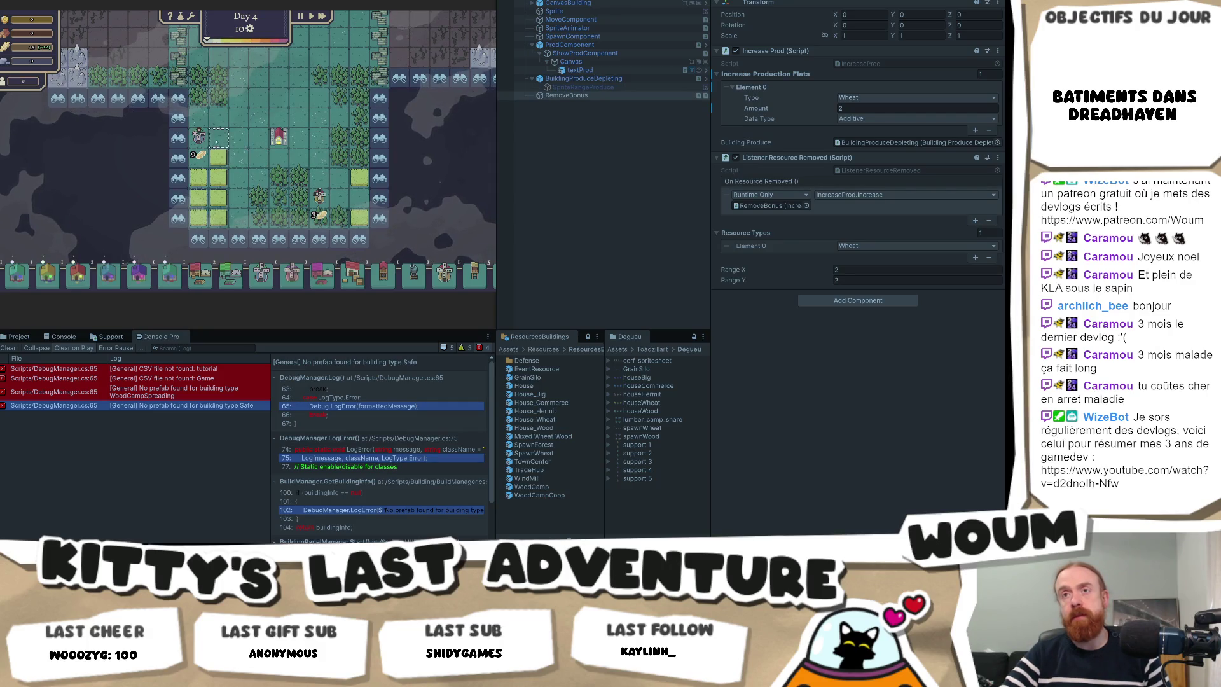
{"action": "left_click", "coordinate": [278, 172]}
{"action": "left_click", "coordinate": [278, 172]}
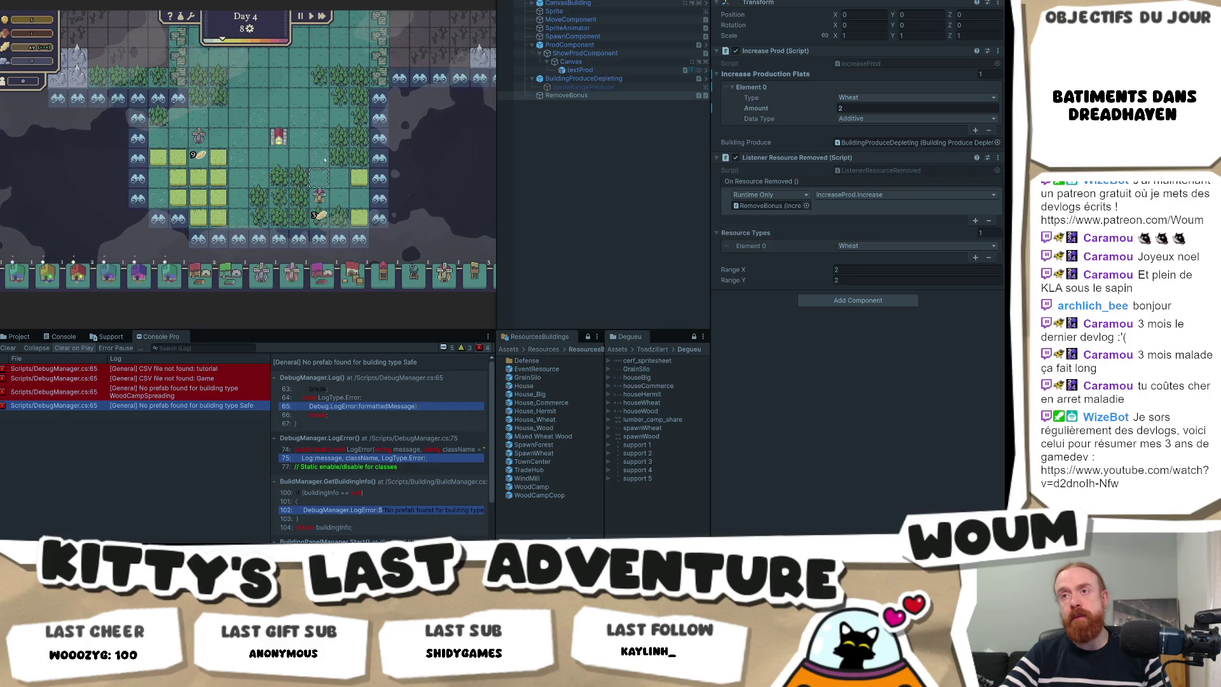
{"action": "scroll", "coordinate": [321, 200], "scroll_direction": "up", "scroll_amount": 2}
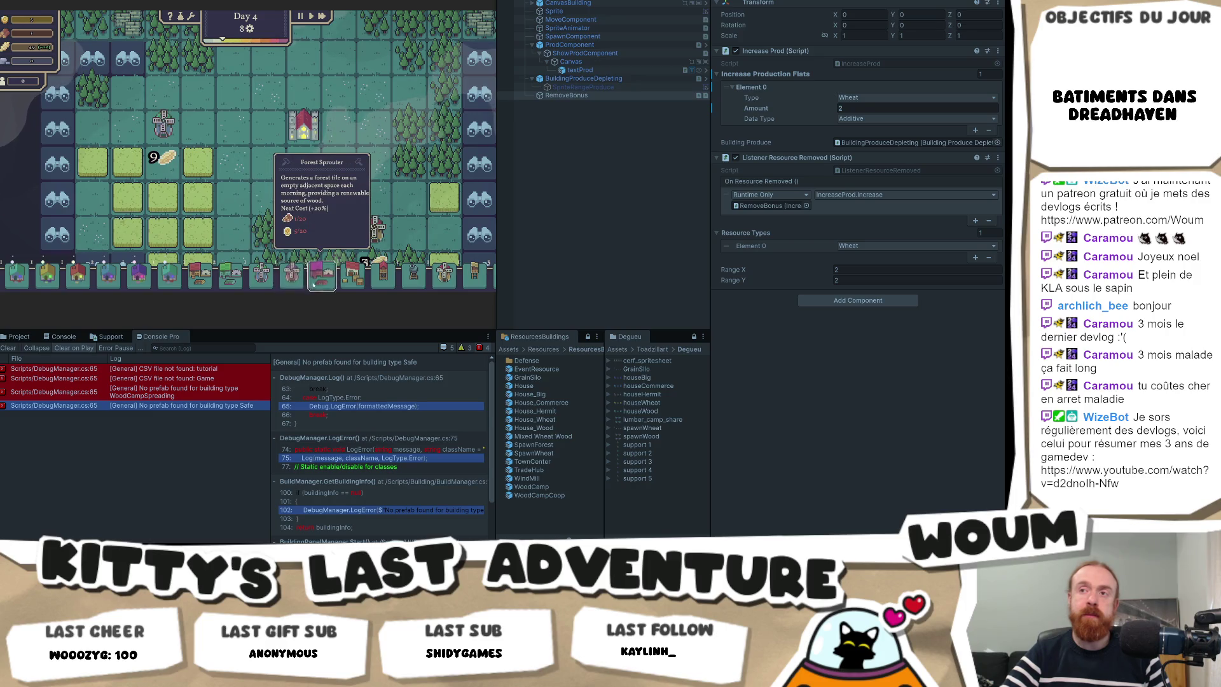
{"action": "left_click", "coordinate": [284, 281]}
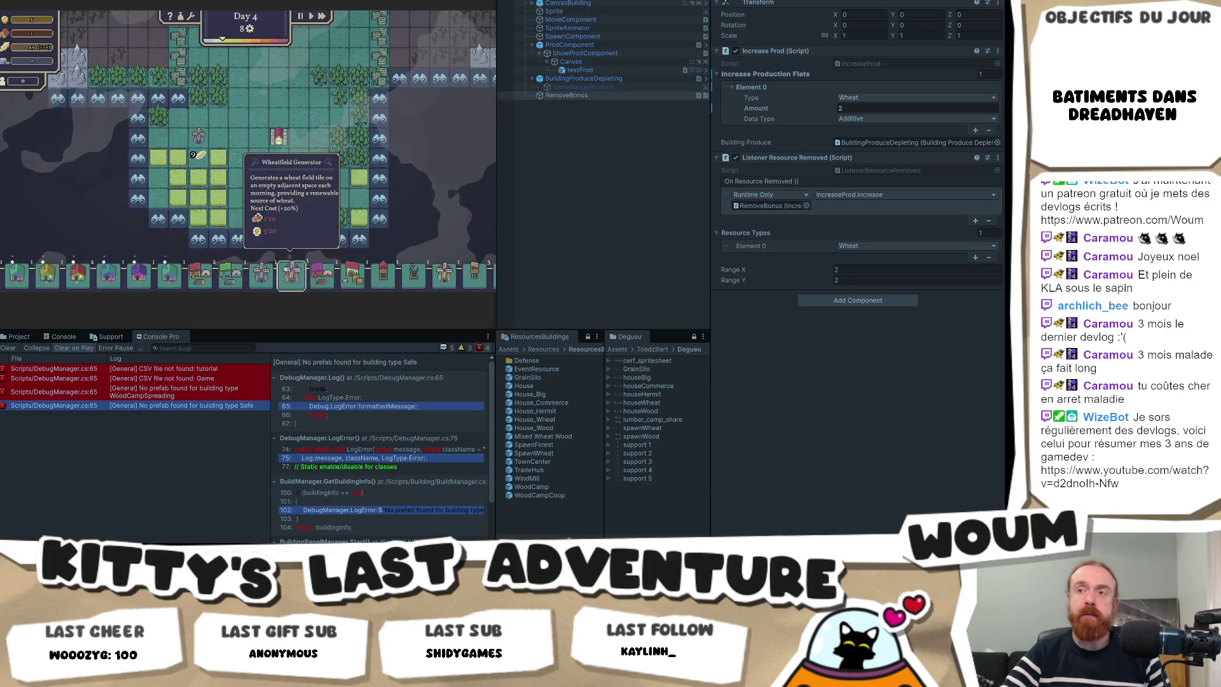
Zoom the game view in around the windmill and wheat fields, then switch to the code editor.
{"action": "scroll", "coordinate": [239, 177], "scroll_direction": "up", "scroll_amount": 3}
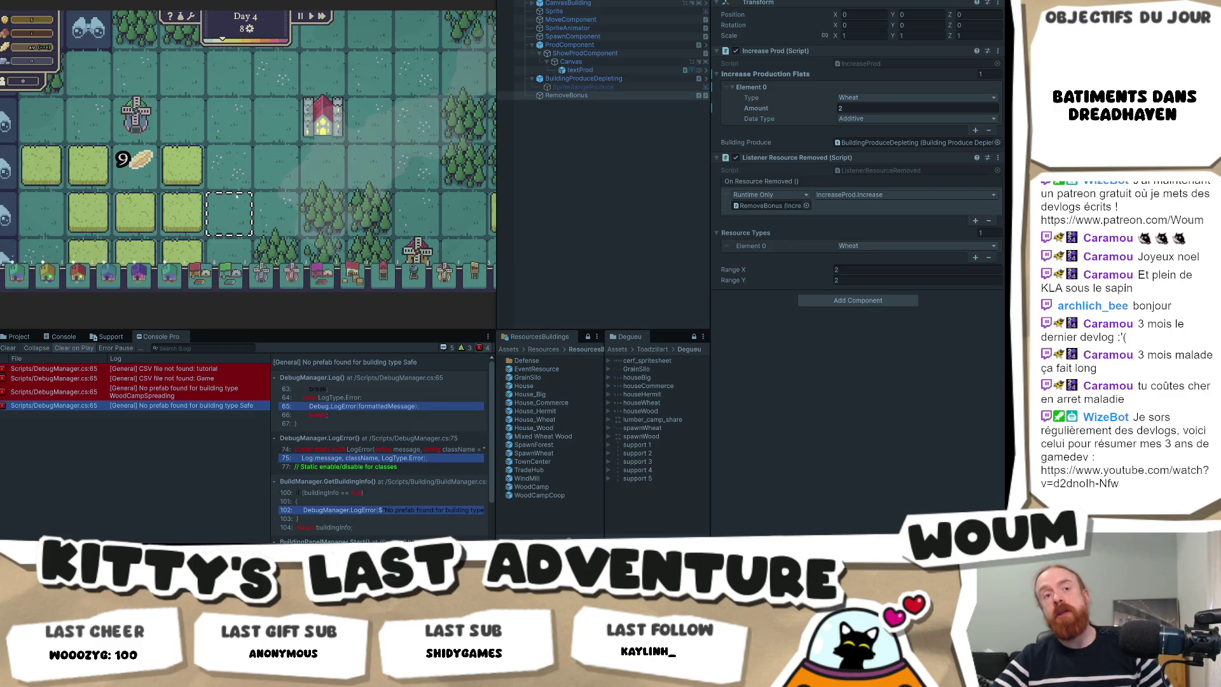
{"action": "mouse_move", "coordinate": [297, 288]}
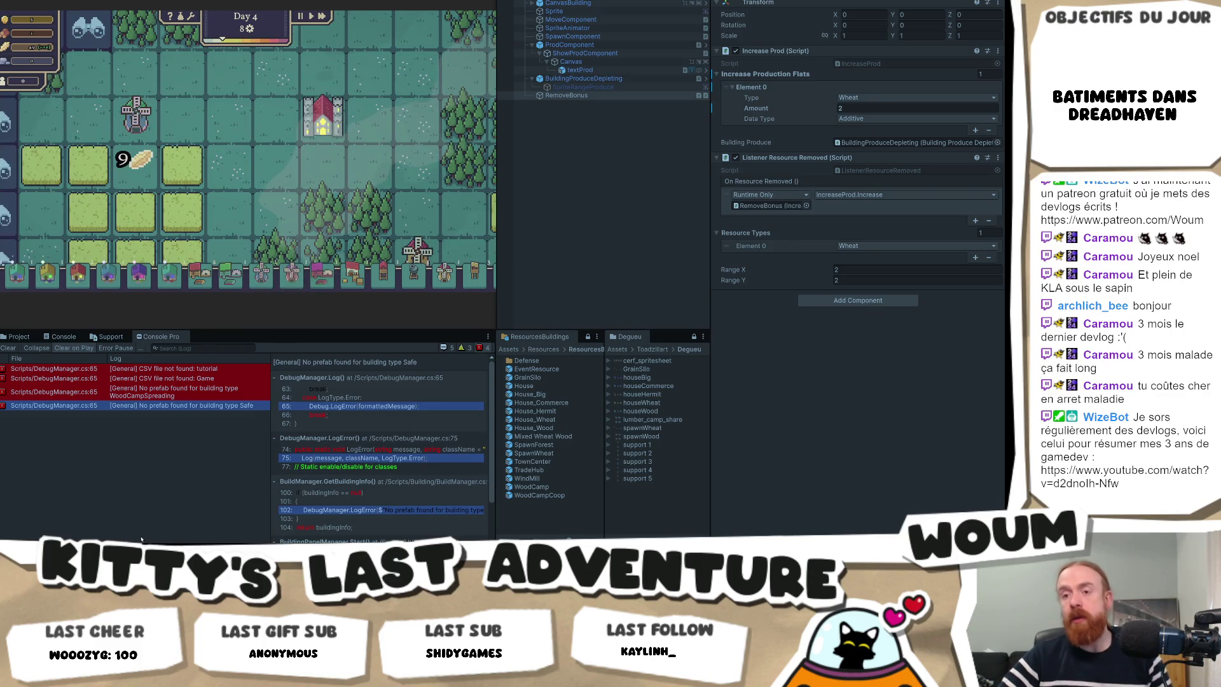
{"action": "mouse_move", "coordinate": [175, 674]}
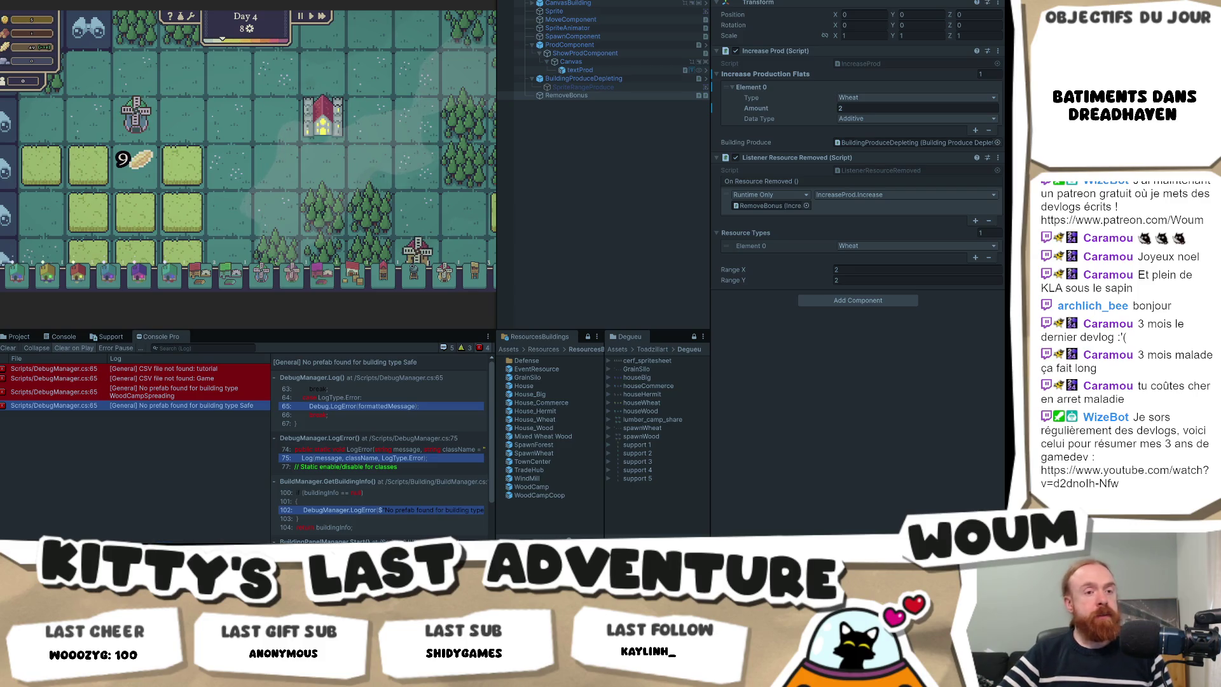
{"action": "mouse_move", "coordinate": [322, 129]}
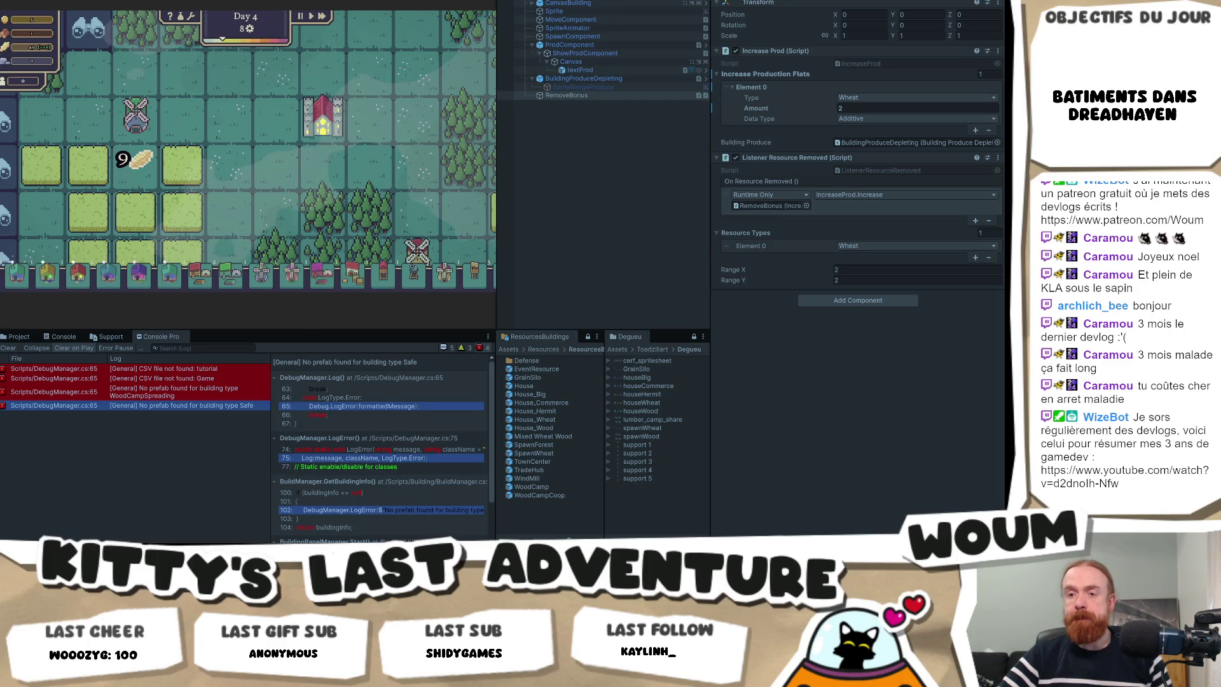
{"action": "left_click", "coordinate": [143, 530]}
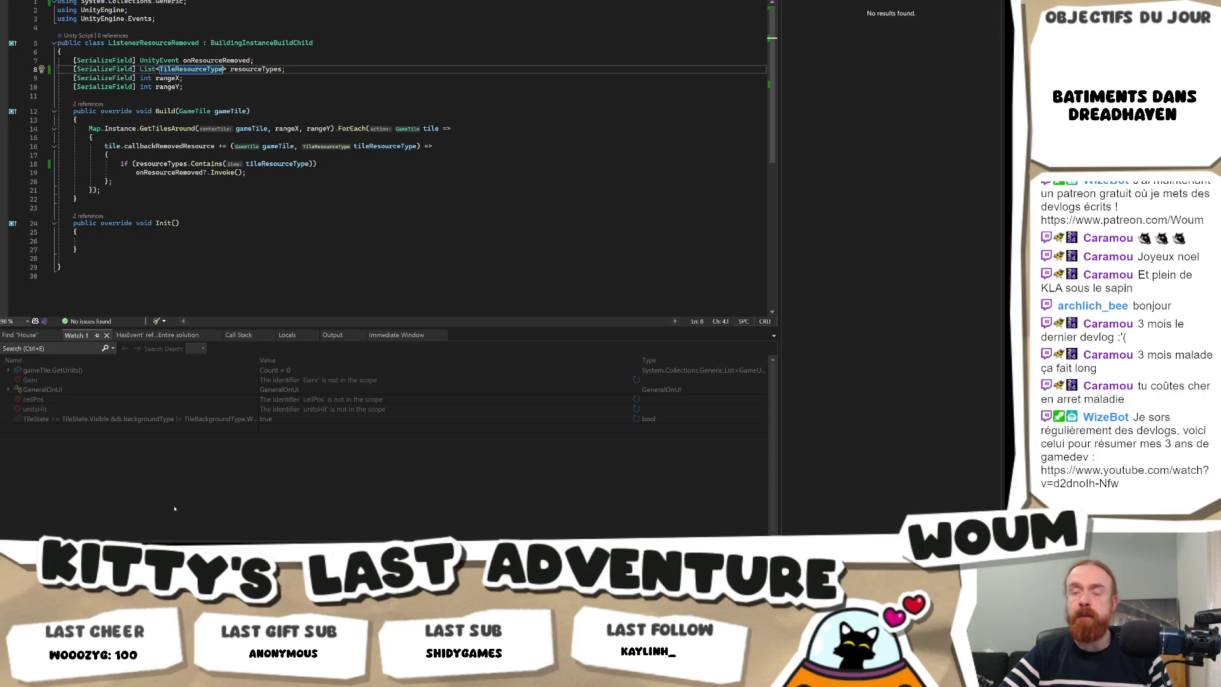
Review the ListenerResourceRemoved code, then bring up GitHub Desktop's six pending changed files.
{"action": "key", "text": "alt+Tab"}
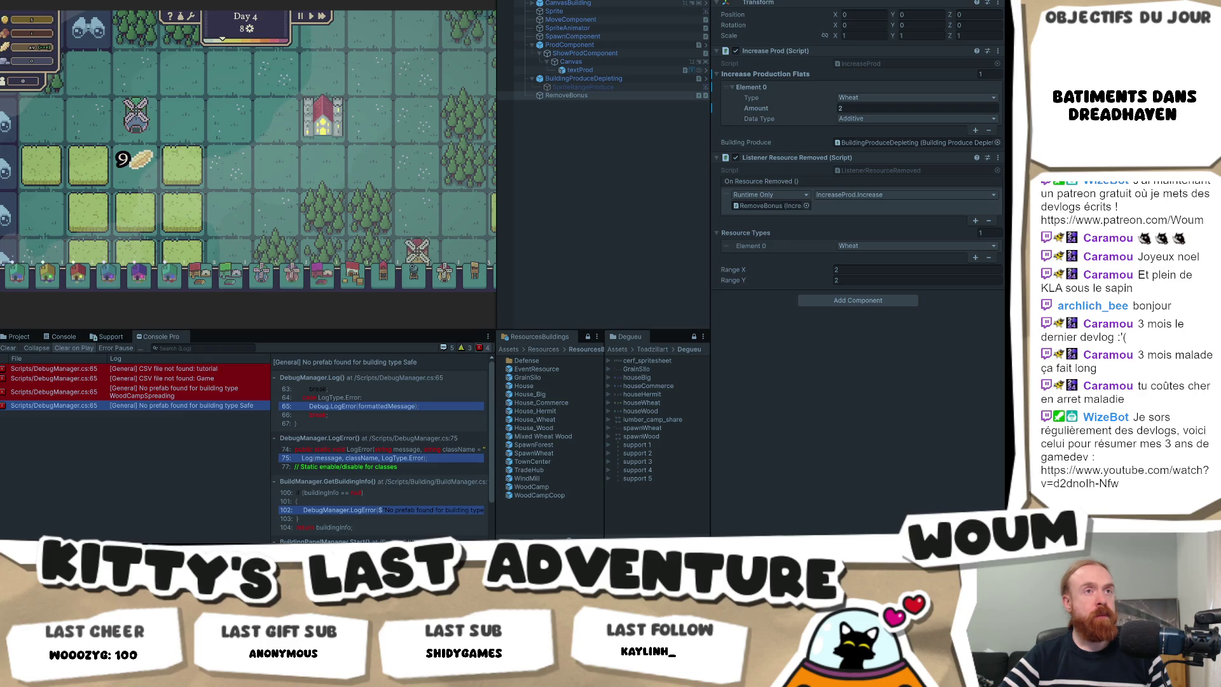
{"action": "key", "text": "alt+Tab"}
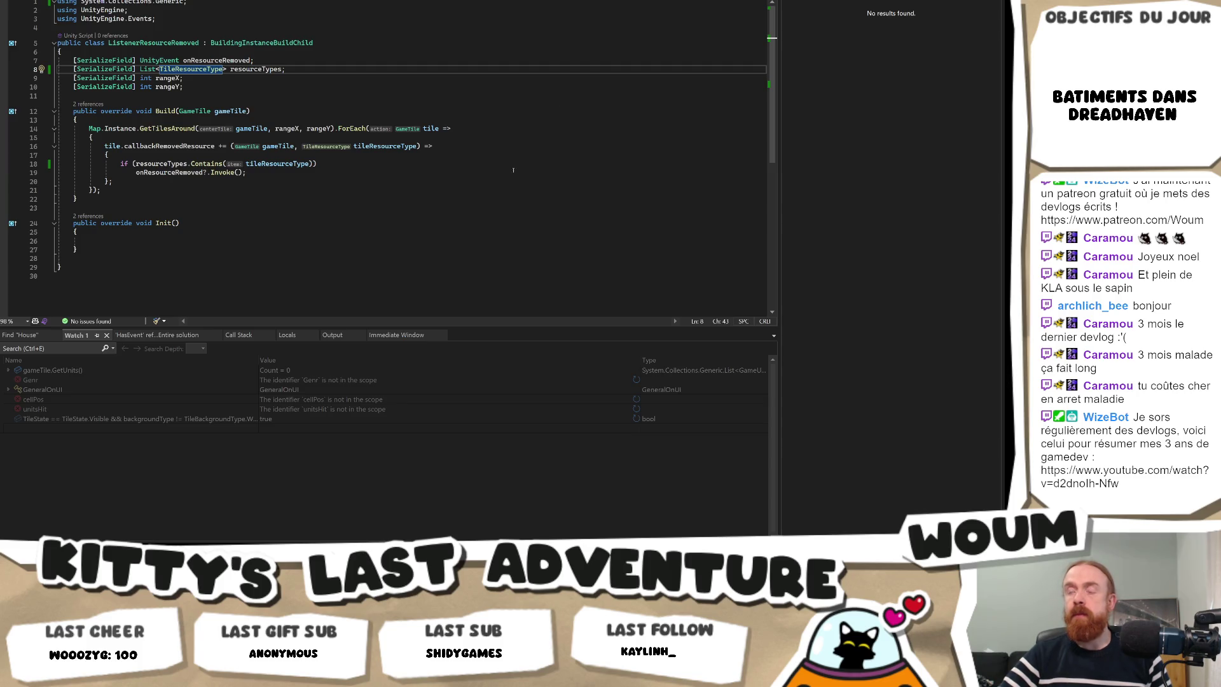
{"action": "key", "text": "alt+Tab"}
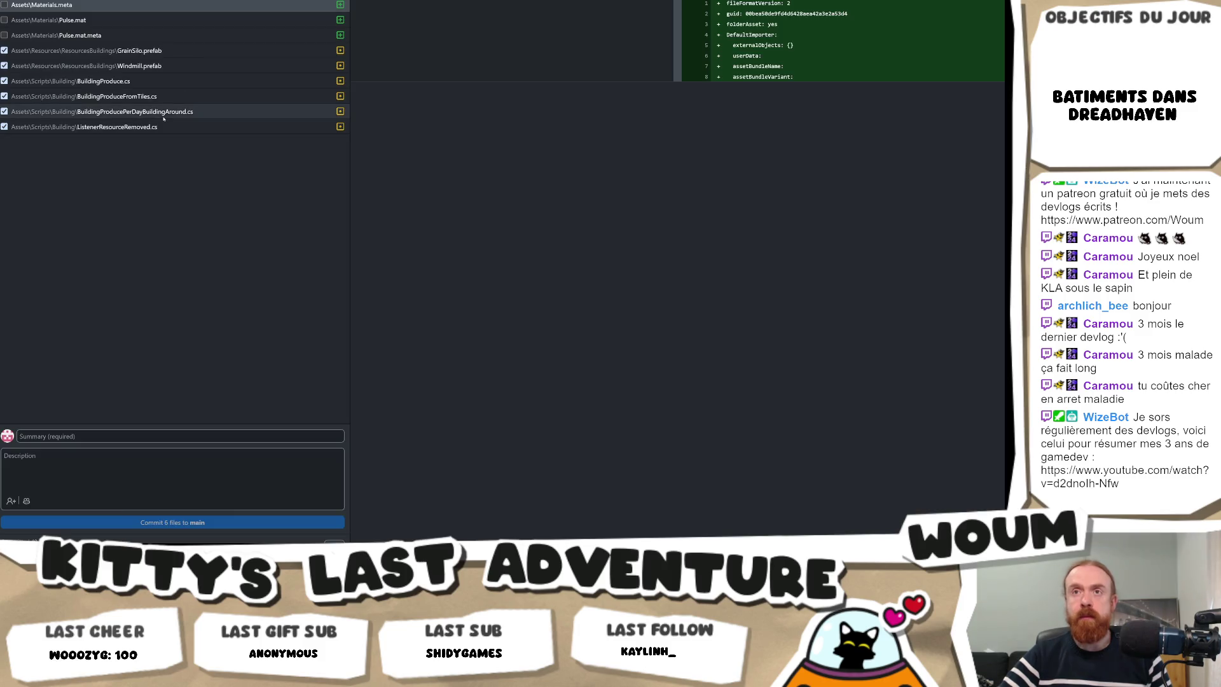
Review the changed scripts' diffs and commit the six files to main with summary 'corrections'.
{"action": "left_click", "coordinate": [159, 127]}
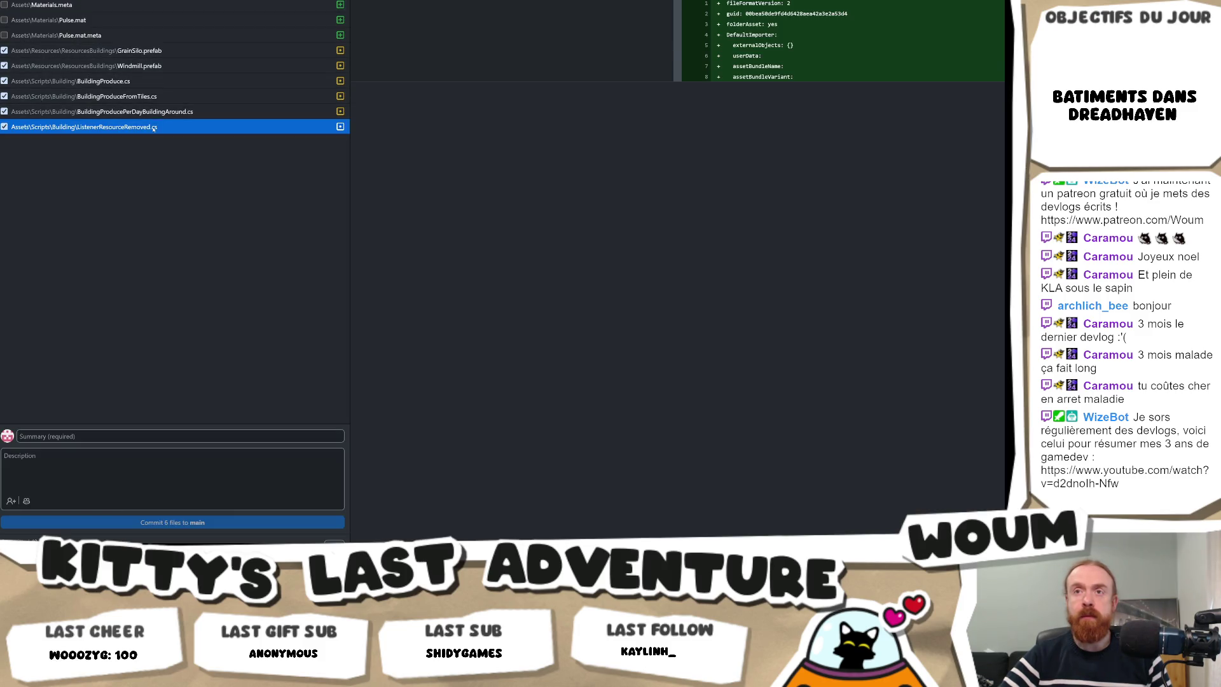
{"action": "left_click", "coordinate": [160, 111]}
{"action": "left_click", "coordinate": [163, 96]}
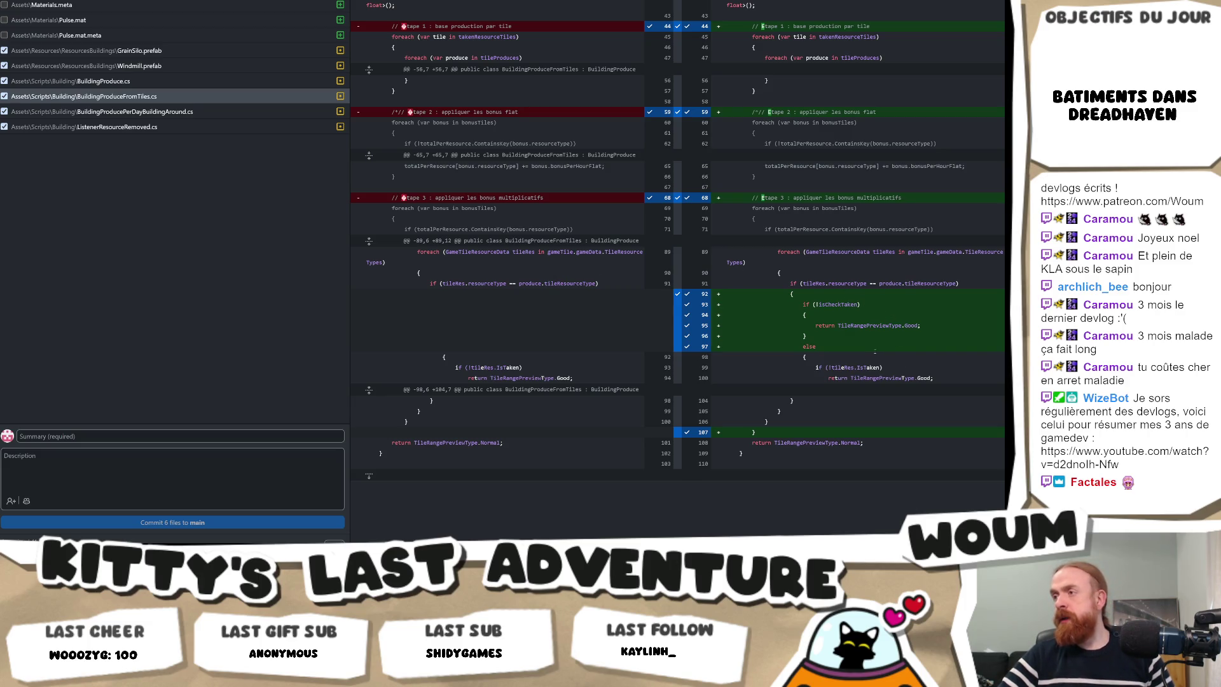
{"action": "left_click", "coordinate": [76, 435]}
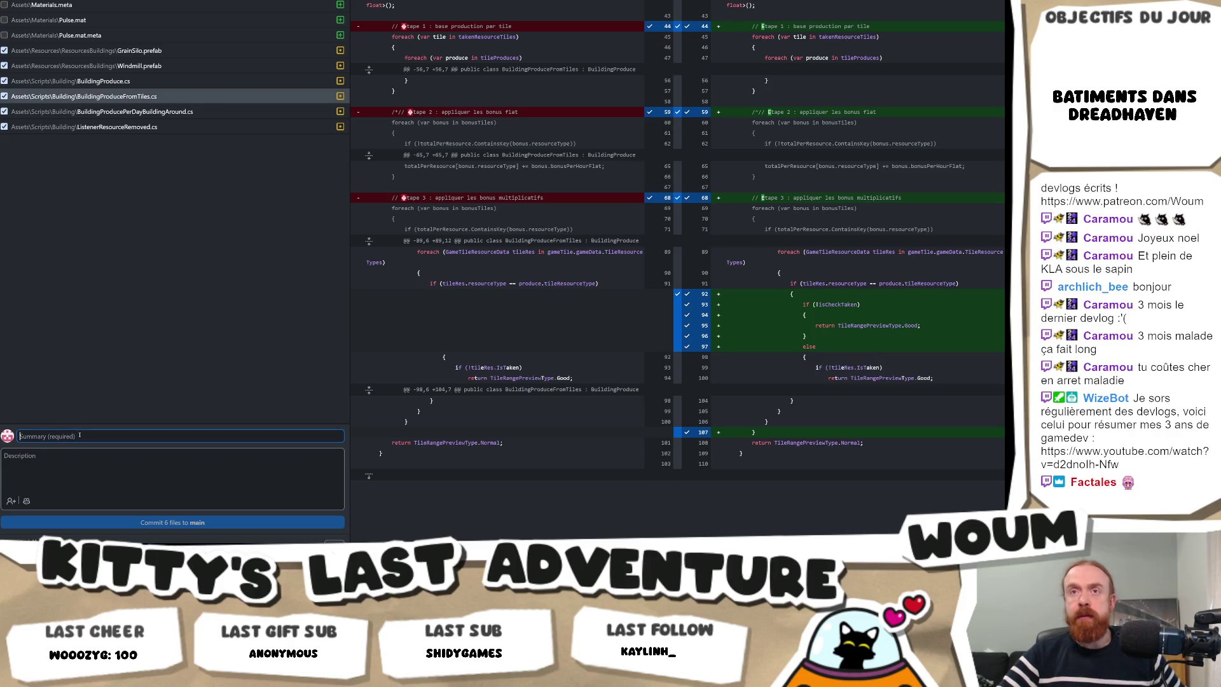
{"action": "type", "text": "cin"}
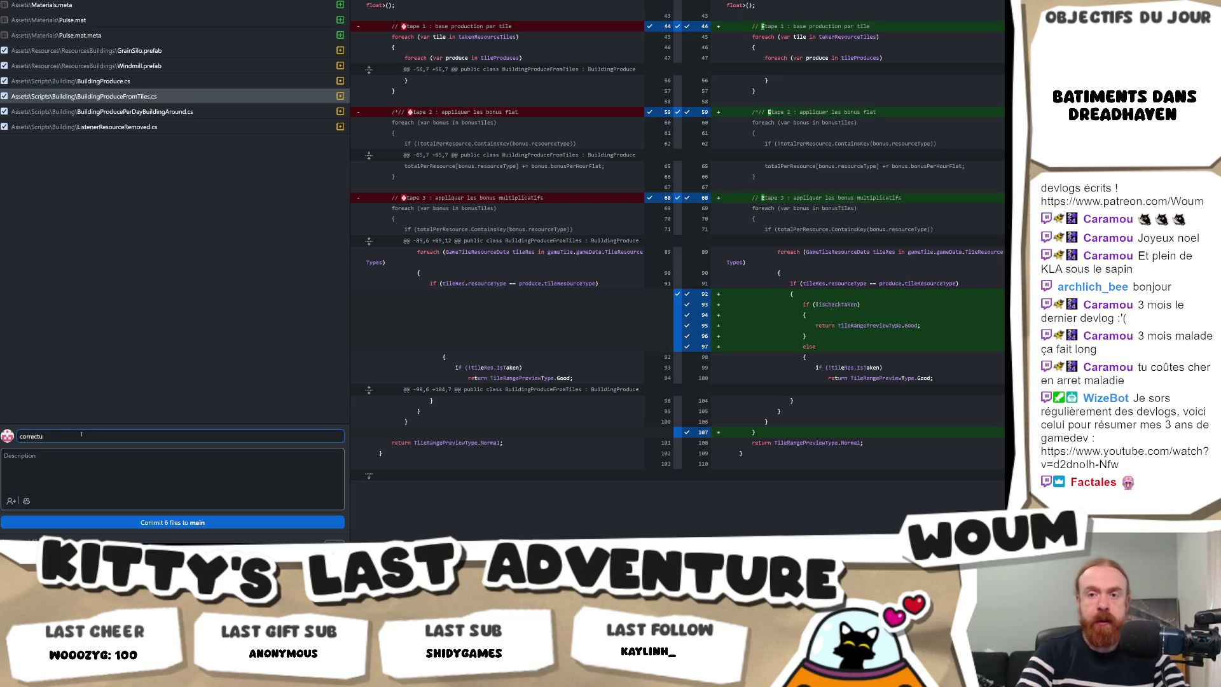
{"action": "left_click", "coordinate": [197, 523]}
{"action": "key", "text": "alt+Tab"}
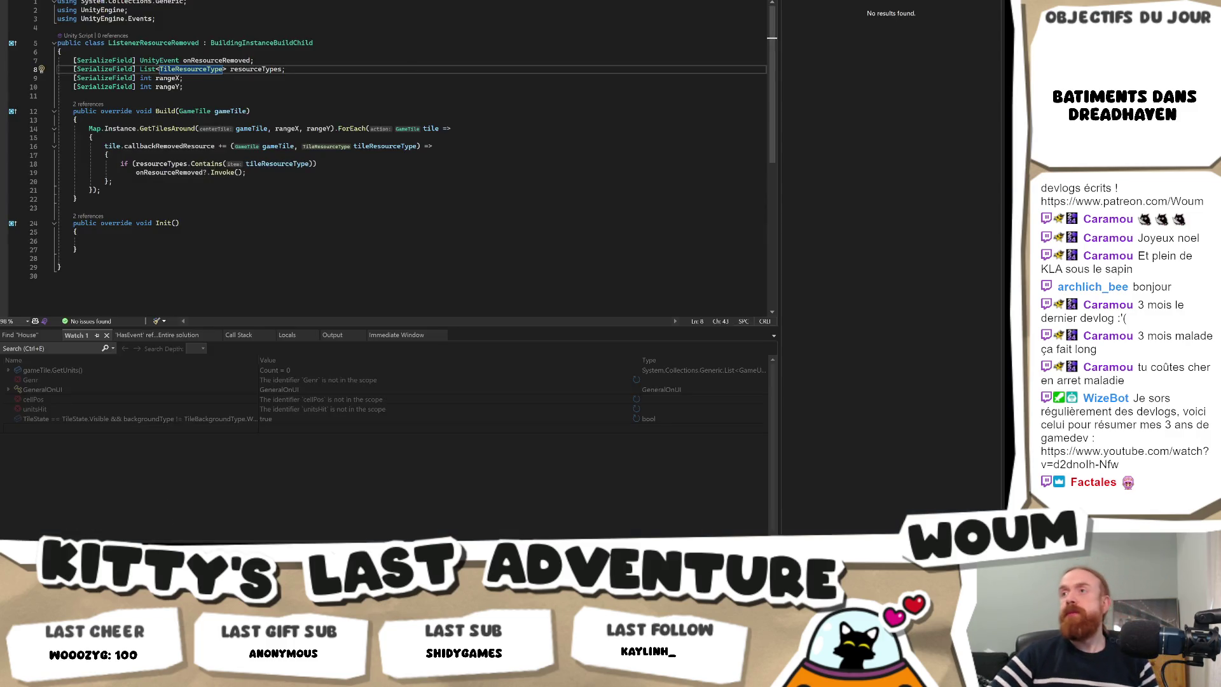
Cycle through the open scripts to BuildingPanelManager and then BuildingProduceFromTiles.
{"action": "key", "text": "ctrl+Tab"}
{"action": "key", "text": "ctrl+Tab"}
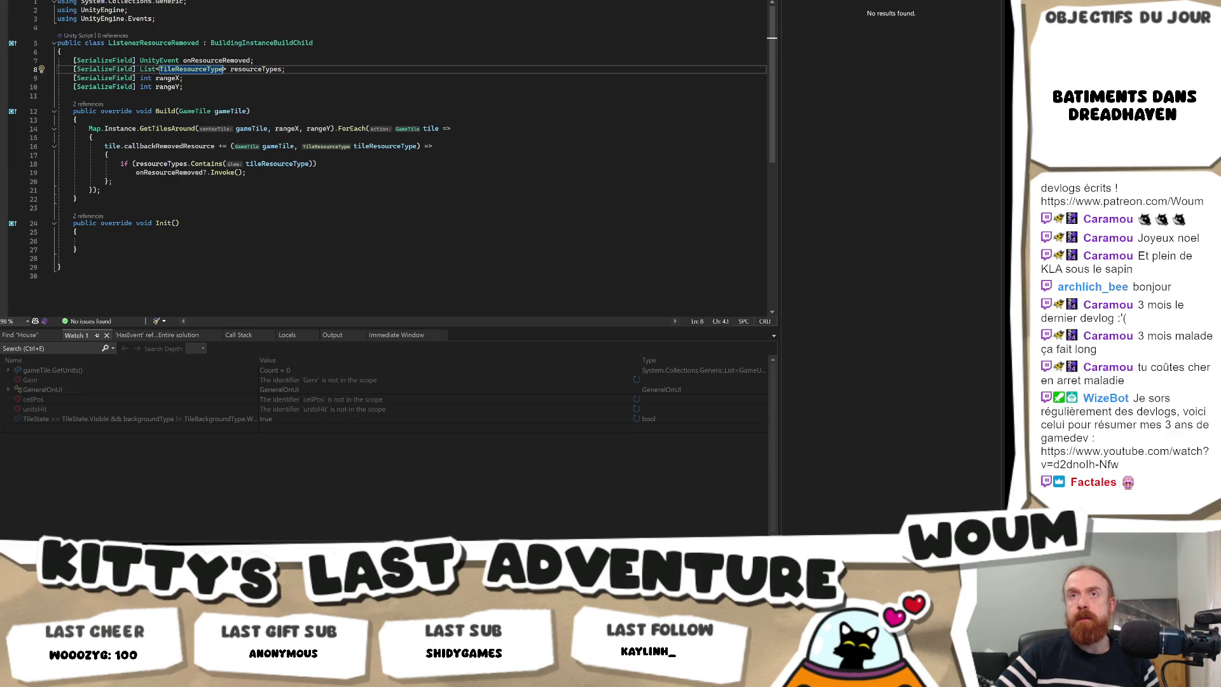
{"action": "key", "text": "ctrl+Tab"}
{"action": "scroll", "coordinate": [388, 159], "scroll_direction": "up", "scroll_amount": 4}
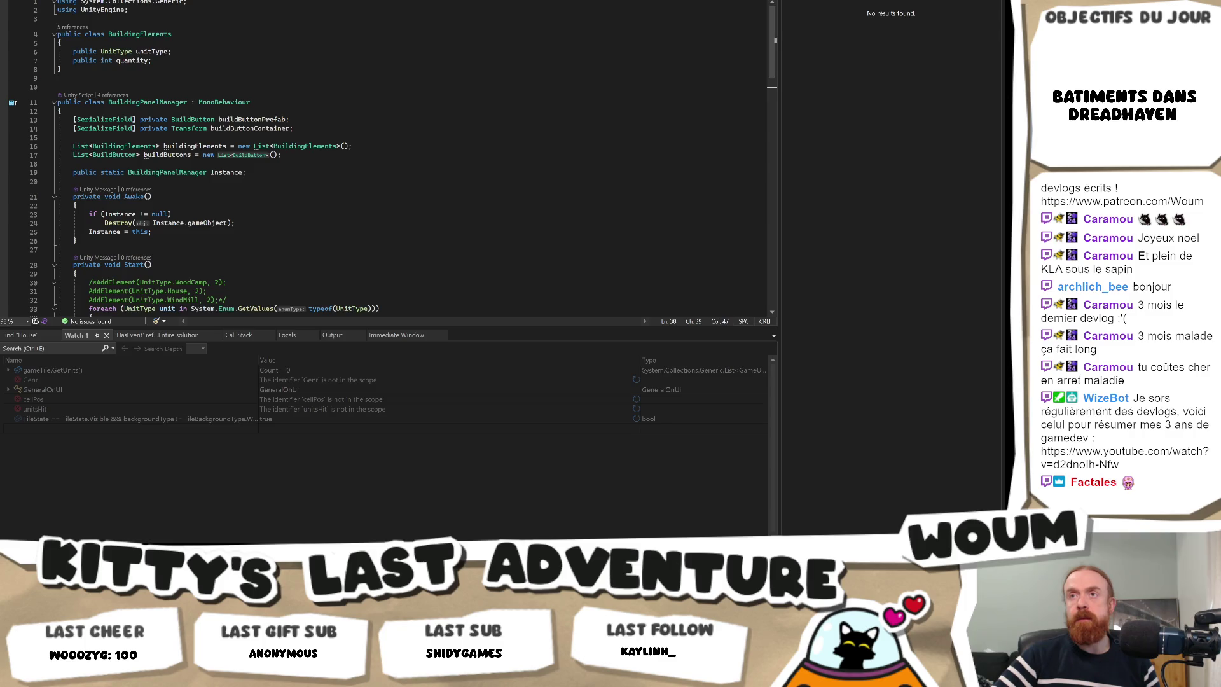
{"action": "key", "text": "ctrl+Tab"}
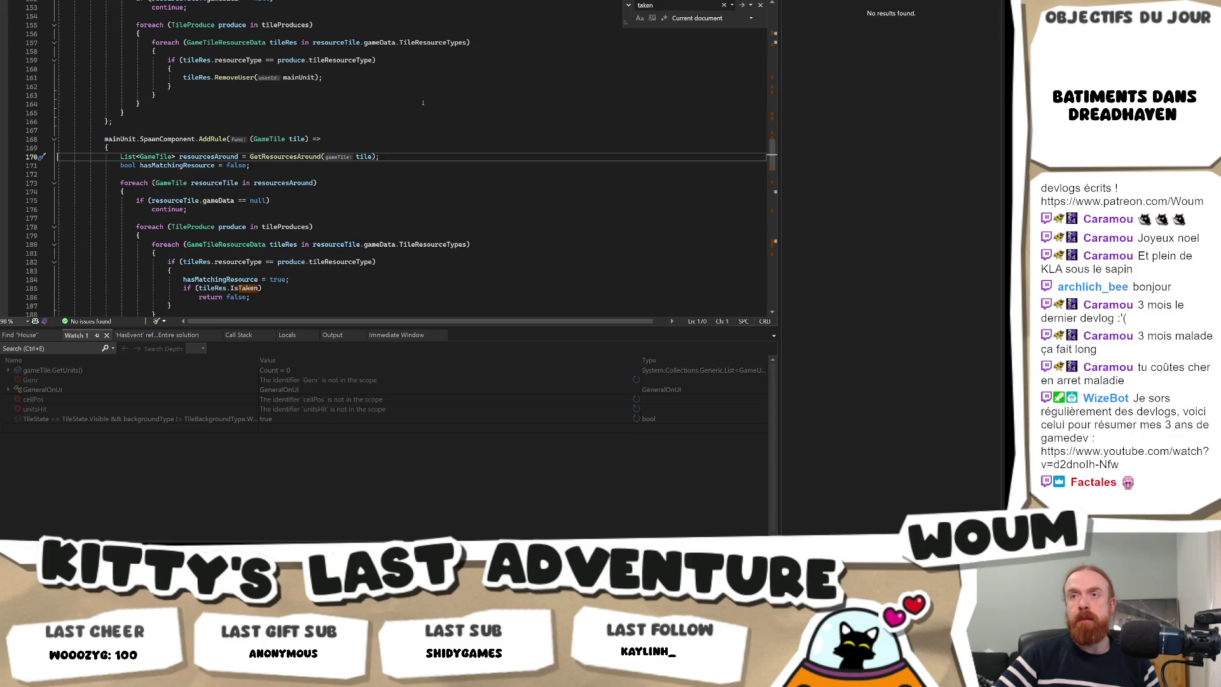
{"action": "scroll", "coordinate": [455, 255], "scroll_direction": "up", "scroll_amount": 20}
{"action": "scroll", "coordinate": [434, 166], "scroll_direction": "up", "scroll_amount": 20}
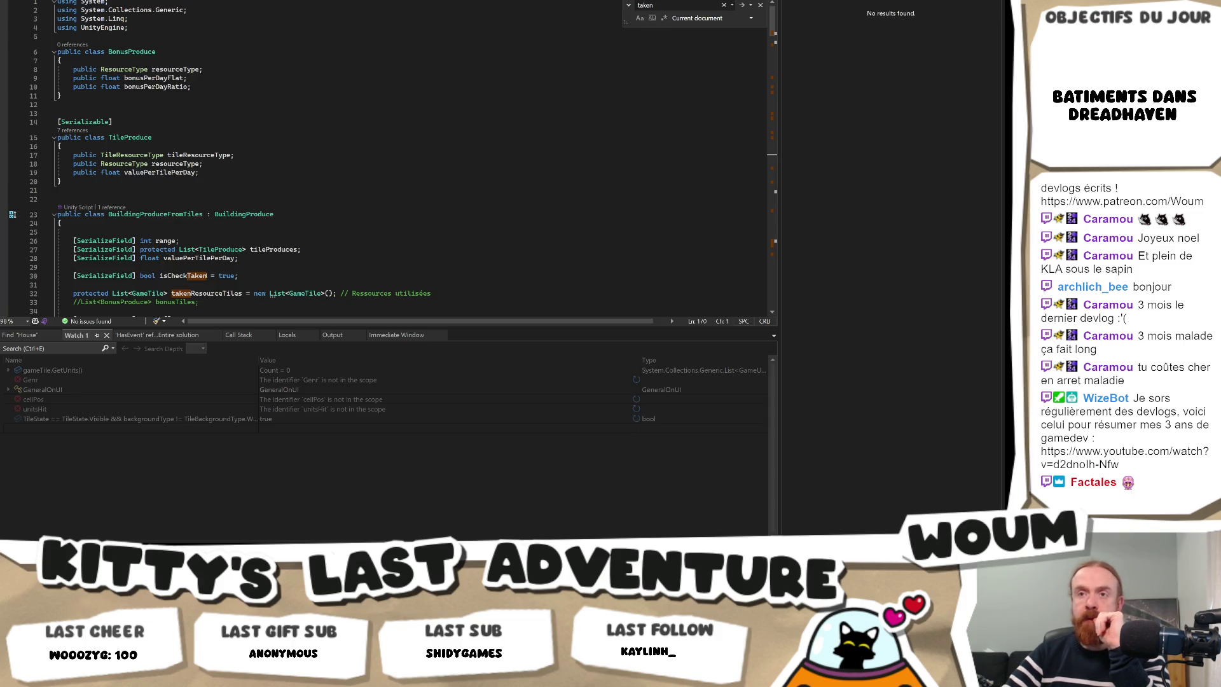
Inspect the IsTileProducing method in BuildingProduceFromTiles, then go back to Unity.
{"action": "scroll", "coordinate": [238, 231], "scroll_direction": "down", "scroll_amount": 11}
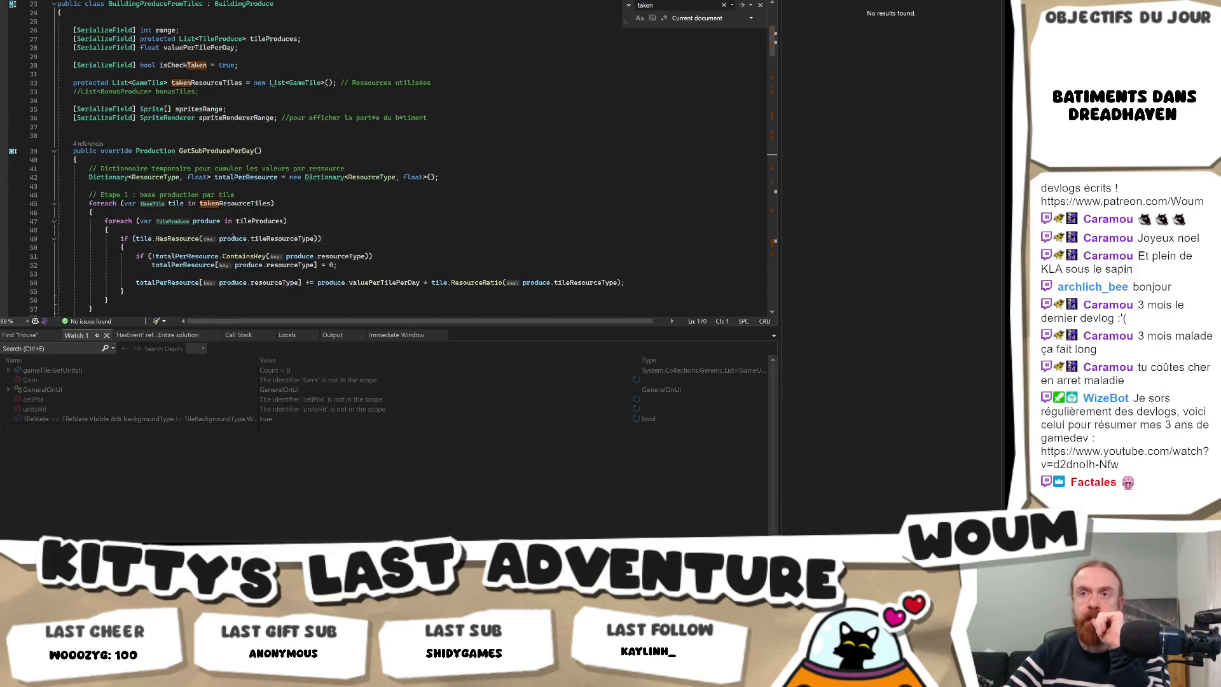
{"action": "scroll", "coordinate": [238, 230], "scroll_direction": "down", "scroll_amount": 8}
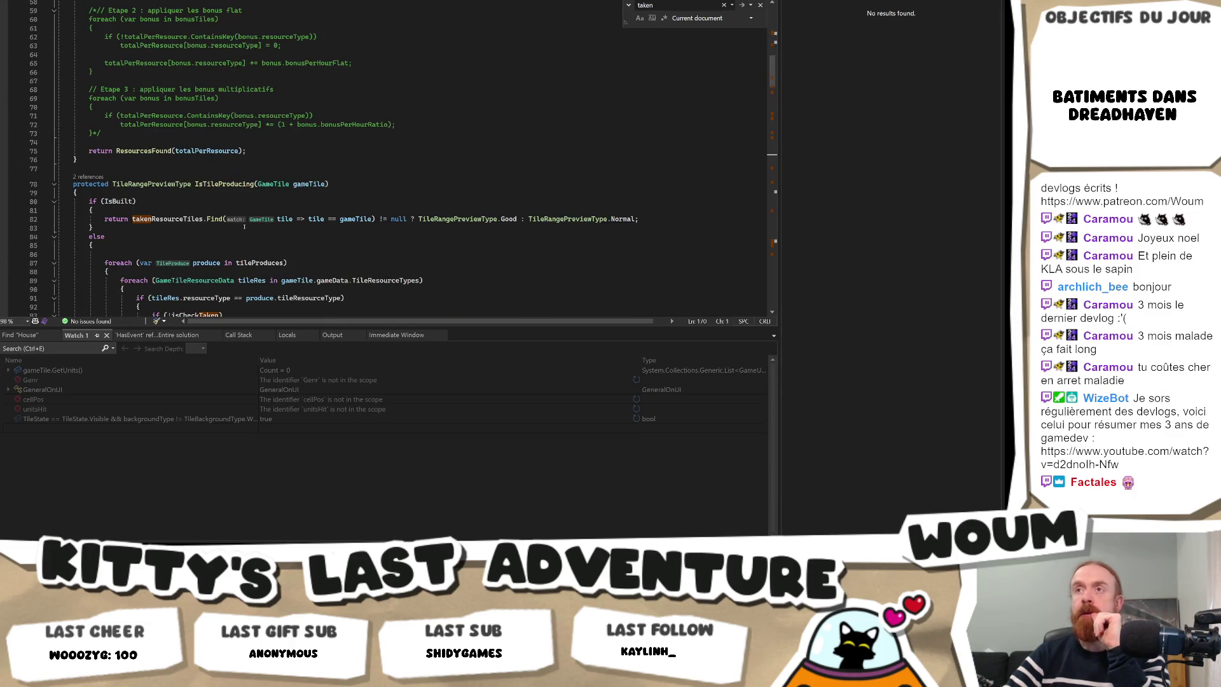
{"action": "scroll", "coordinate": [244, 227], "scroll_direction": "down", "scroll_amount": 4}
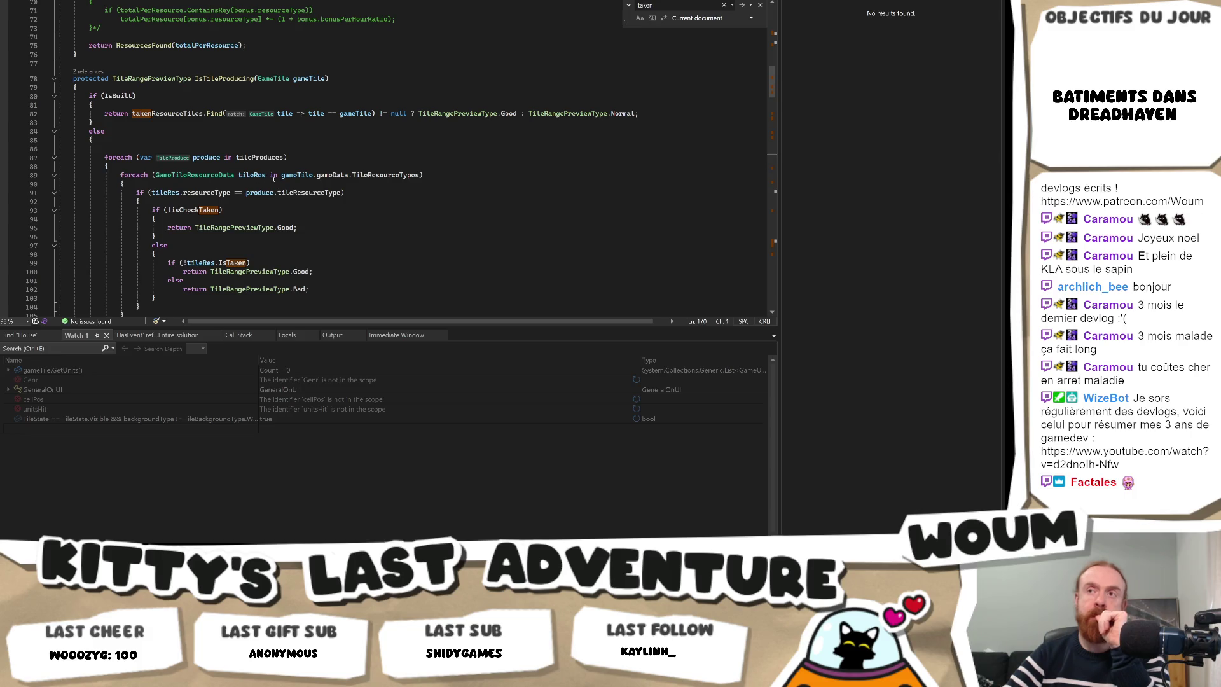
{"action": "left_click", "coordinate": [244, 79]}
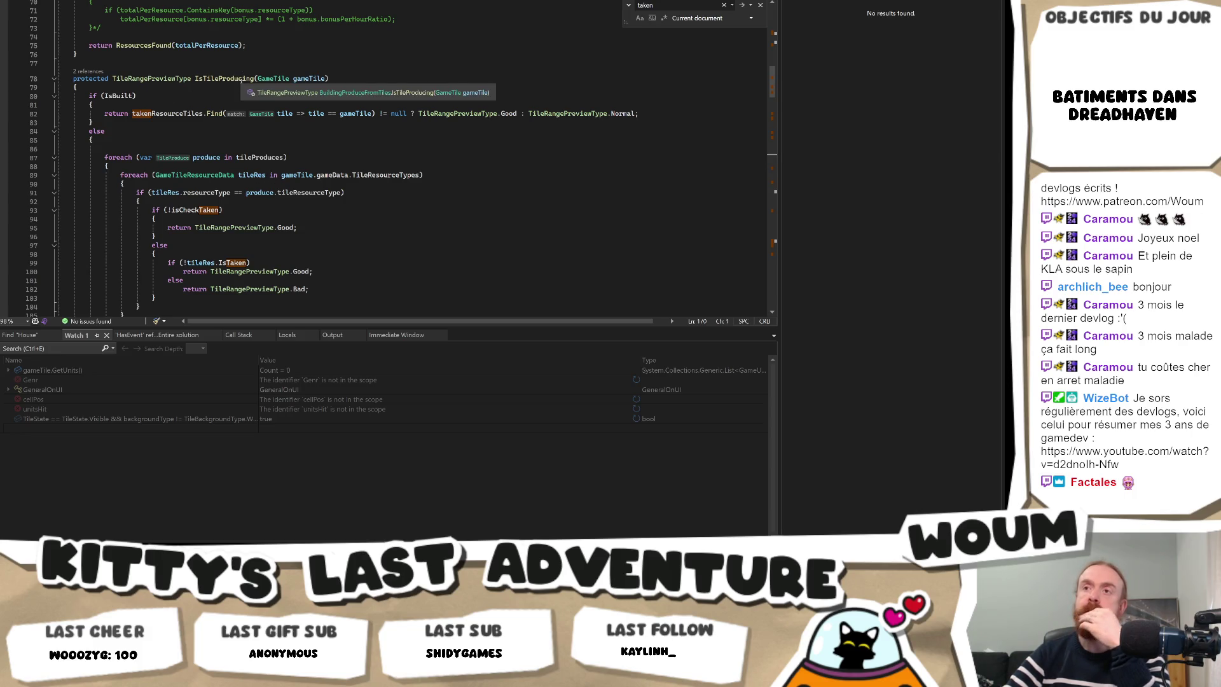
{"action": "scroll", "coordinate": [274, 132], "scroll_direction": "up", "scroll_amount": 8}
{"action": "scroll", "coordinate": [273, 132], "scroll_direction": "up", "scroll_amount": 10}
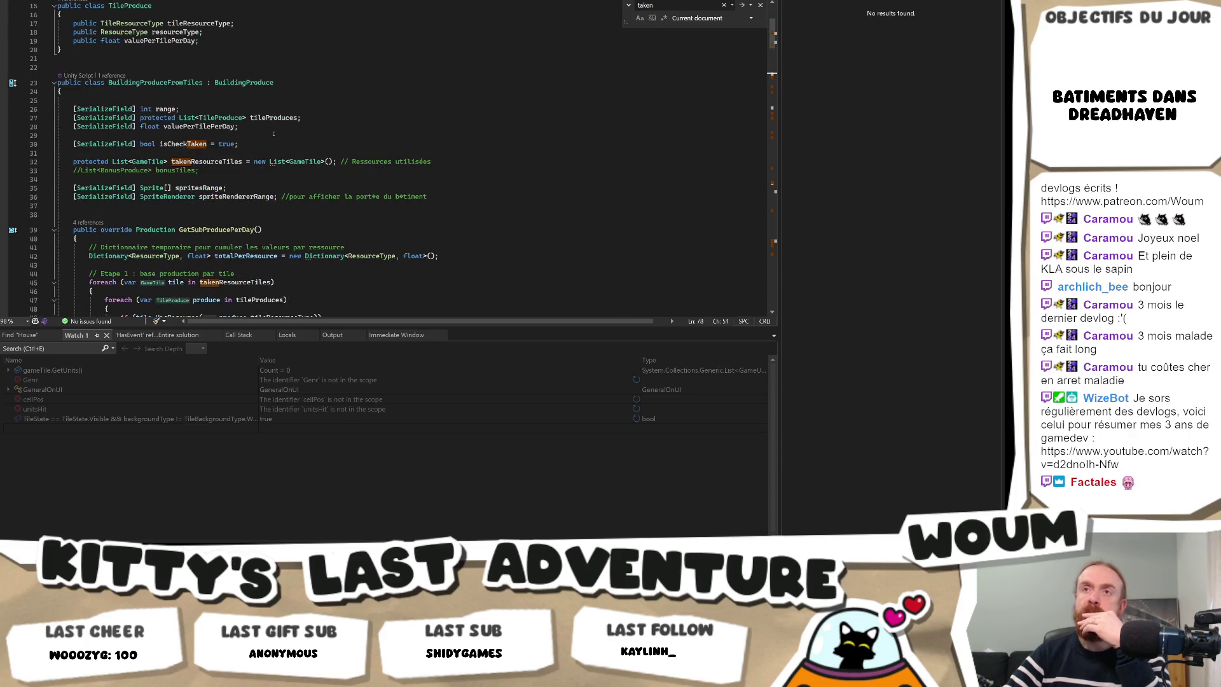
{"action": "key", "text": "alt+Tab"}
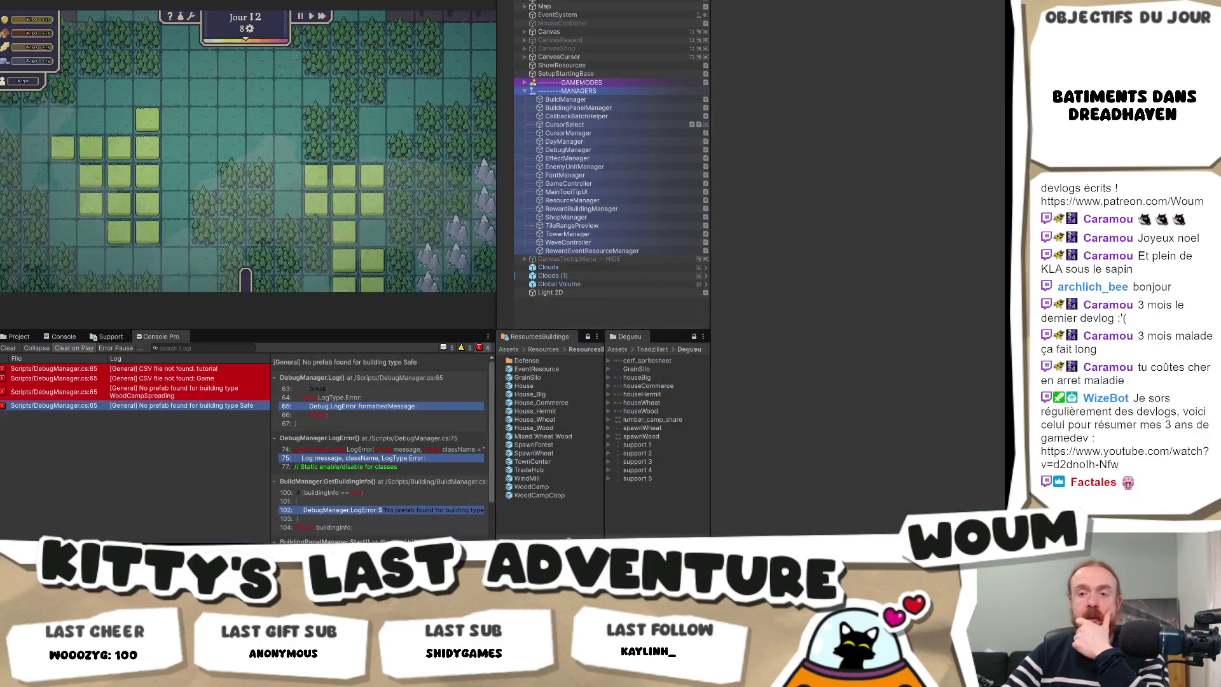
In Codecks, view the A faire deck, then the En Stream deck overview, before returning to Unity.
{"action": "key", "text": "alt+Tab"}
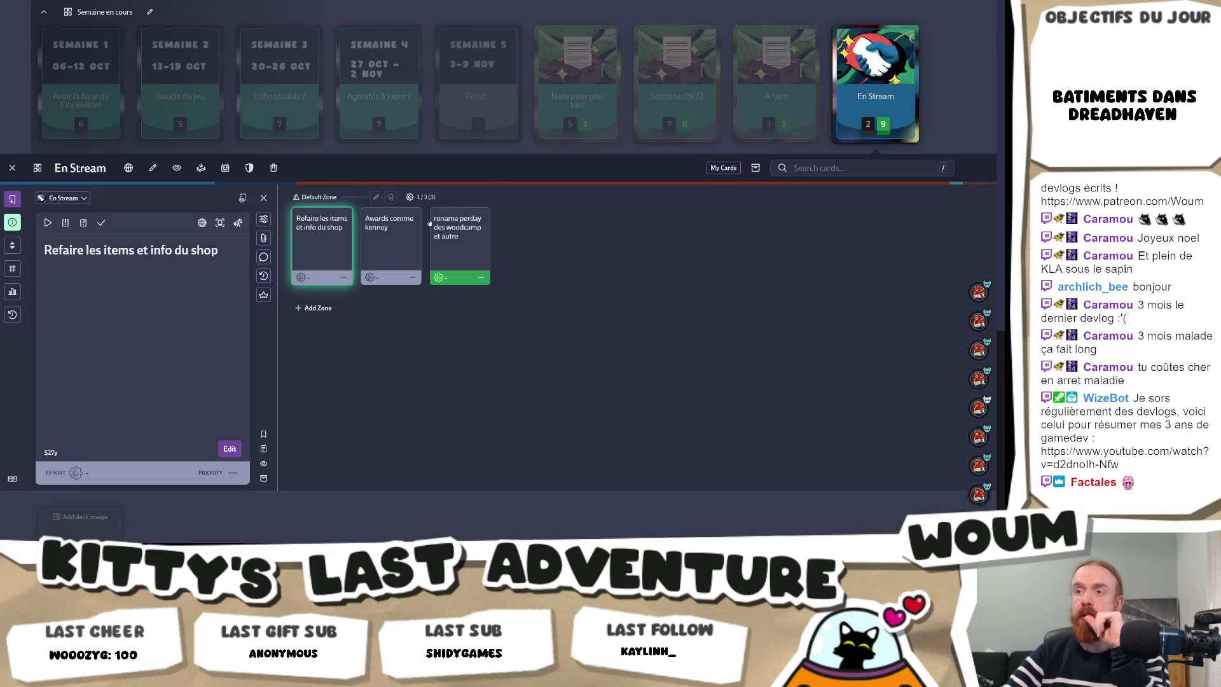
{"action": "left_click", "coordinate": [772, 75]}
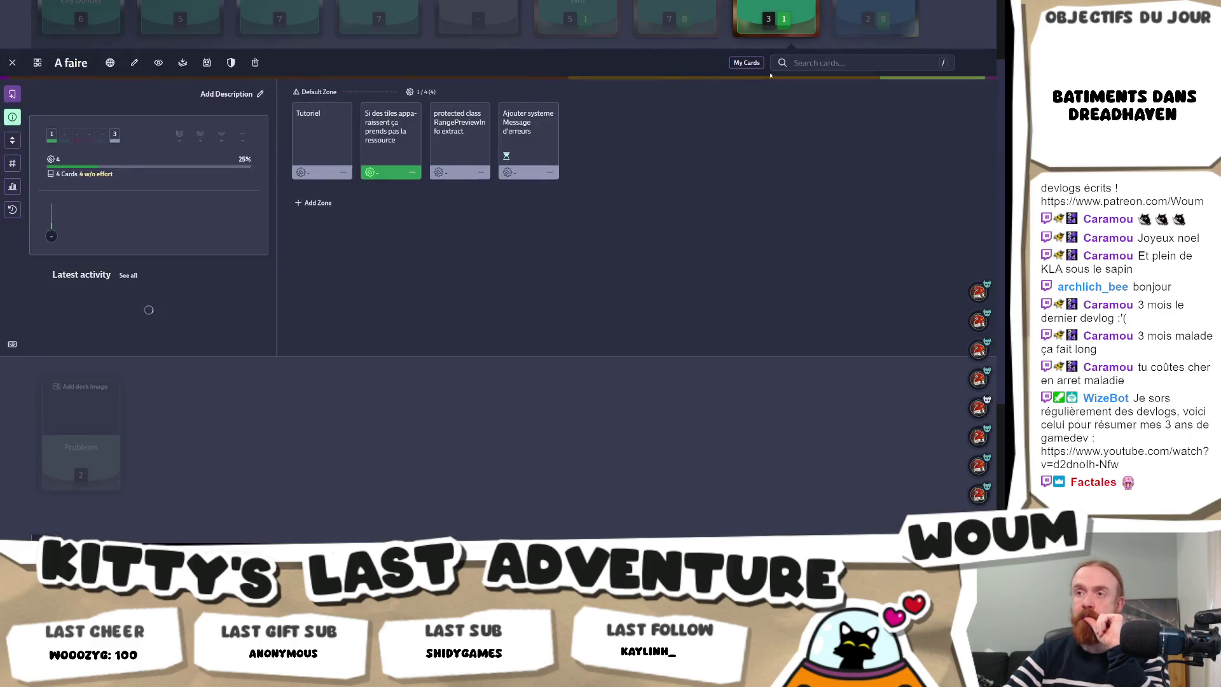
{"action": "left_click", "coordinate": [860, 28]}
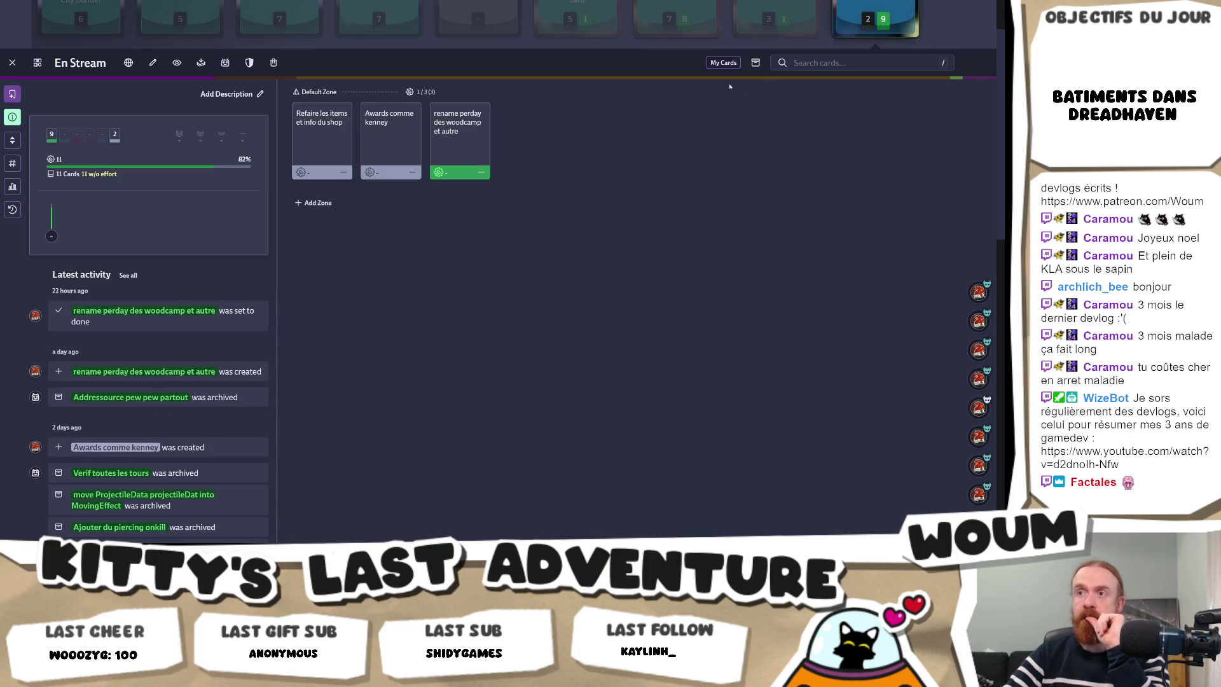
{"action": "key", "text": "alt+Tab"}
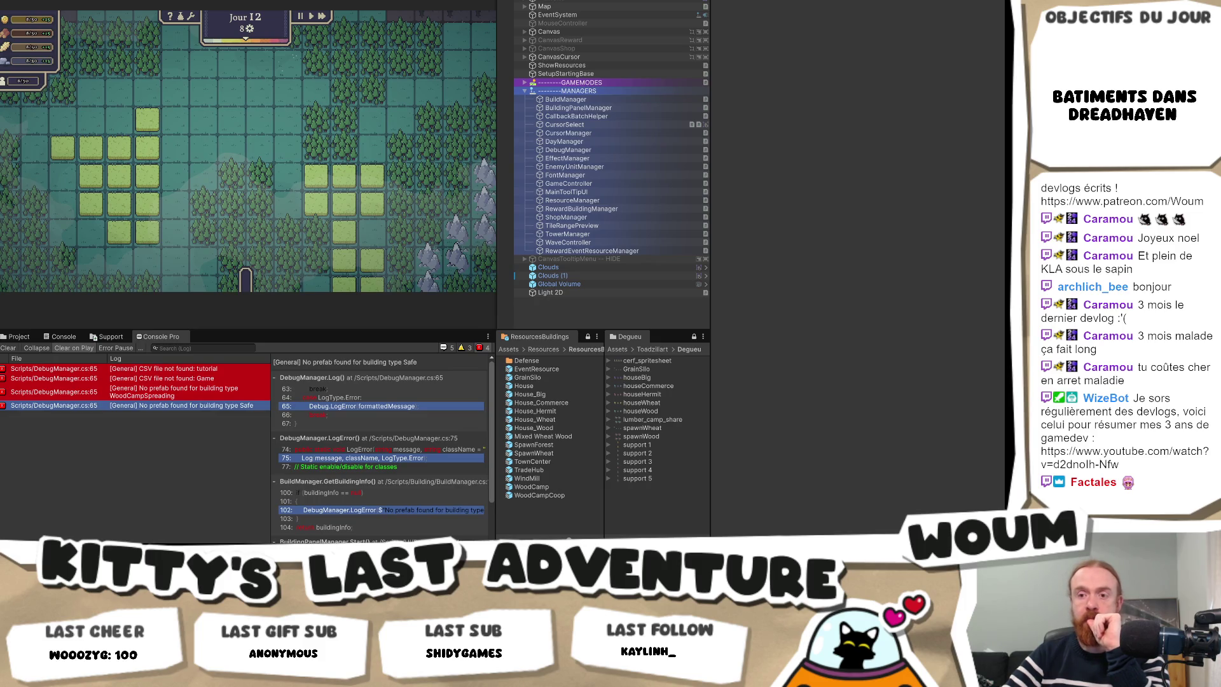
Select TitleShop under CanvasShop and open its TranslateTextValueUI script in Visual Studio.
{"action": "mouse_move", "coordinate": [129, 551]}
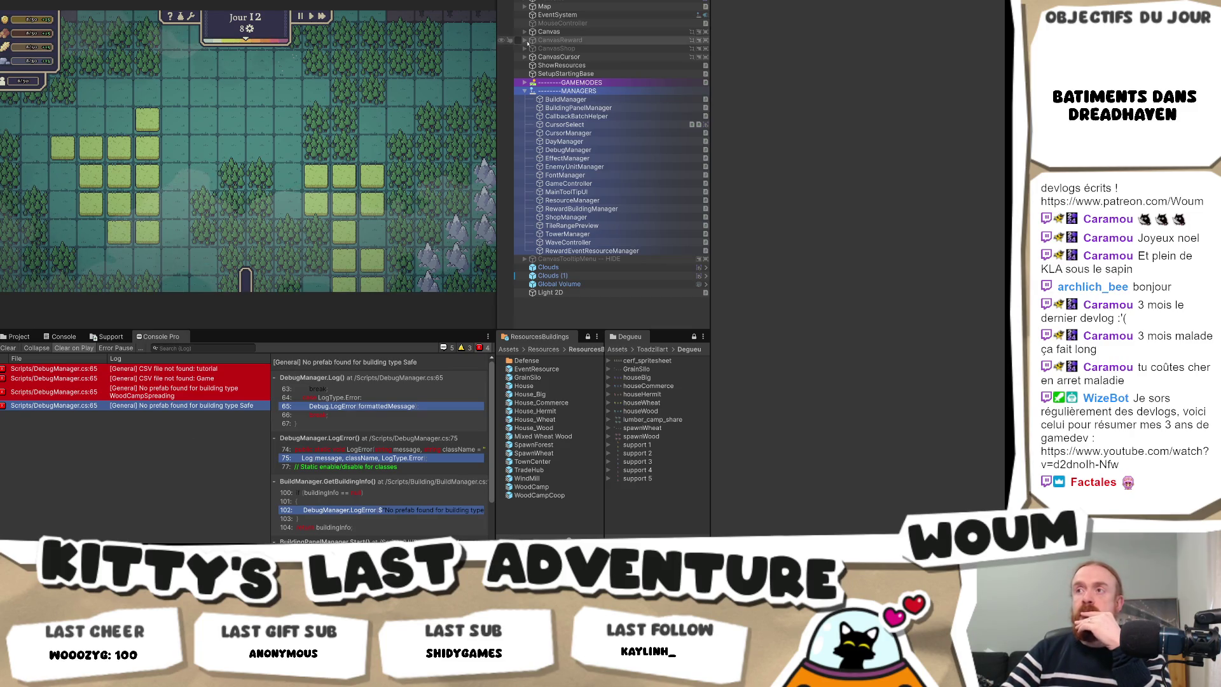
{"action": "left_click", "coordinate": [525, 48]}
{"action": "left_click", "coordinate": [560, 57]}
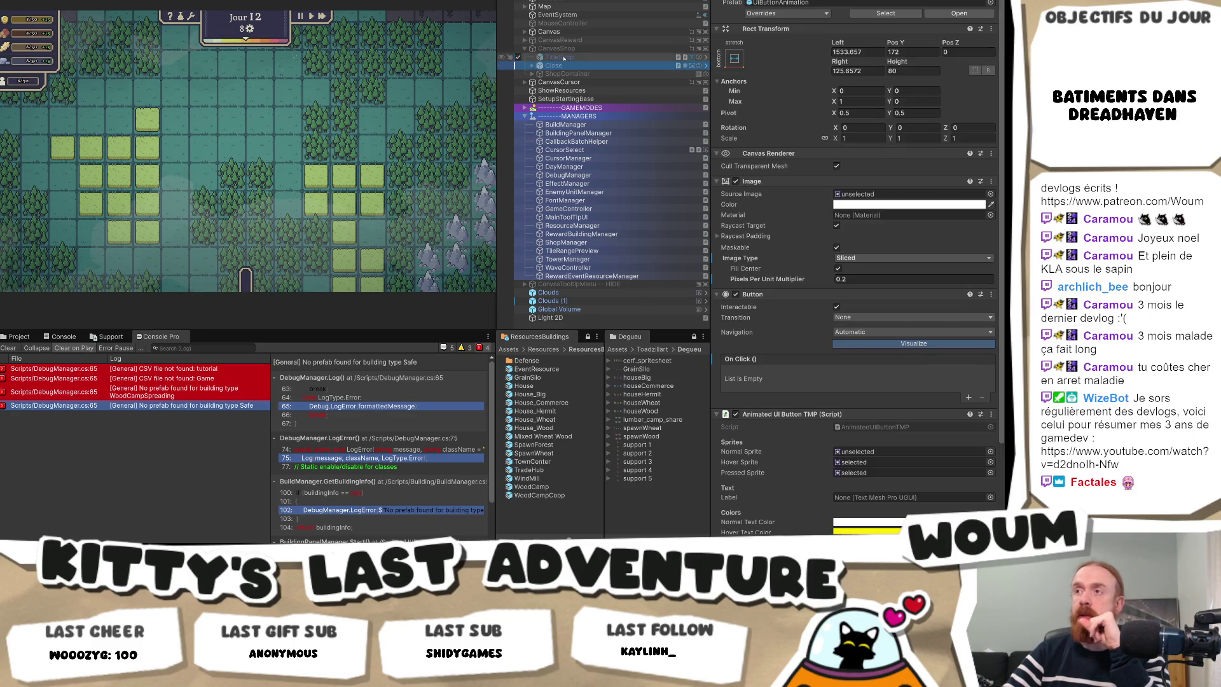
{"action": "scroll", "coordinate": [945, 288], "scroll_direction": "down", "scroll_amount": 3}
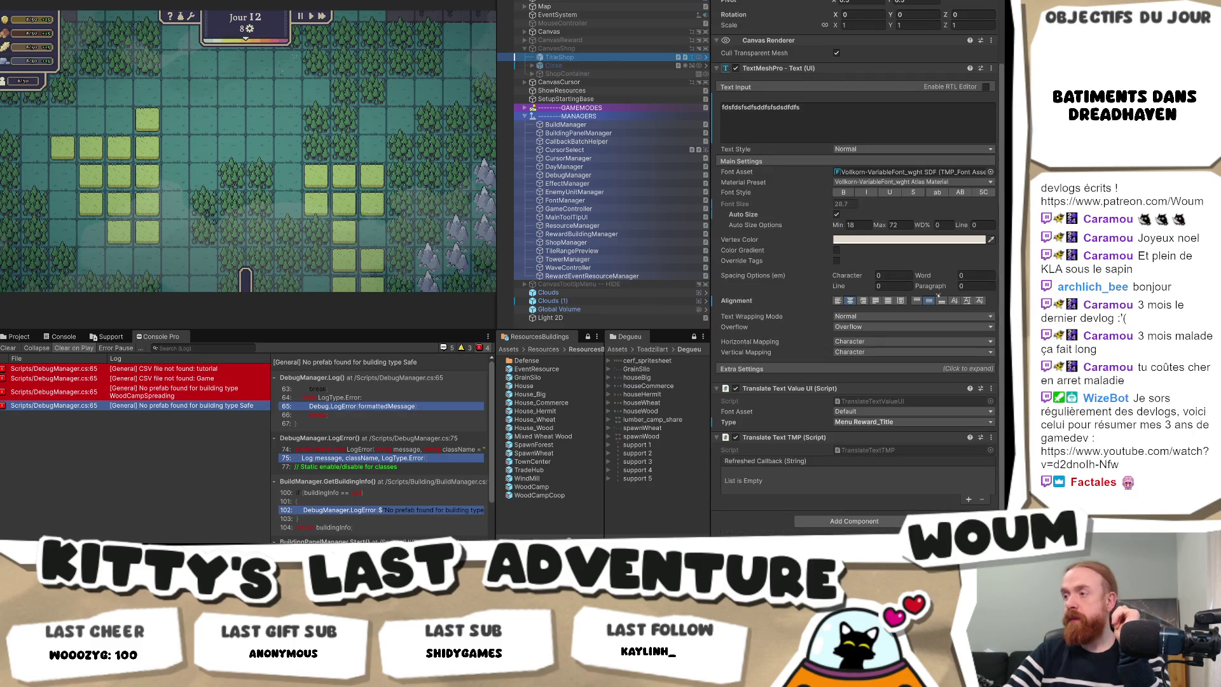
{"action": "double_click", "coordinate": [890, 402]}
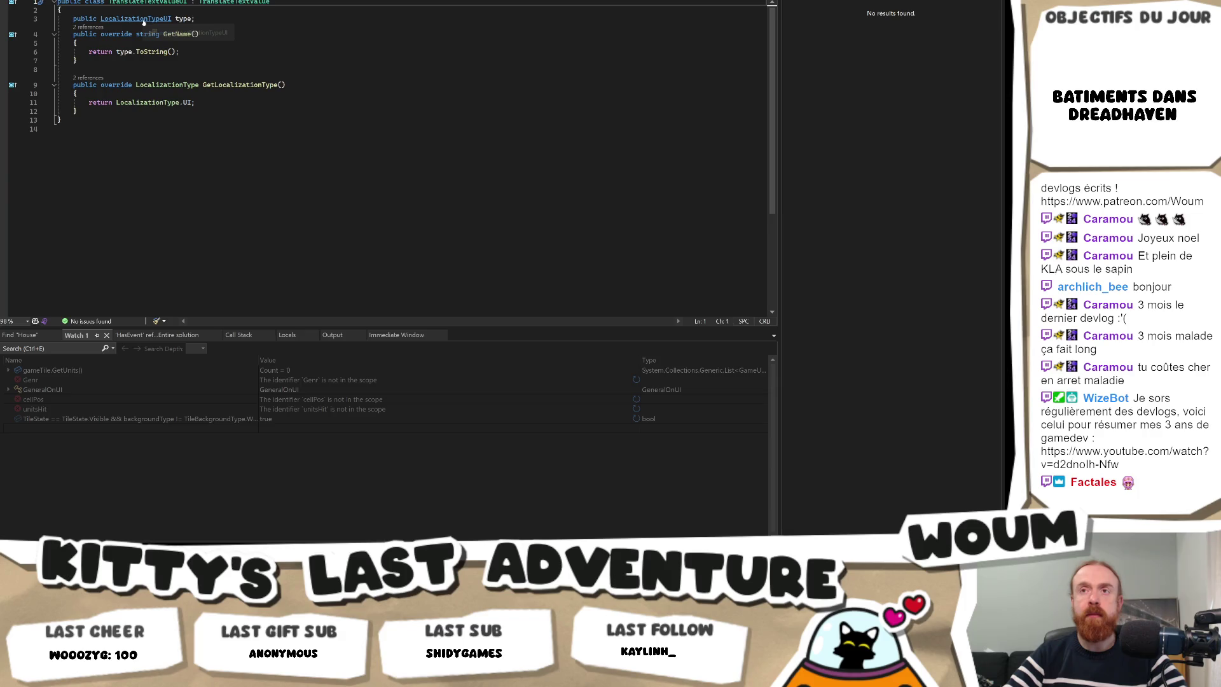
Duplicate the three MenuReward entries in the LocalizationTypeUI enum as a new block.
{"action": "left_click", "coordinate": [144, 22], "text": "ctrl"}
{"action": "scroll", "coordinate": [217, 184], "scroll_direction": "down", "scroll_amount": 6}
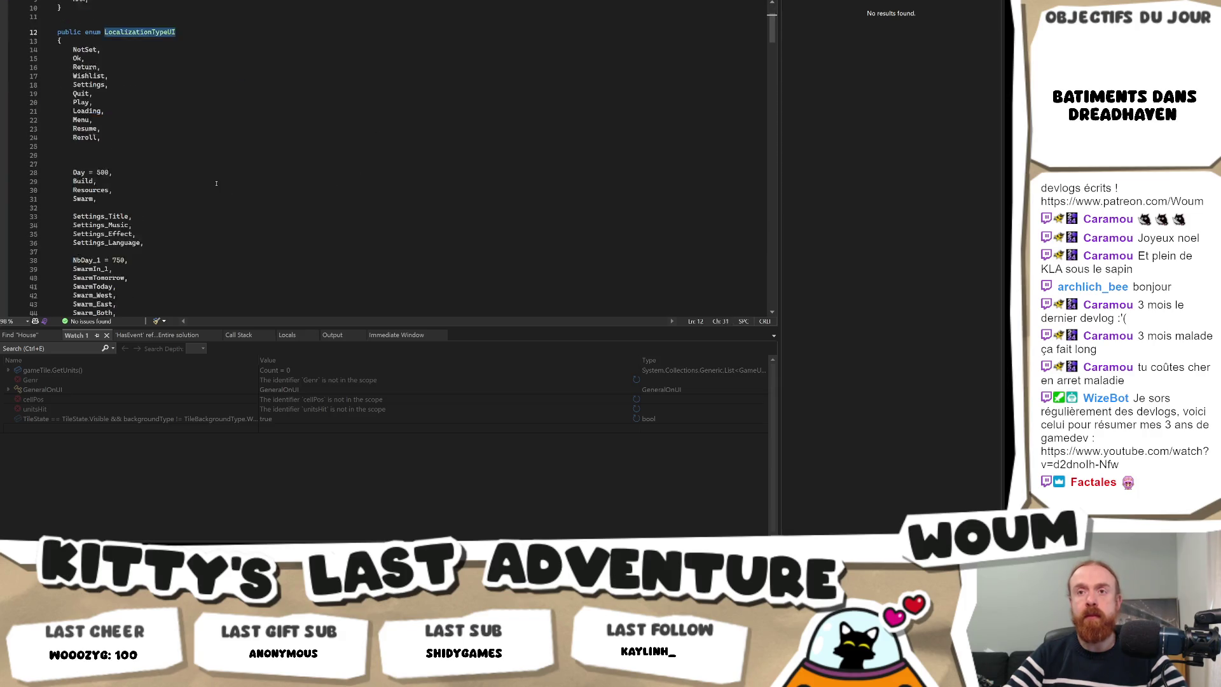
{"action": "scroll", "coordinate": [216, 184], "scroll_direction": "down", "scroll_amount": 8}
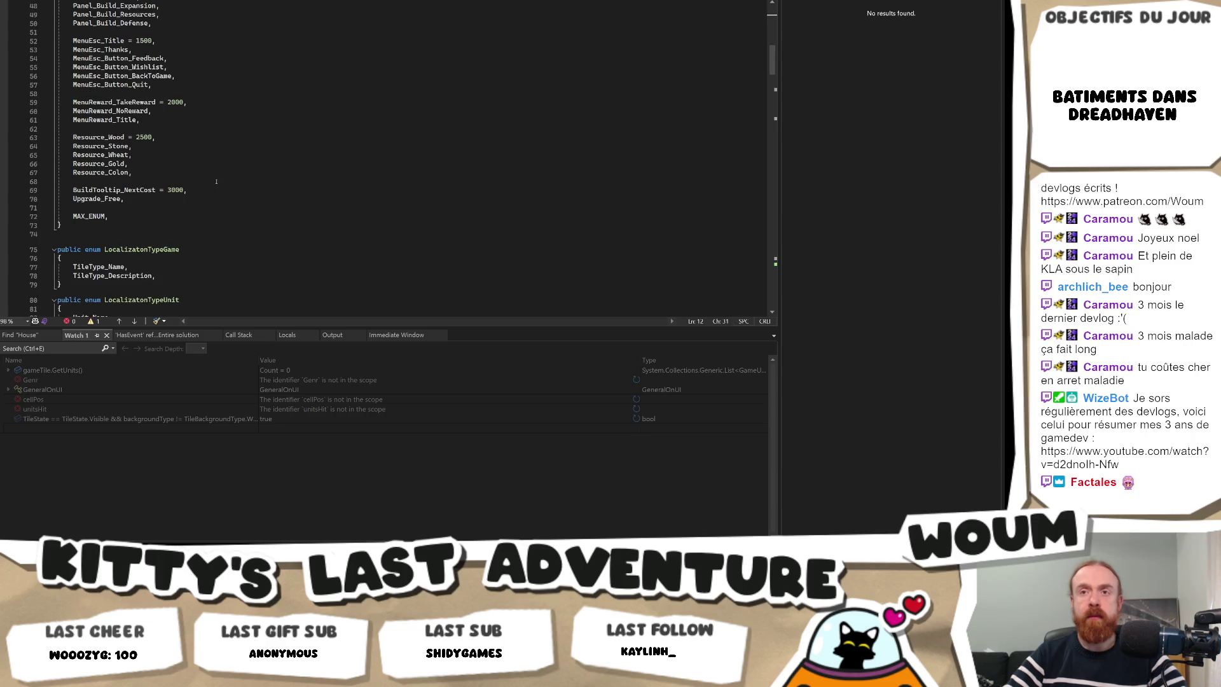
{"action": "scroll", "coordinate": [216, 180], "scroll_direction": "up", "scroll_amount": 5}
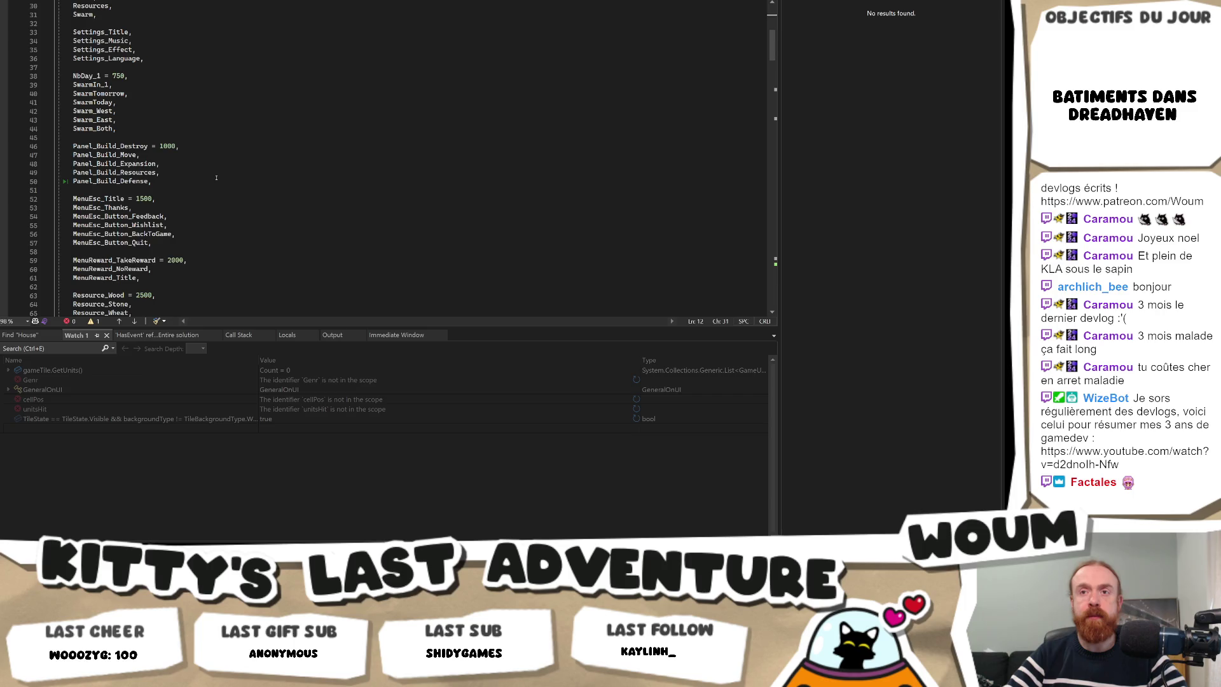
{"action": "scroll", "coordinate": [216, 178], "scroll_direction": "down", "scroll_amount": 2}
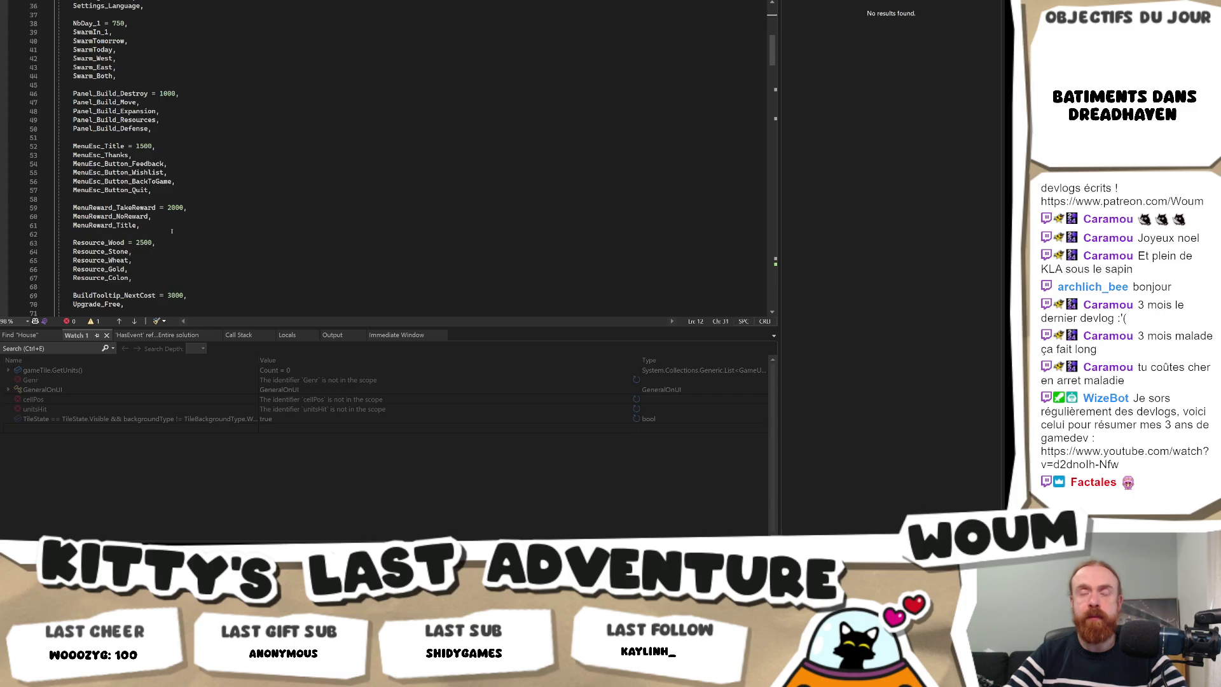
{"action": "left_click_drag", "start_coordinate": [168, 224], "coordinate": [224, 203]}
{"action": "key", "text": "Right"}
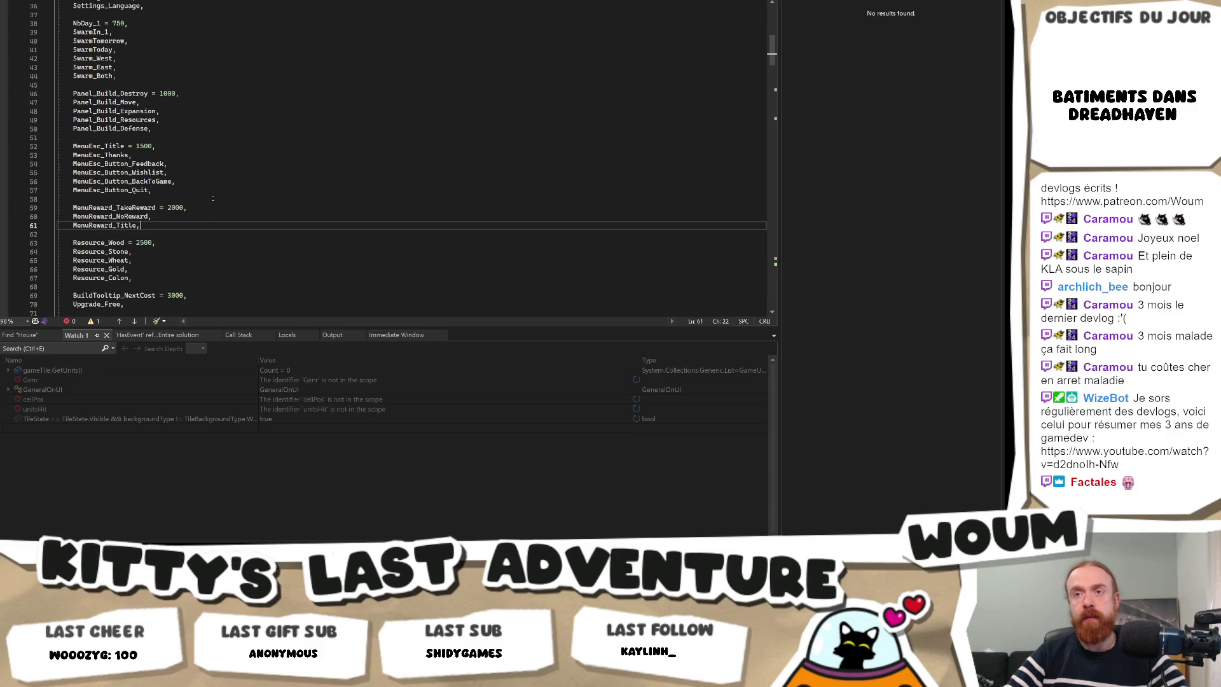
{"action": "key", "text": "Return"}
{"action": "type", "text": "MenuReward_TakeReward = 2000, MenuReward_NoReward, MenuReward_Title,"}
{"action": "key", "text": "Up"}
{"action": "key", "text": "Up"}
{"action": "key", "text": "Up"}
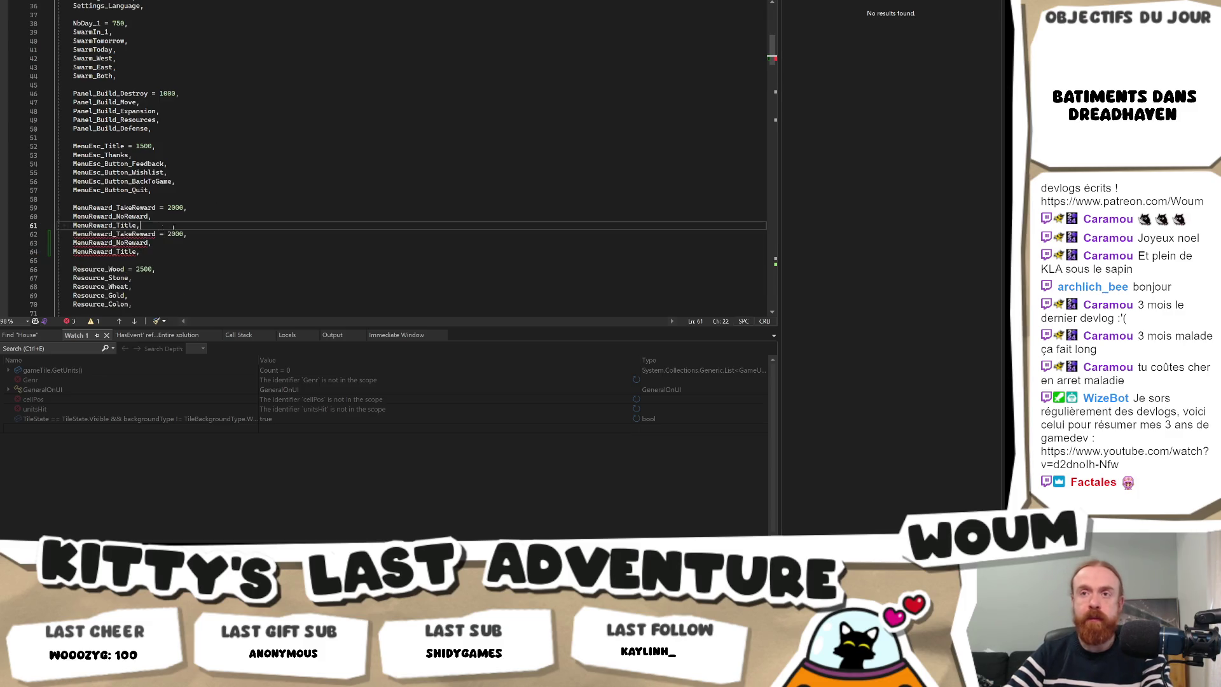
Rename the copies to MenuShop_TakeReward, MenuShop_NoReward and MenuShop_Title, with value 2050.
{"action": "left_click_drag", "start_coordinate": [176, 243], "coordinate": [180, 242]}
{"action": "type", "text": "2"}
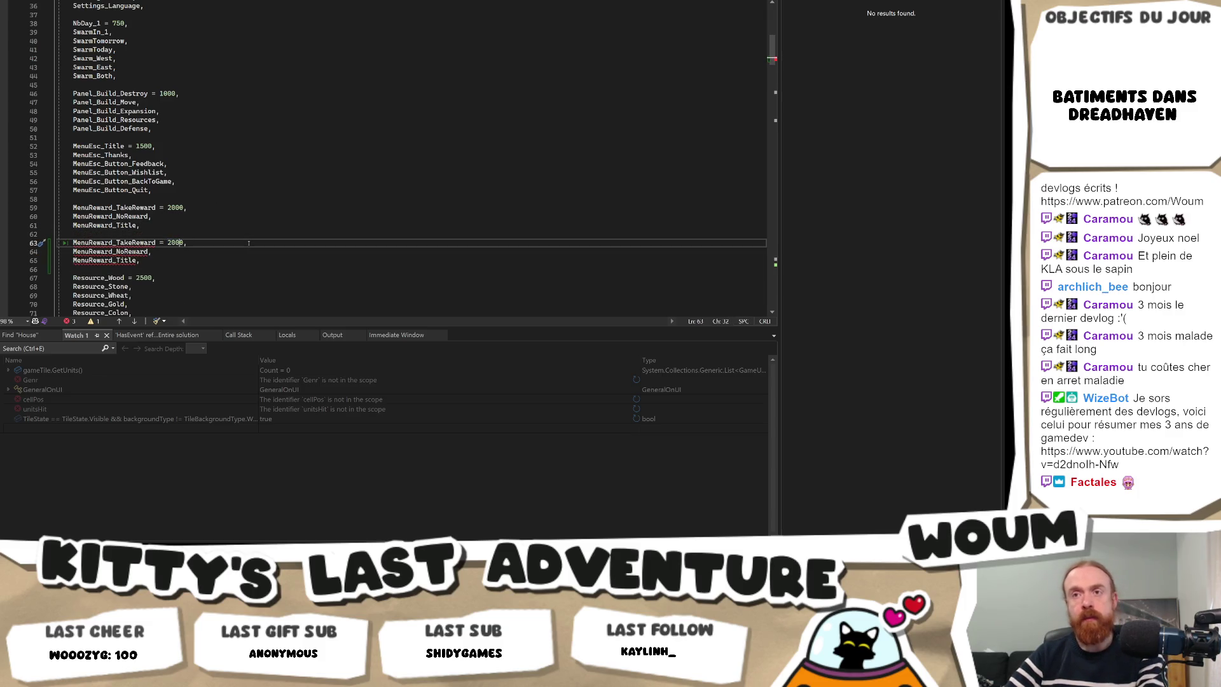
{"action": "key", "text": "Left"}
{"action": "mouse_move", "coordinate": [121, 245]}
{"action": "left_click_drag", "start_coordinate": [112, 242], "coordinate": [90, 263]}
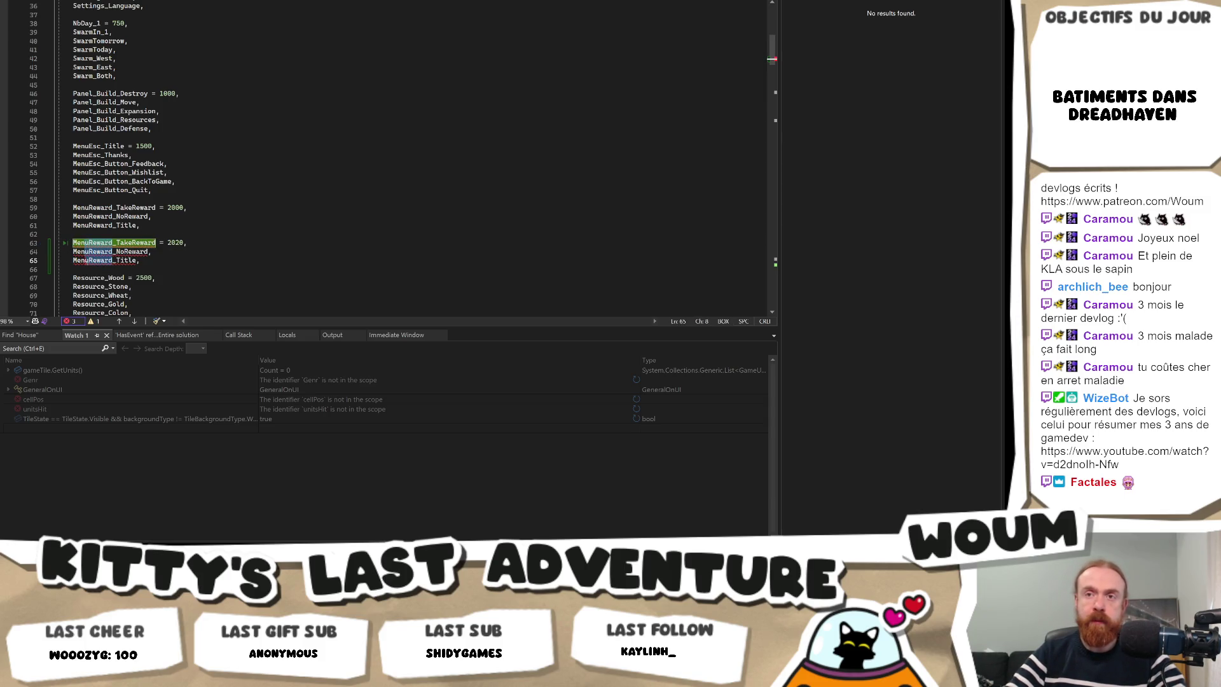
{"action": "type", "text": "Shop"}
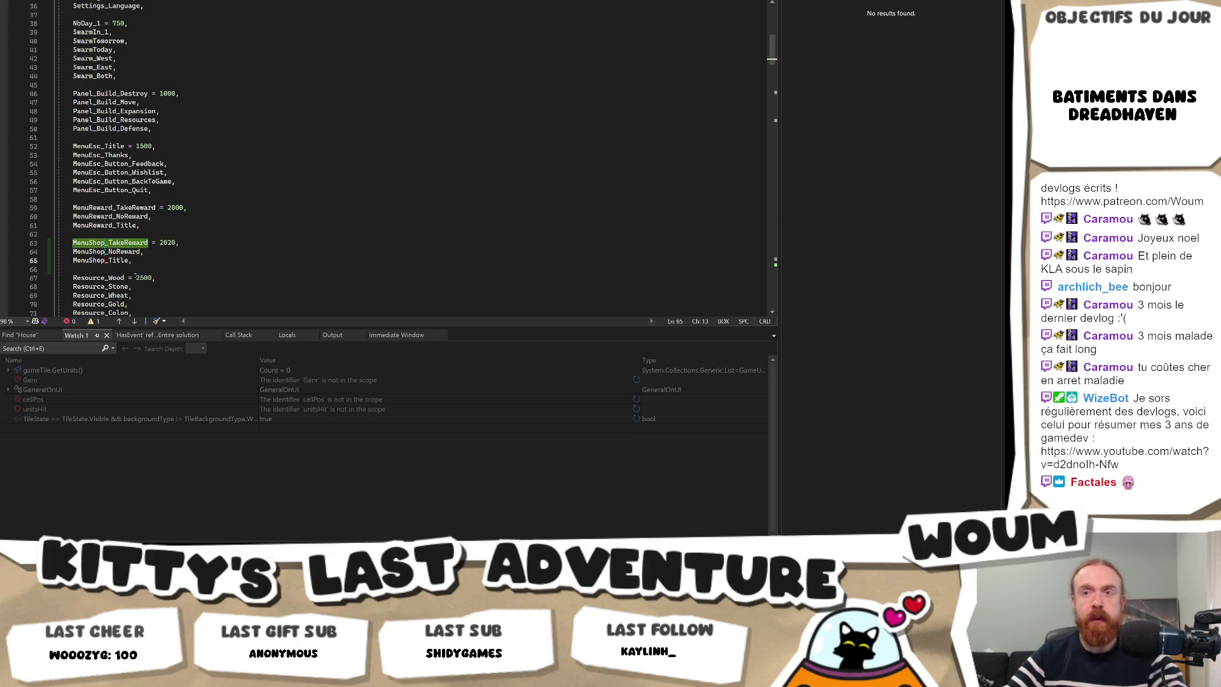
{"action": "left_click", "coordinate": [176, 245]}
{"action": "key", "text": "BackSpace"}
{"action": "type", "text": "5"}
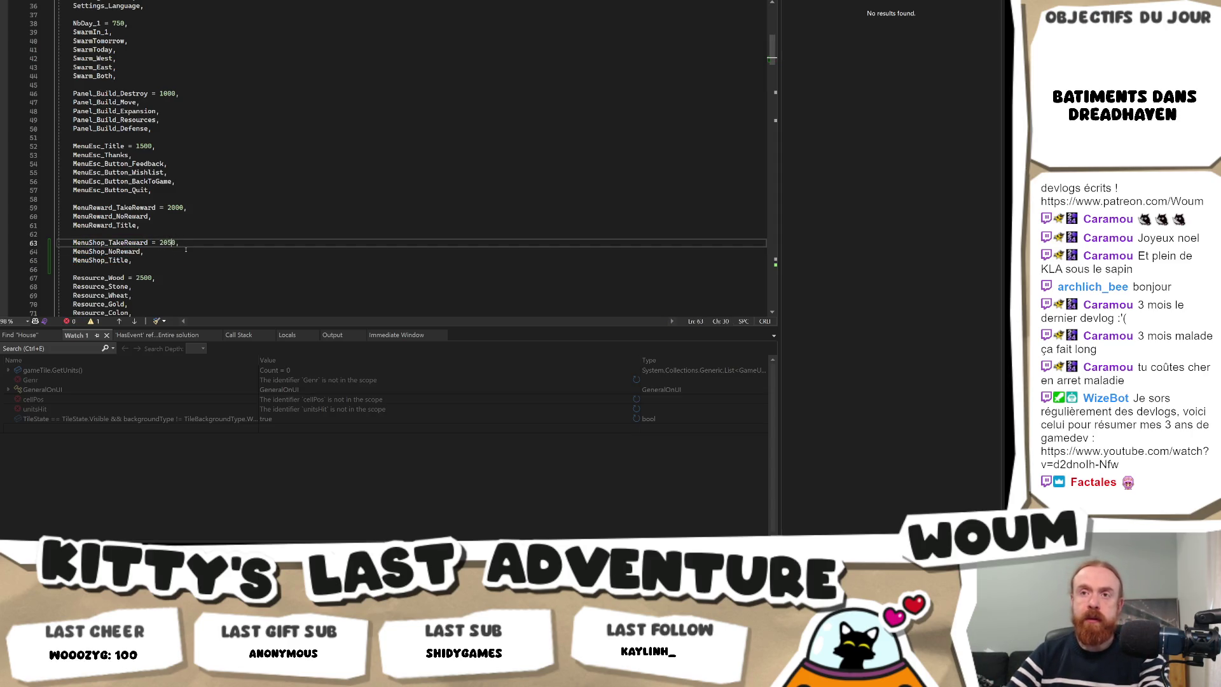
{"action": "double_click", "coordinate": [127, 243]}
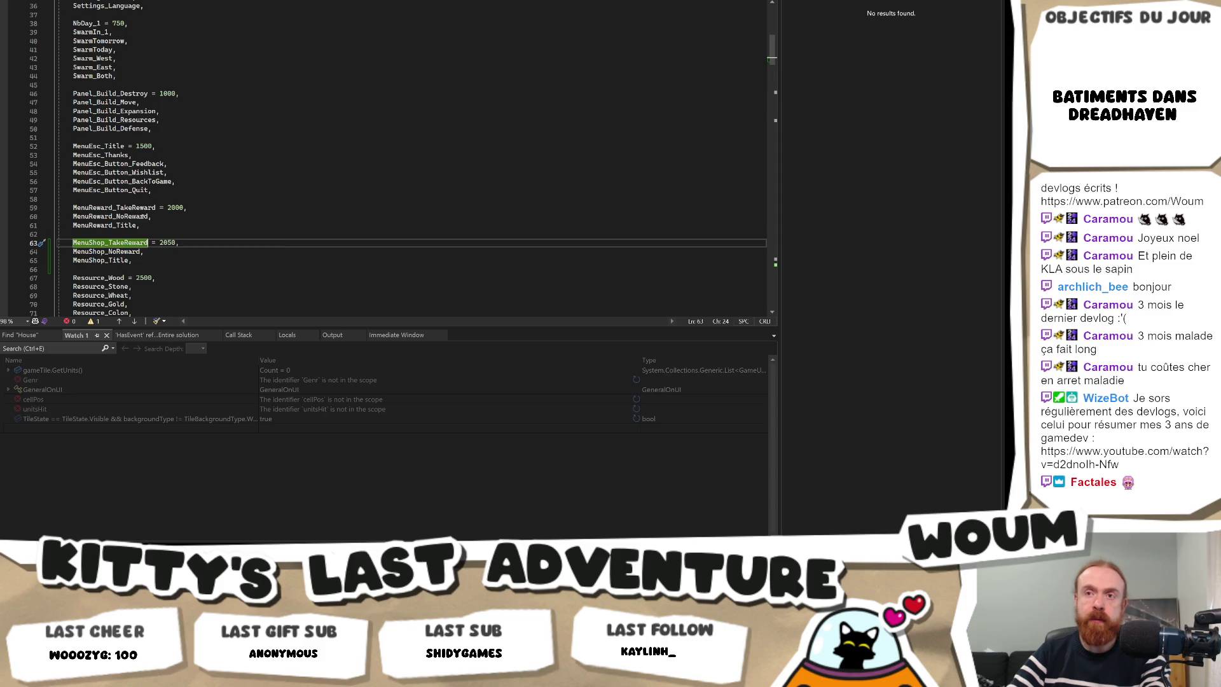
{"action": "key", "text": "Down"}
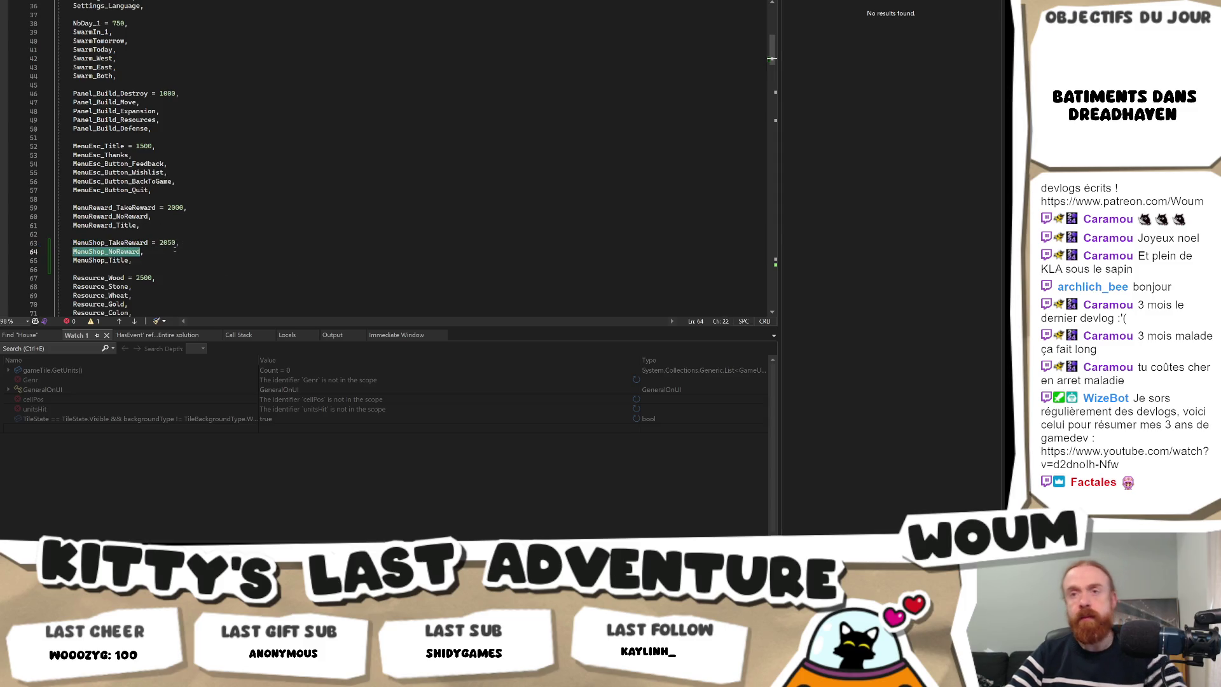
Search all files for MenuReward_TakeReward usages, then return to Unity.
{"action": "left_click", "coordinate": [169, 212]}
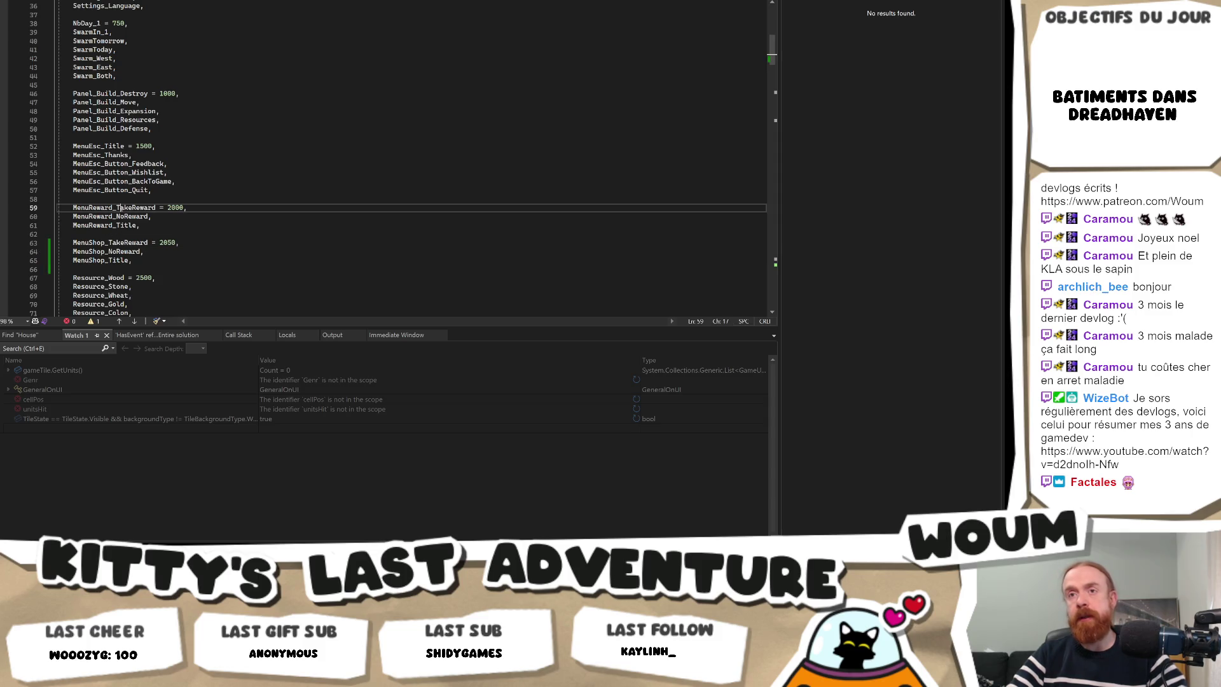
{"action": "key", "text": "ctrl+shift+f"}
{"action": "key", "text": "Return"}
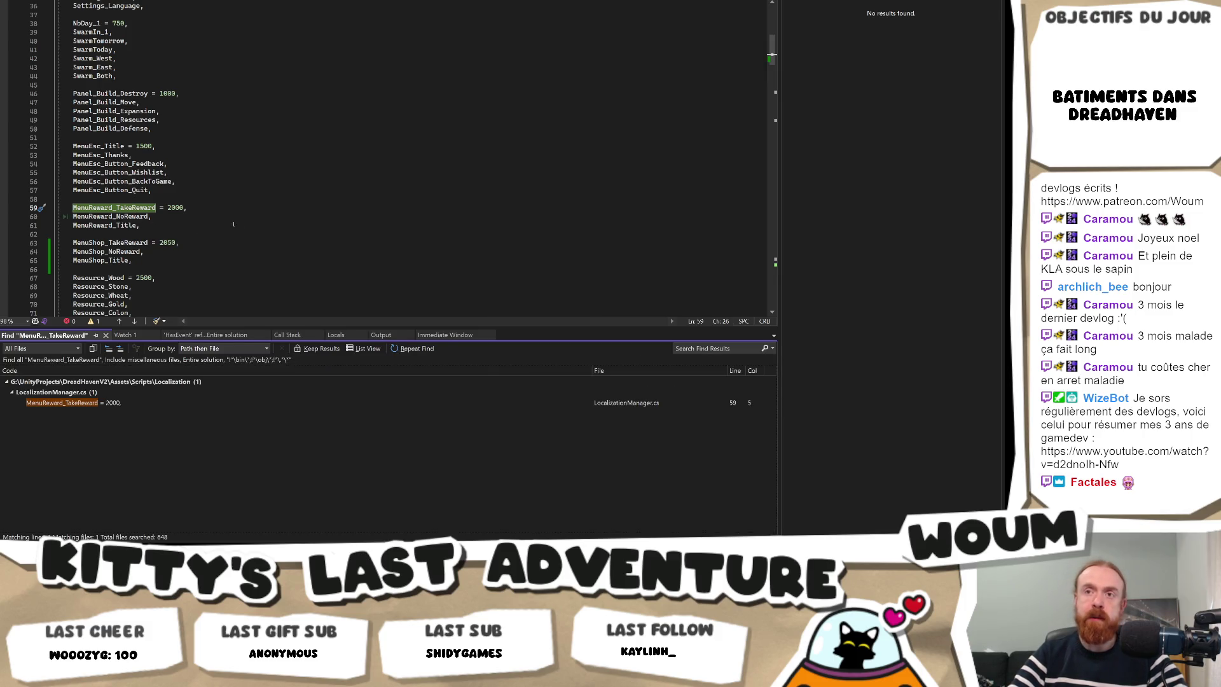
{"action": "key", "text": "alt+Tab"}
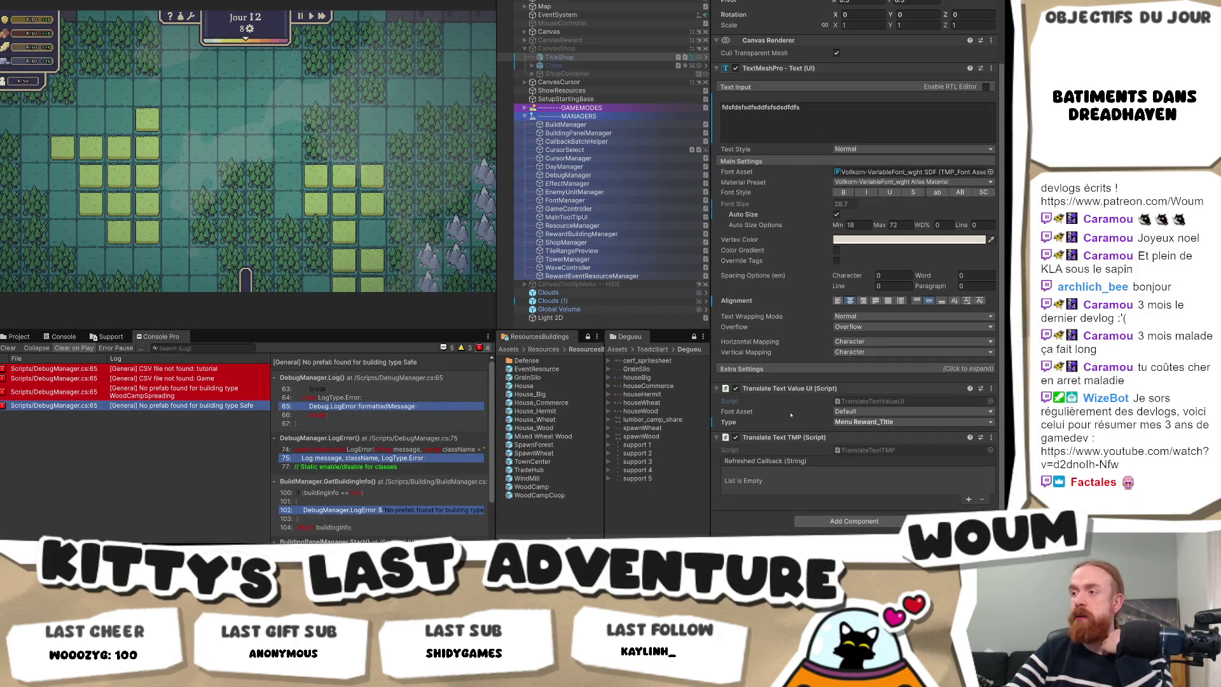
{"action": "left_click", "coordinate": [890, 422]}
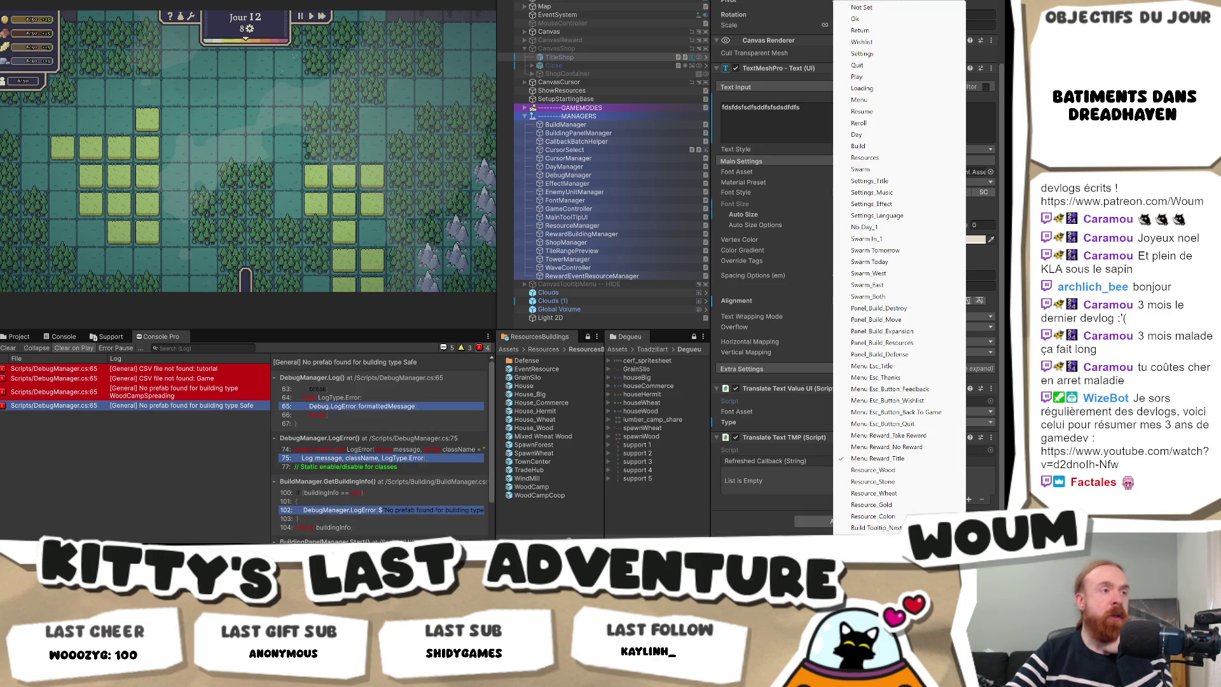
{"action": "key", "text": "Escape"}
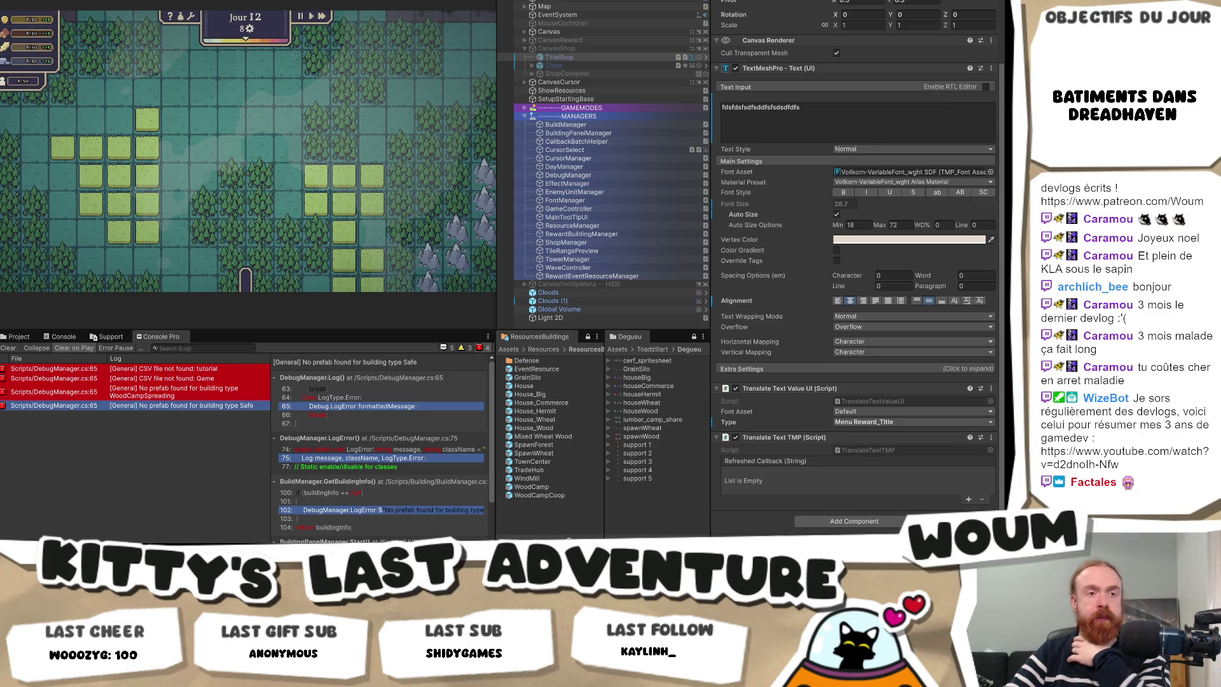
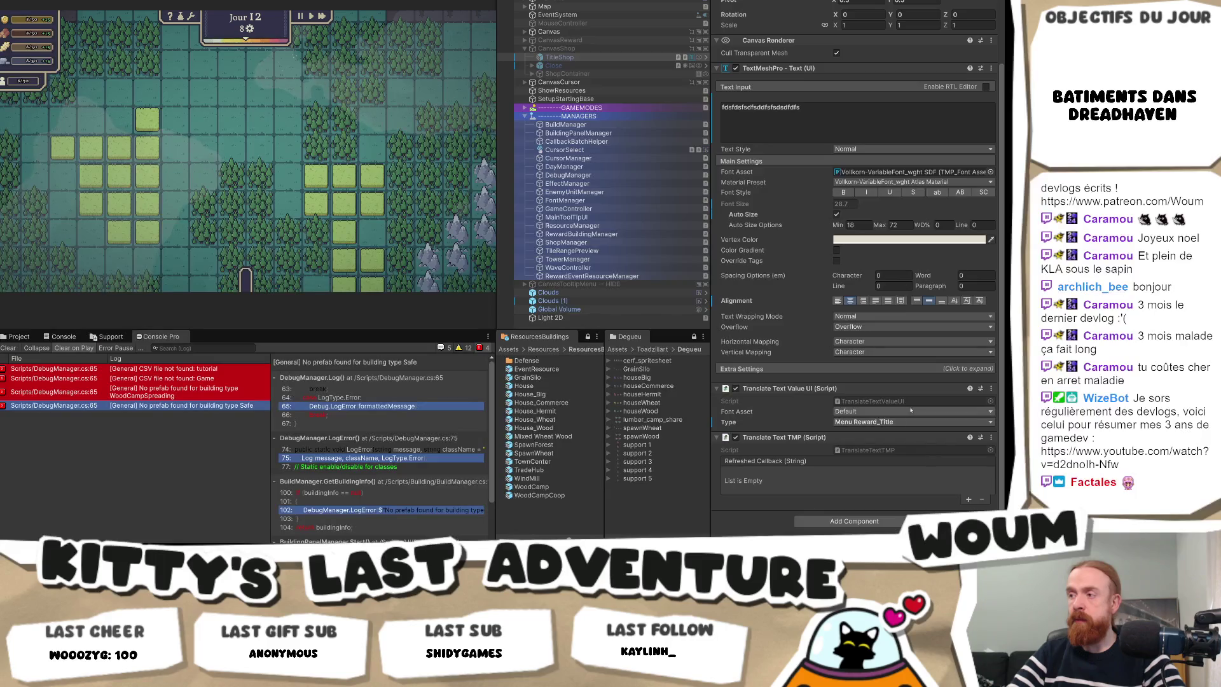
Switch the Translate Text Value type from Menu Reward_Title to Menu Shop_Title, then return to Visual Studio.
{"action": "left_click", "coordinate": [885, 423]}
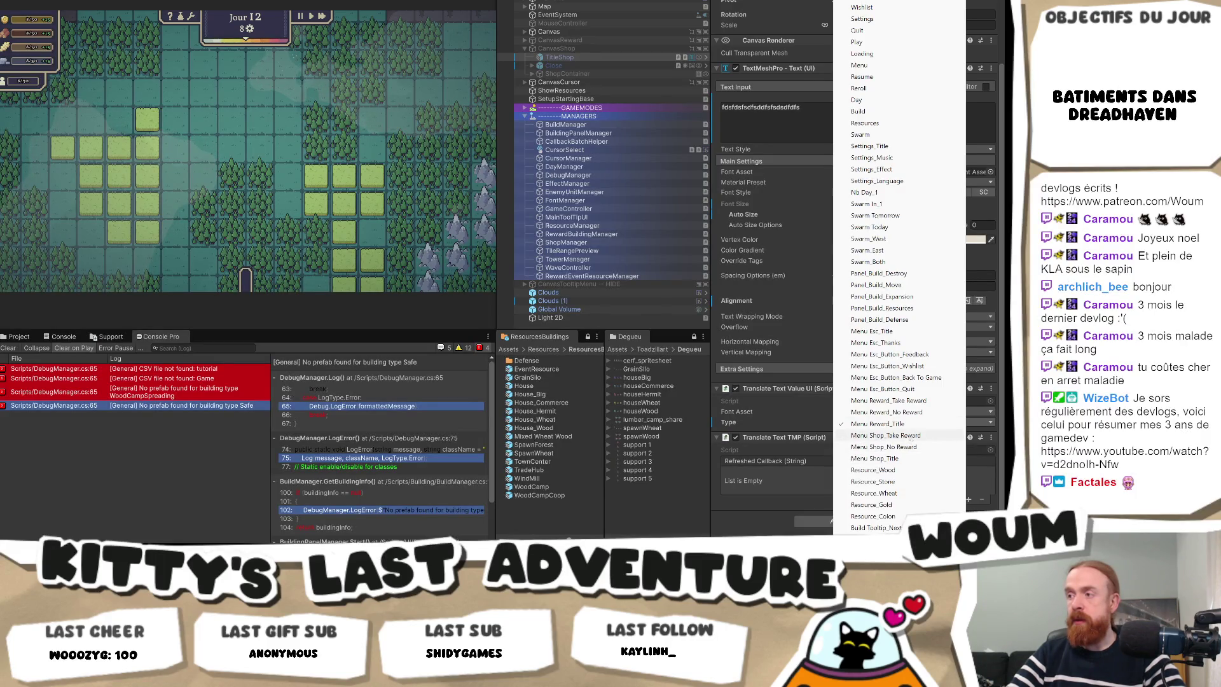
{"action": "left_click", "coordinate": [912, 459]}
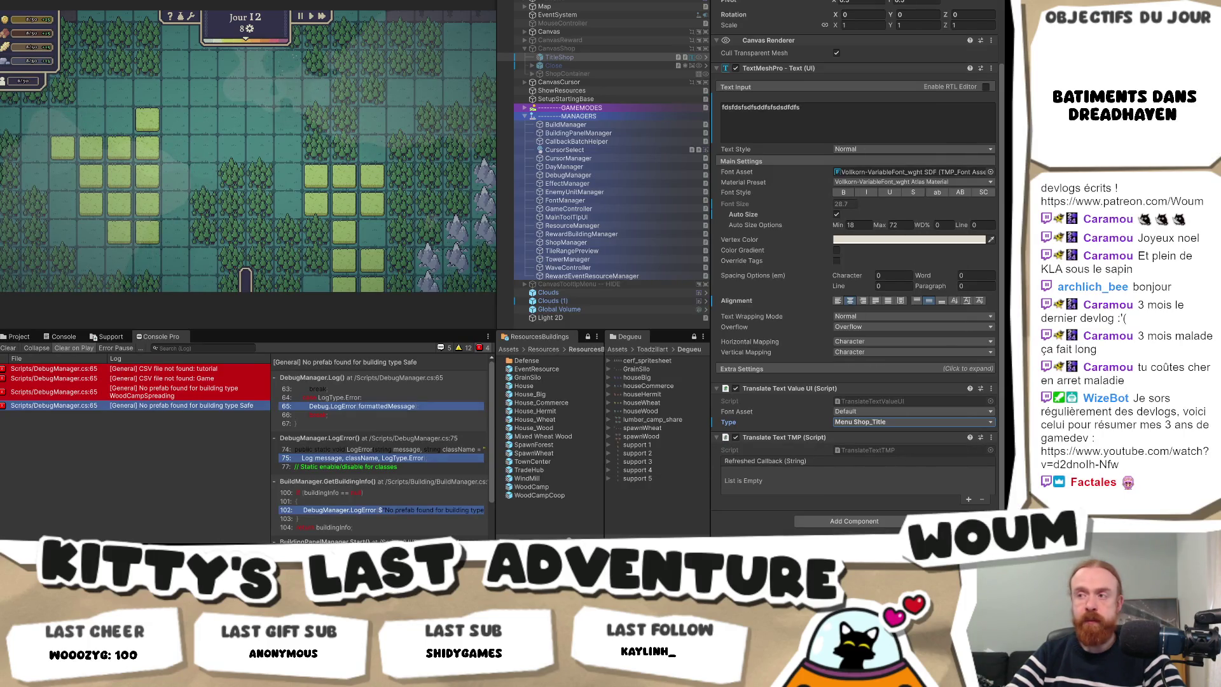
{"action": "mouse_move", "coordinate": [129, 553]}
{"action": "left_click", "coordinate": [129, 503]}
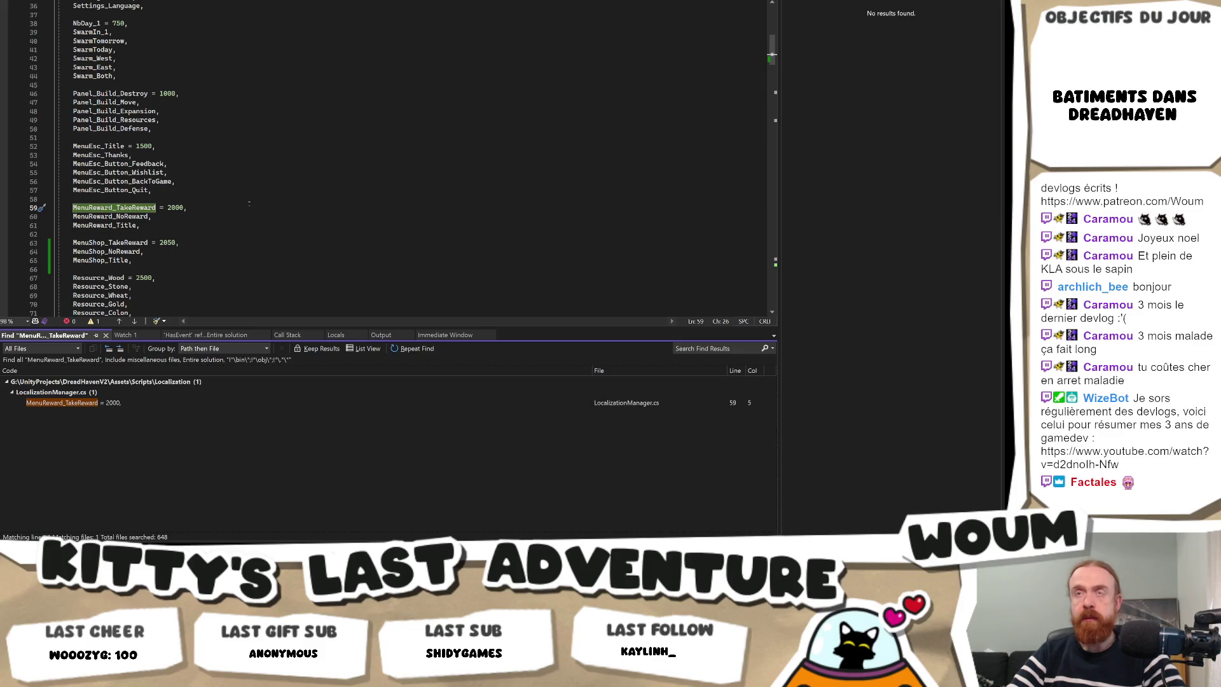
Search all solution files for 'Shop' and open ShopManager.cs to look at its closeButton field.
{"action": "key", "text": "ctrl+shift+f"}
{"action": "type", "text": "Shop"}
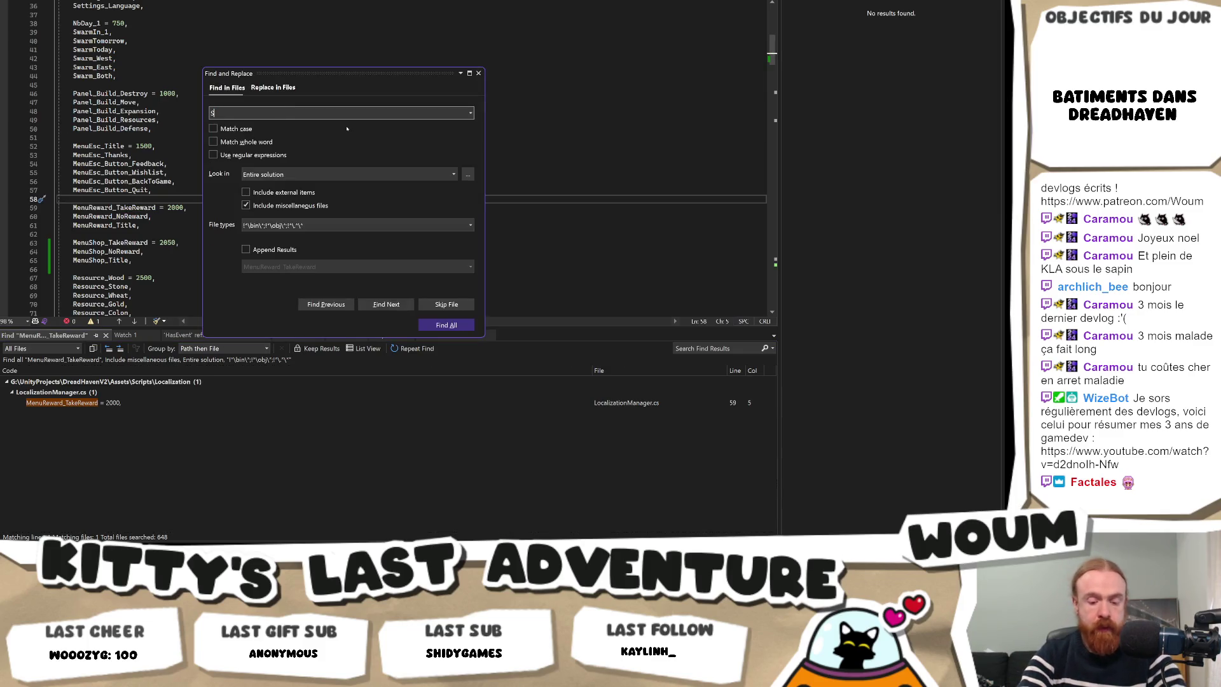
{"action": "key", "text": "Return"}
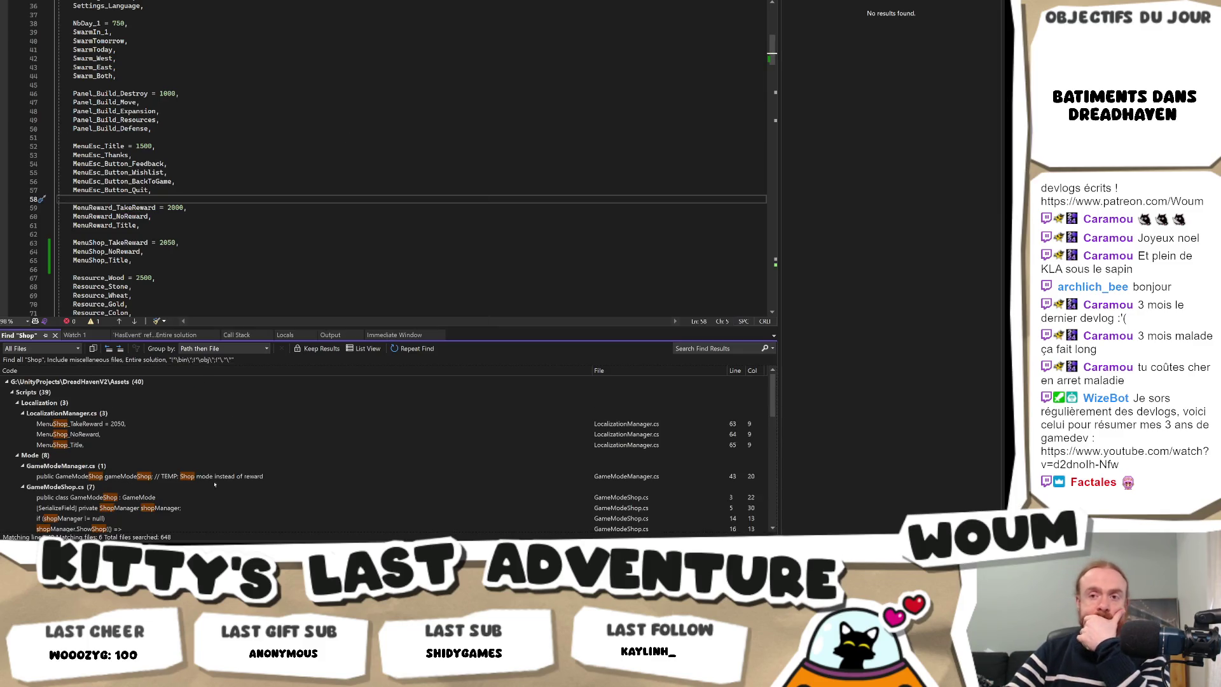
{"action": "scroll", "coordinate": [191, 481], "scroll_direction": "down", "scroll_amount": 2}
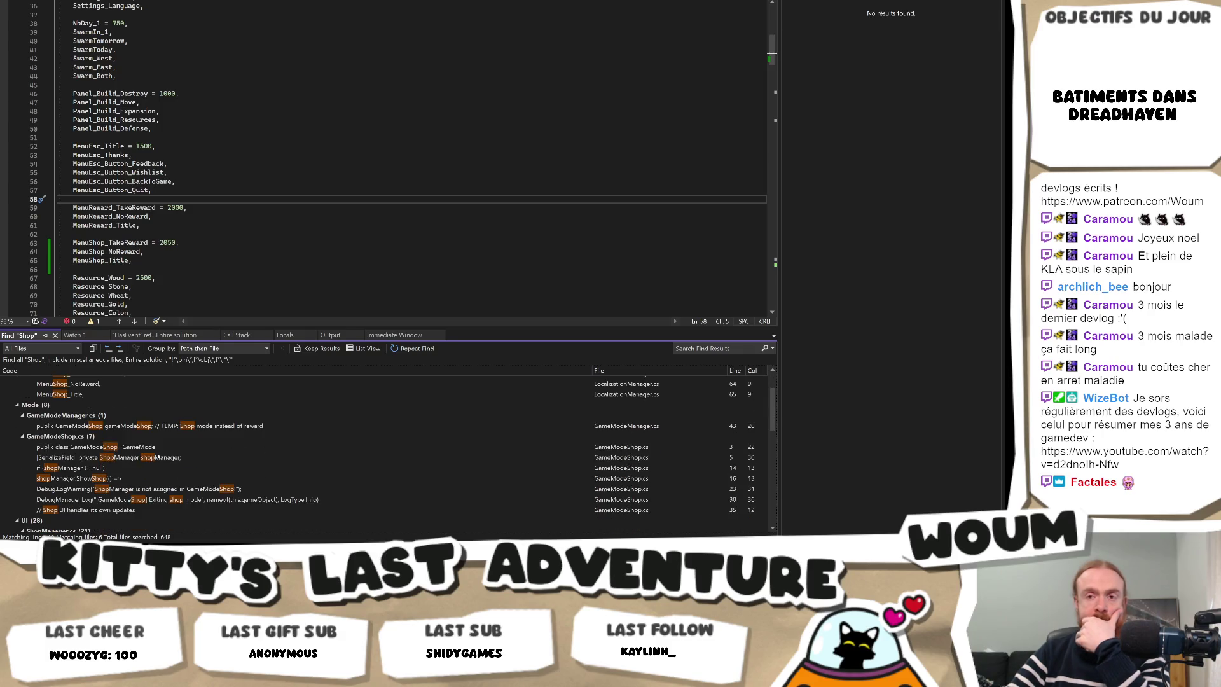
{"action": "scroll", "coordinate": [166, 467], "scroll_direction": "down", "scroll_amount": 2}
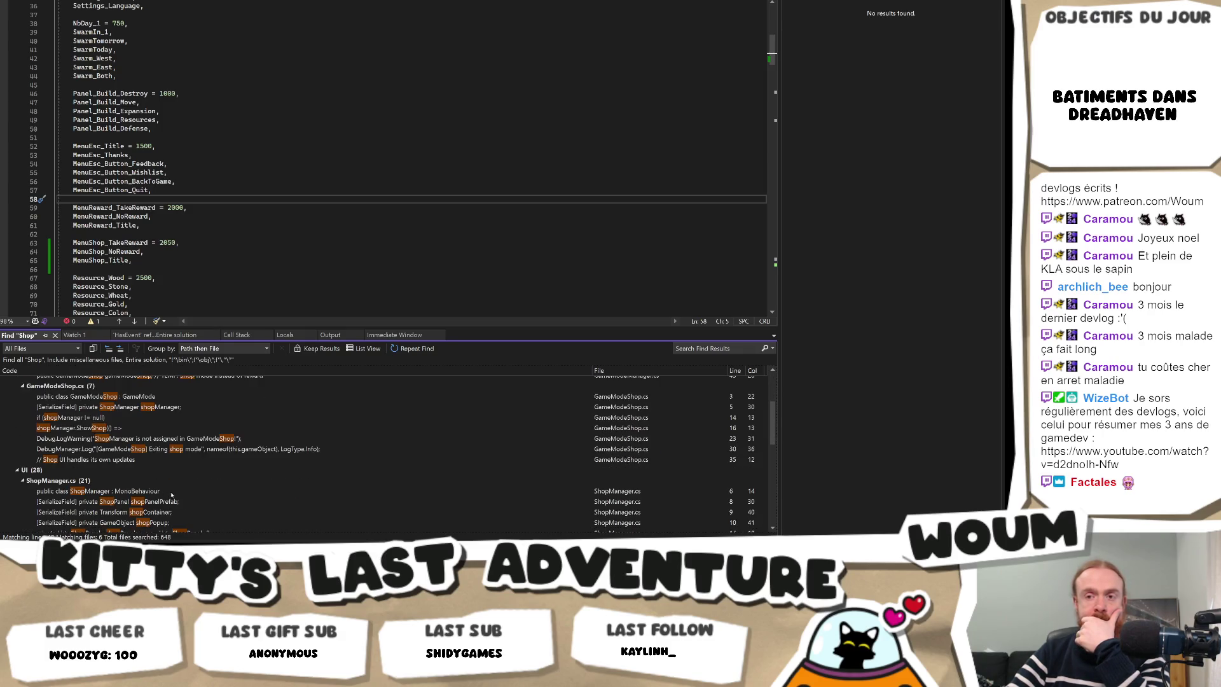
{"action": "double_click", "coordinate": [171, 494]}
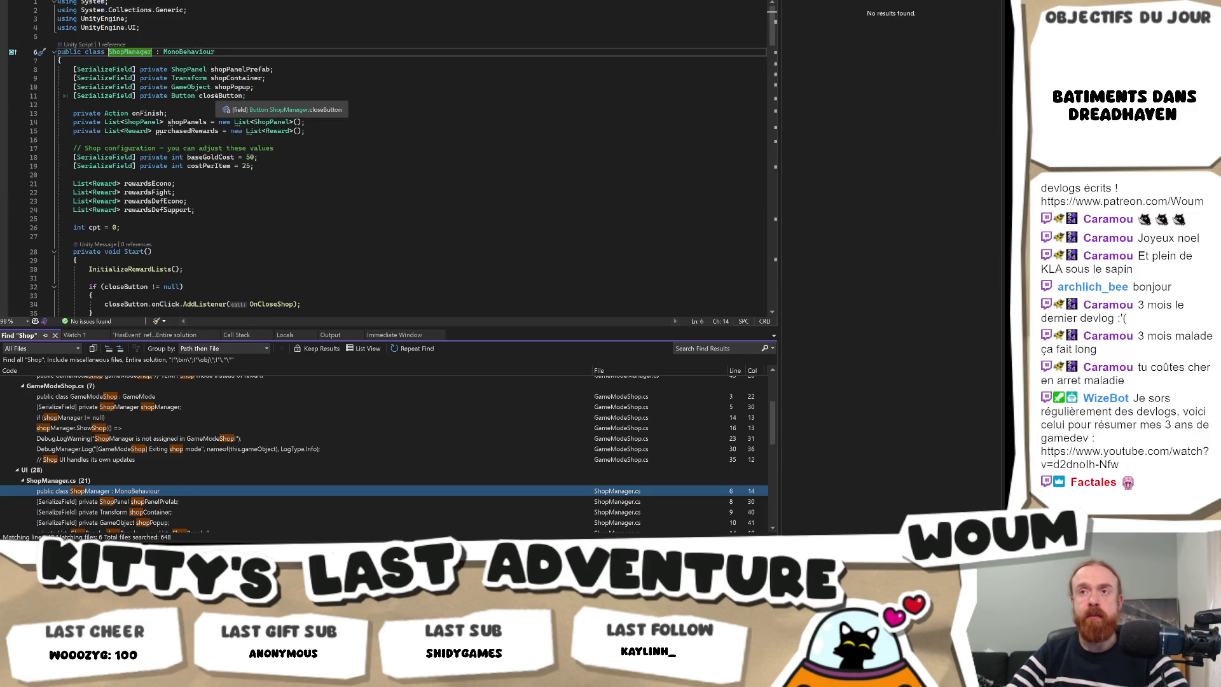
{"action": "left_click", "coordinate": [286, 95]}
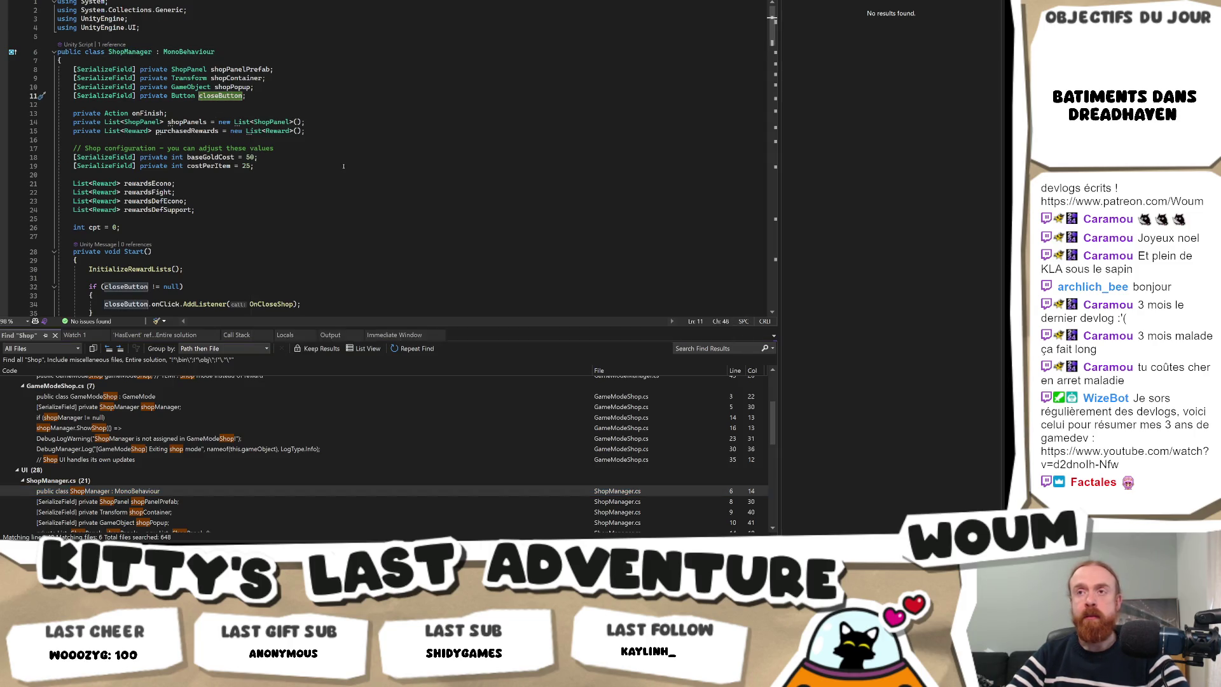
In LocalizationManager.cs, duplicate the MenuShop_Title entry and rename the copy MenuShop_Close.
{"action": "key", "text": "ctrl+Tab"}
{"action": "key", "text": "ctrl+Tab"}
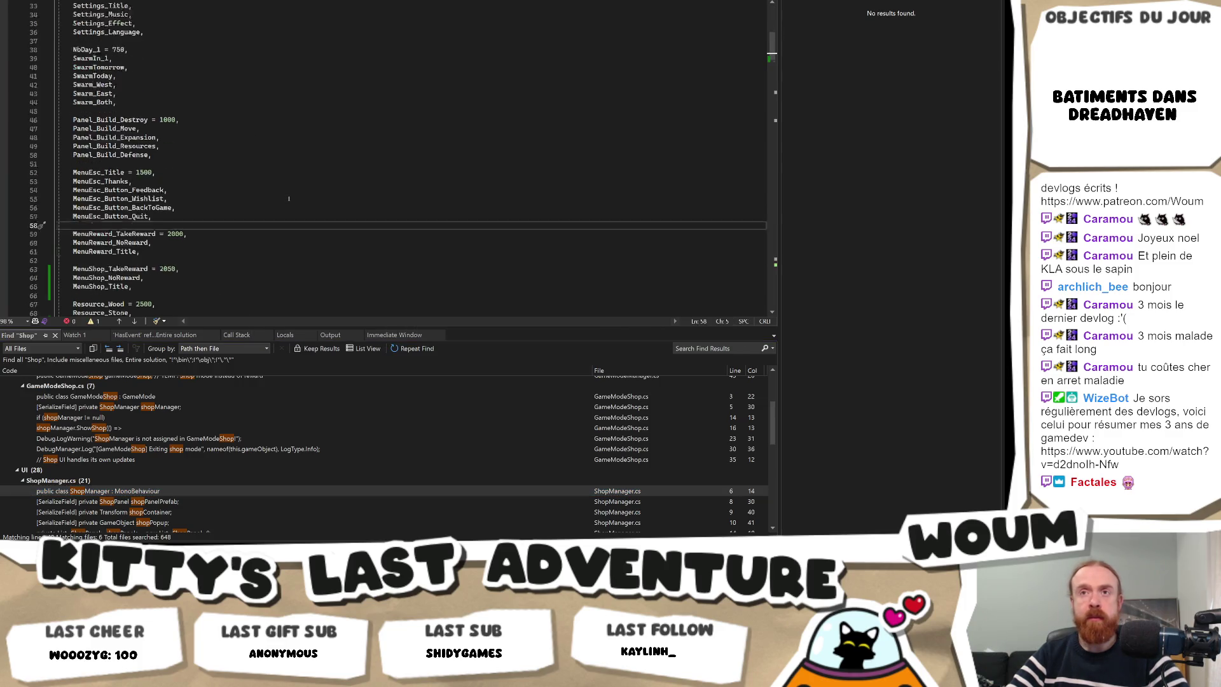
{"action": "scroll", "coordinate": [254, 206], "scroll_direction": "down", "scroll_amount": 3}
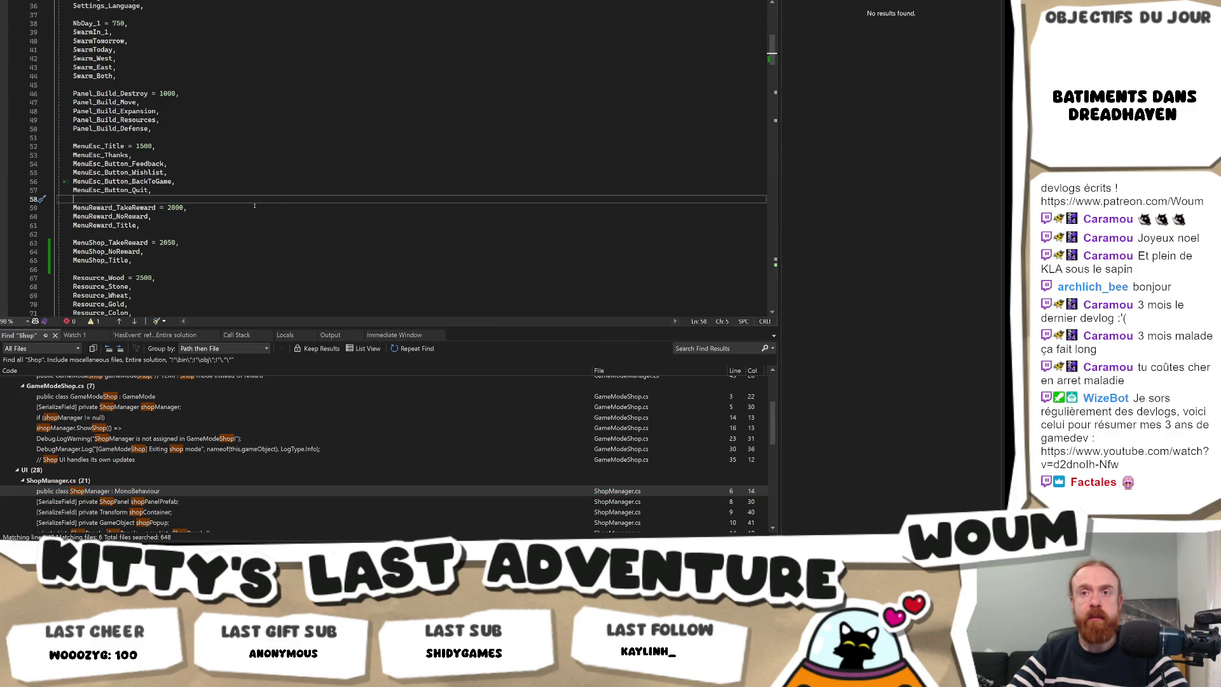
{"action": "scroll", "coordinate": [254, 205], "scroll_direction": "up", "scroll_amount": 9}
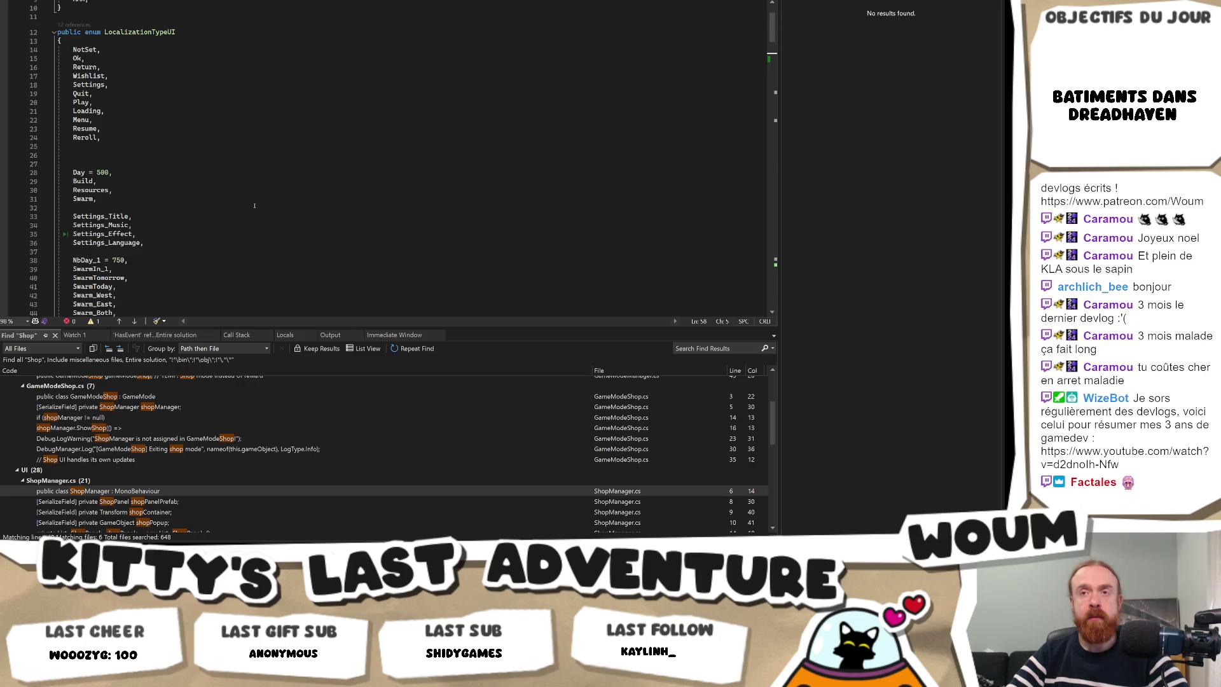
{"action": "scroll", "coordinate": [255, 206], "scroll_direction": "down", "scroll_amount": 4}
{"action": "scroll", "coordinate": [254, 205], "scroll_direction": "down", "scroll_amount": 8}
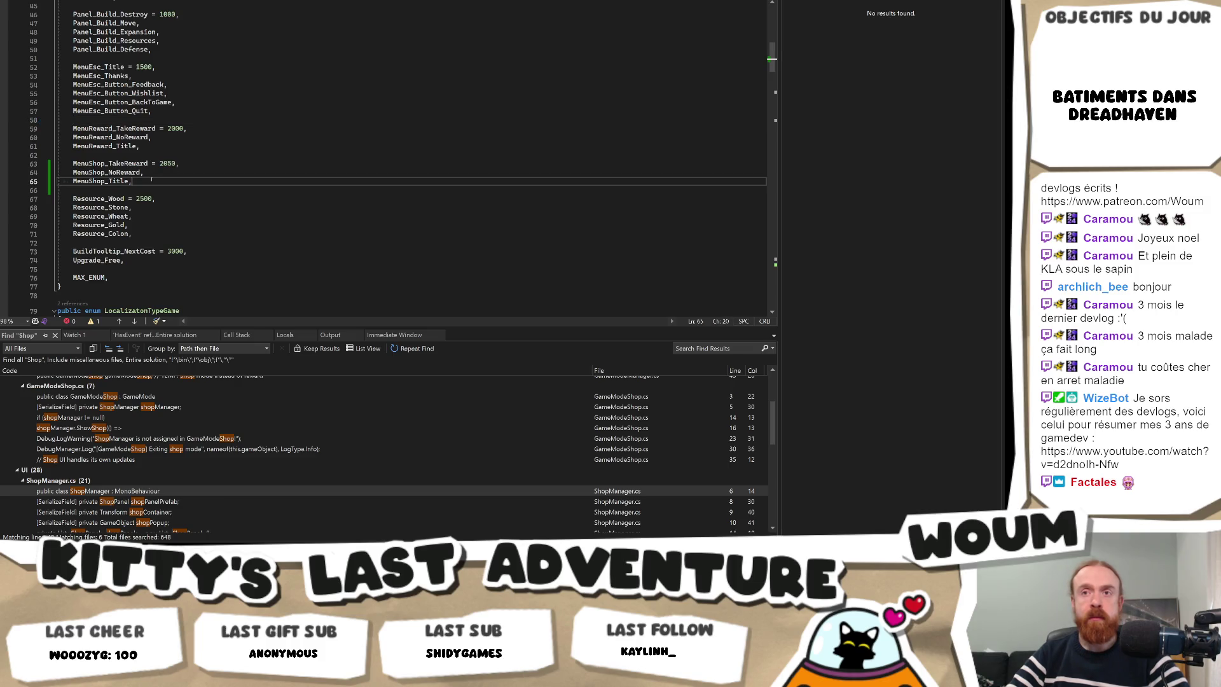
{"action": "left_click", "coordinate": [130, 182]}
{"action": "key", "text": "ctrl+d"}
{"action": "left_click", "coordinate": [108, 189]}
{"action": "key", "text": "ctrl+Delete"}
{"action": "type", "text": "Close,"}
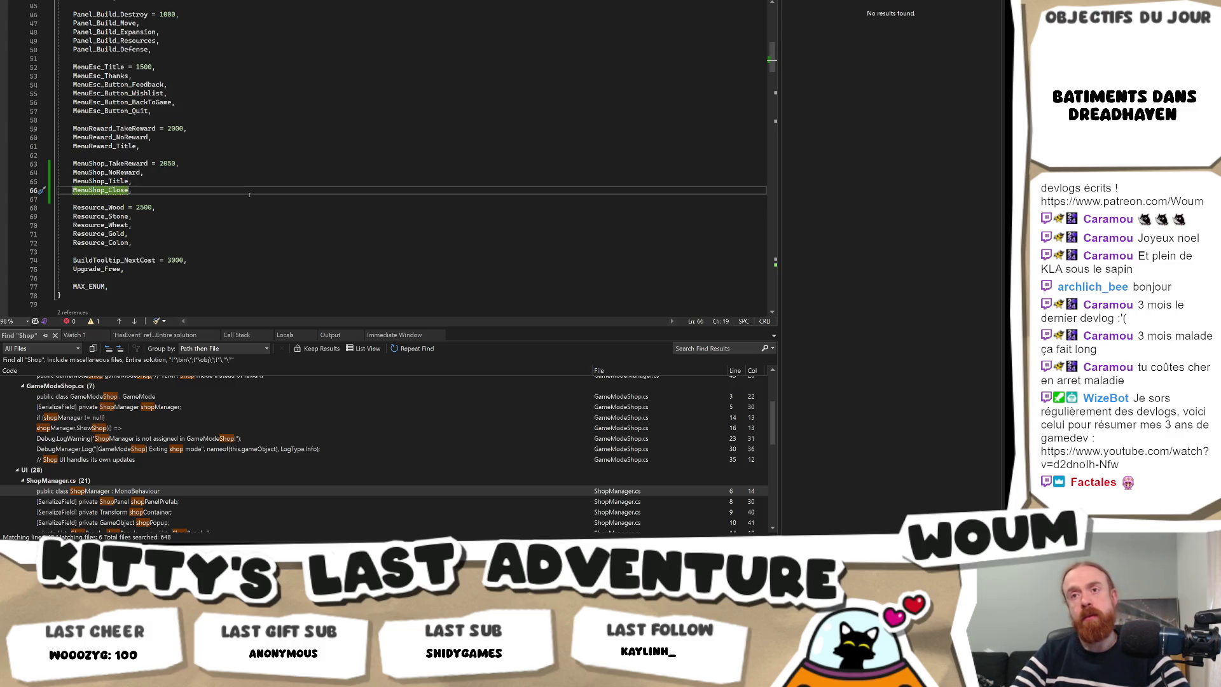
{"action": "key", "text": "alt+Tab"}
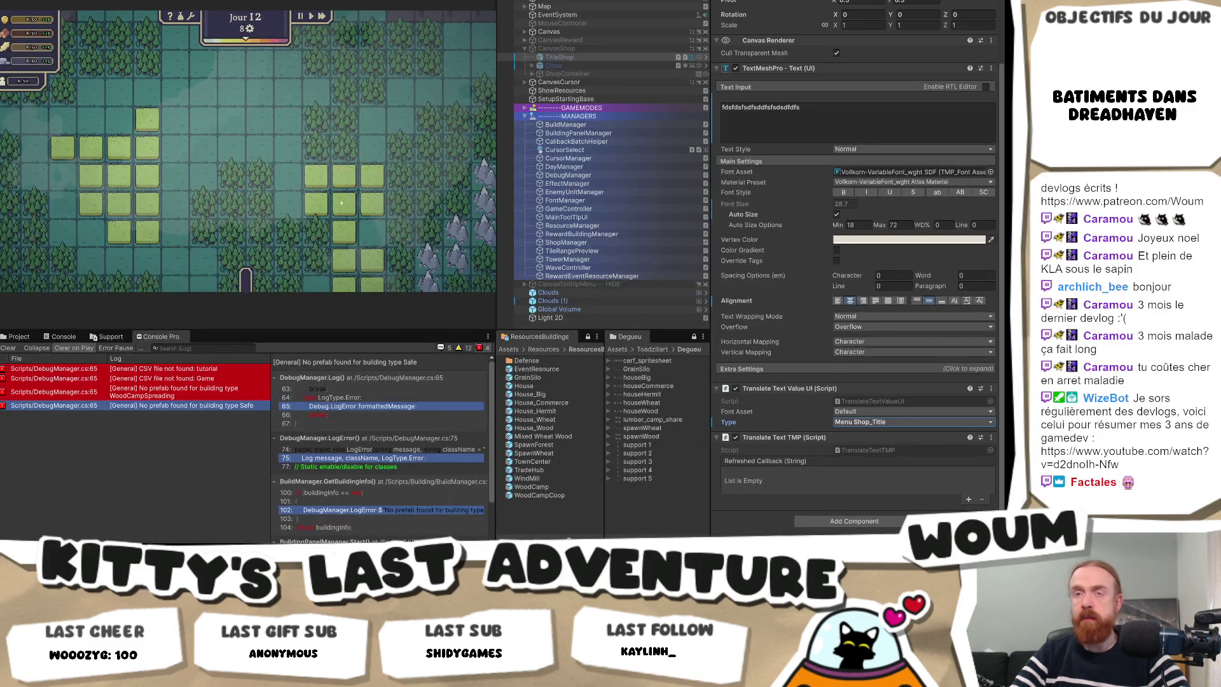
Return to Visual Studio and switch from LocalizationManager.cs to ShopManager.cs.
{"action": "key", "text": "alt+Tab"}
{"action": "left_click", "coordinate": [258, 192]}
{"action": "key", "text": "ctrl+Tab"}
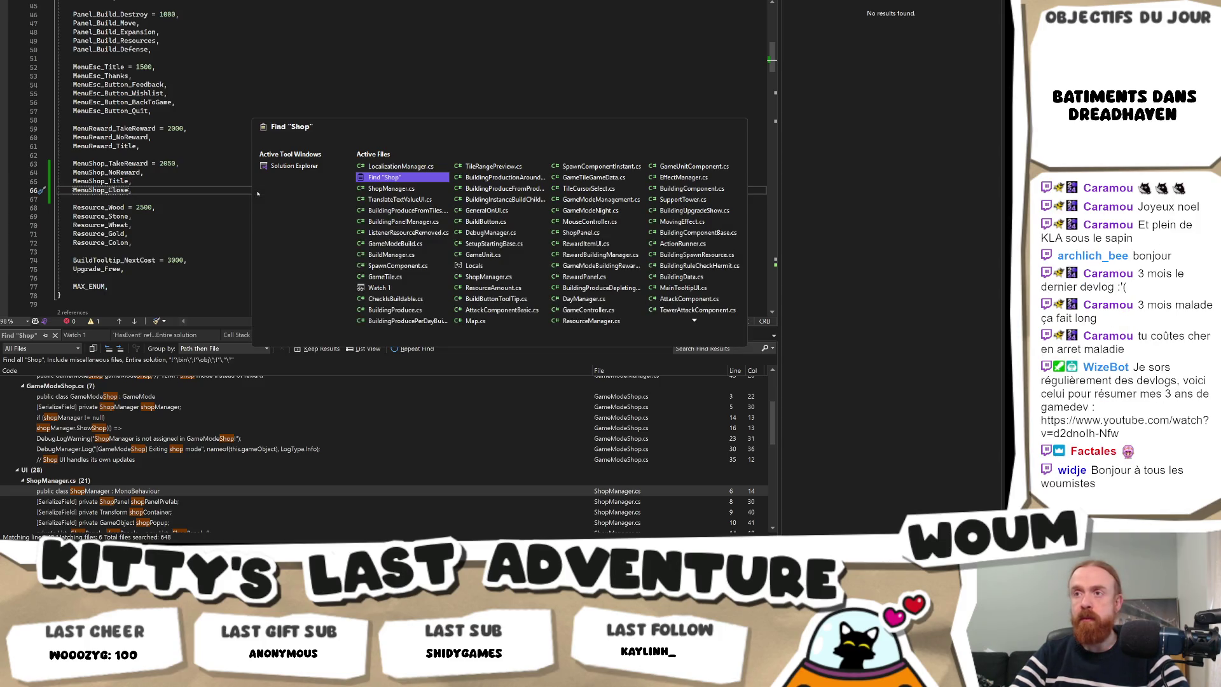
{"action": "key", "text": "ctrl+Tab"}
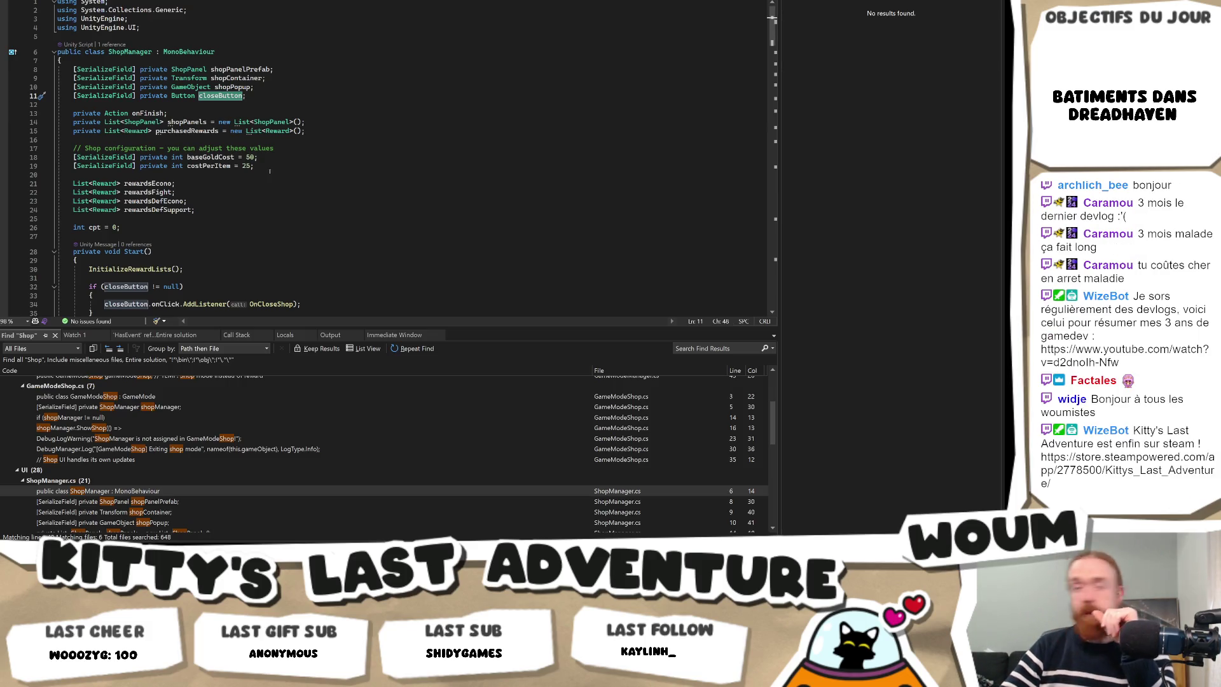
{"action": "scroll", "coordinate": [304, 159], "scroll_direction": "down", "scroll_amount": 3}
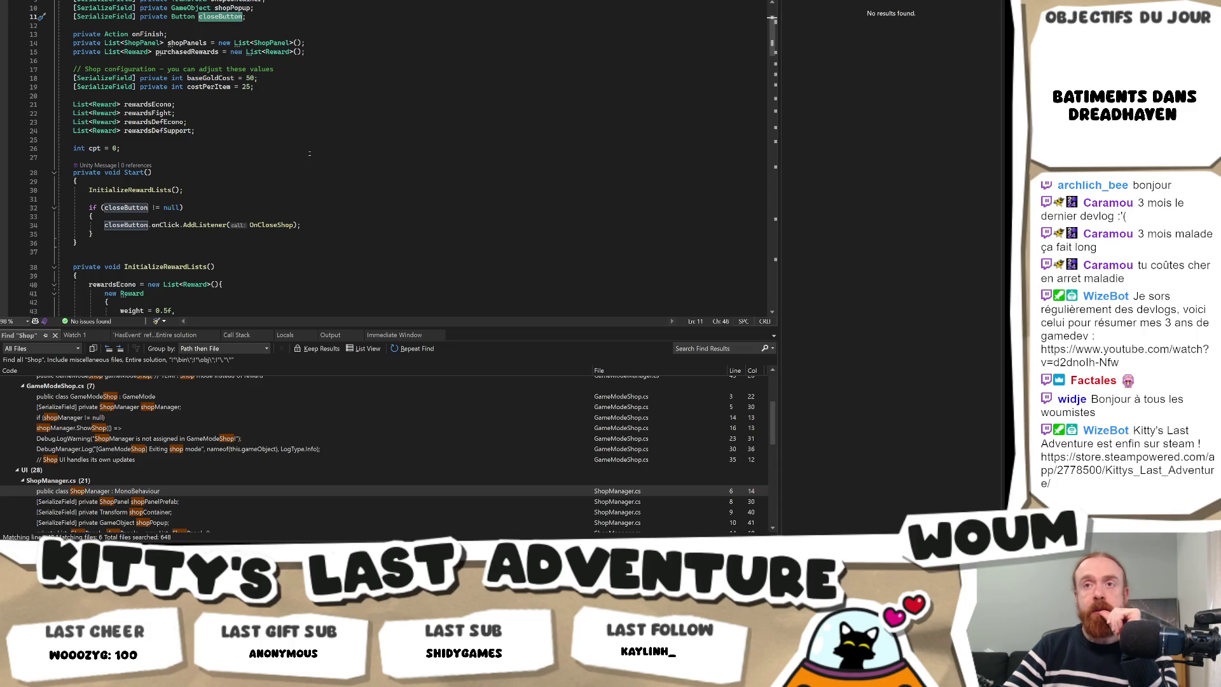
{"action": "scroll", "coordinate": [310, 154], "scroll_direction": "up", "scroll_amount": 3}
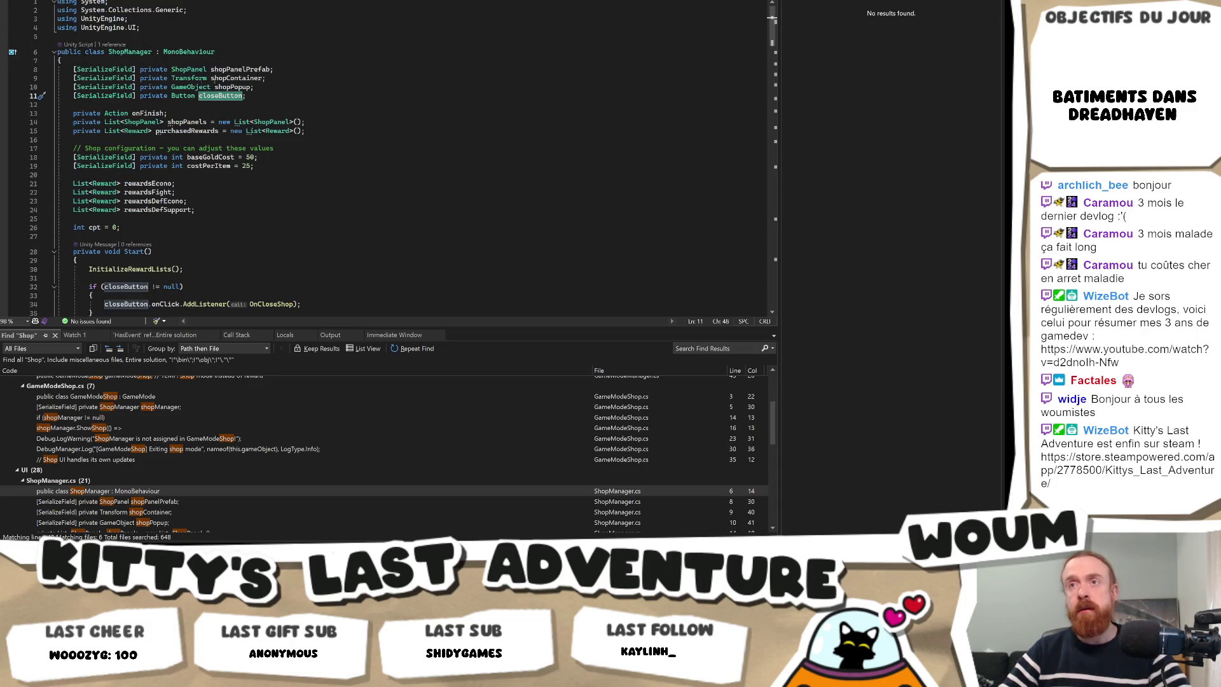
Go to the ShopPanel class definition and scroll down to its UpdateAllShopPanels method.
{"action": "left_click", "coordinate": [207, 70]}
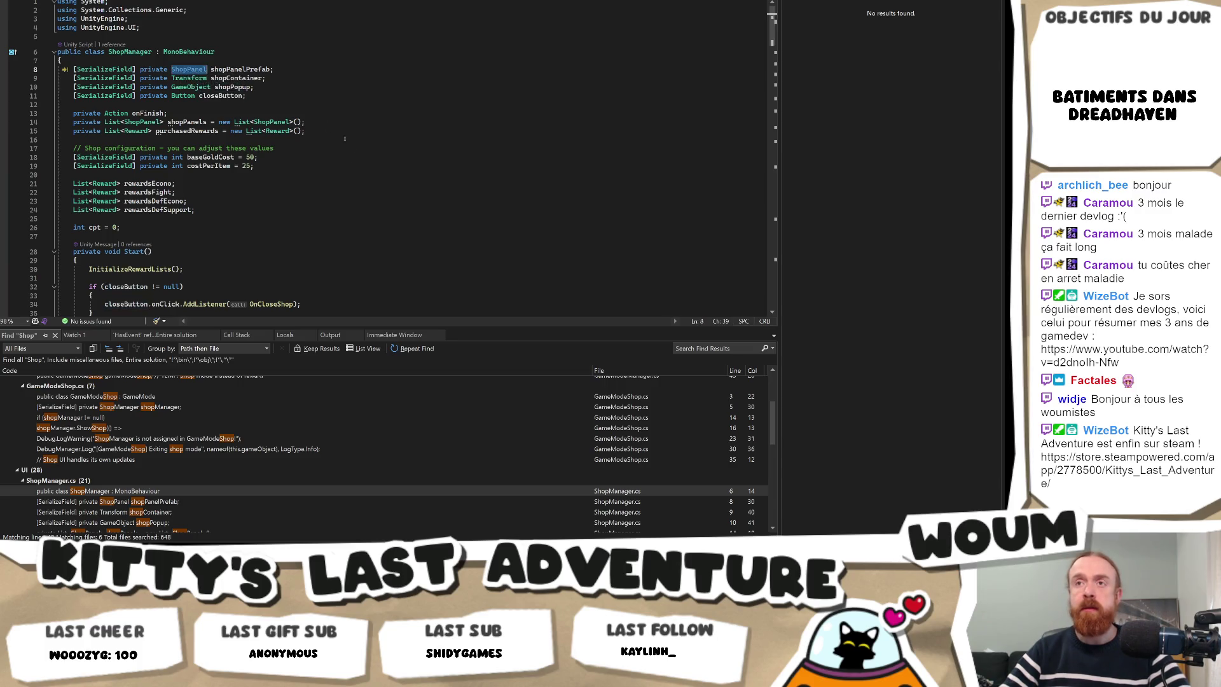
{"action": "key", "text": "F12"}
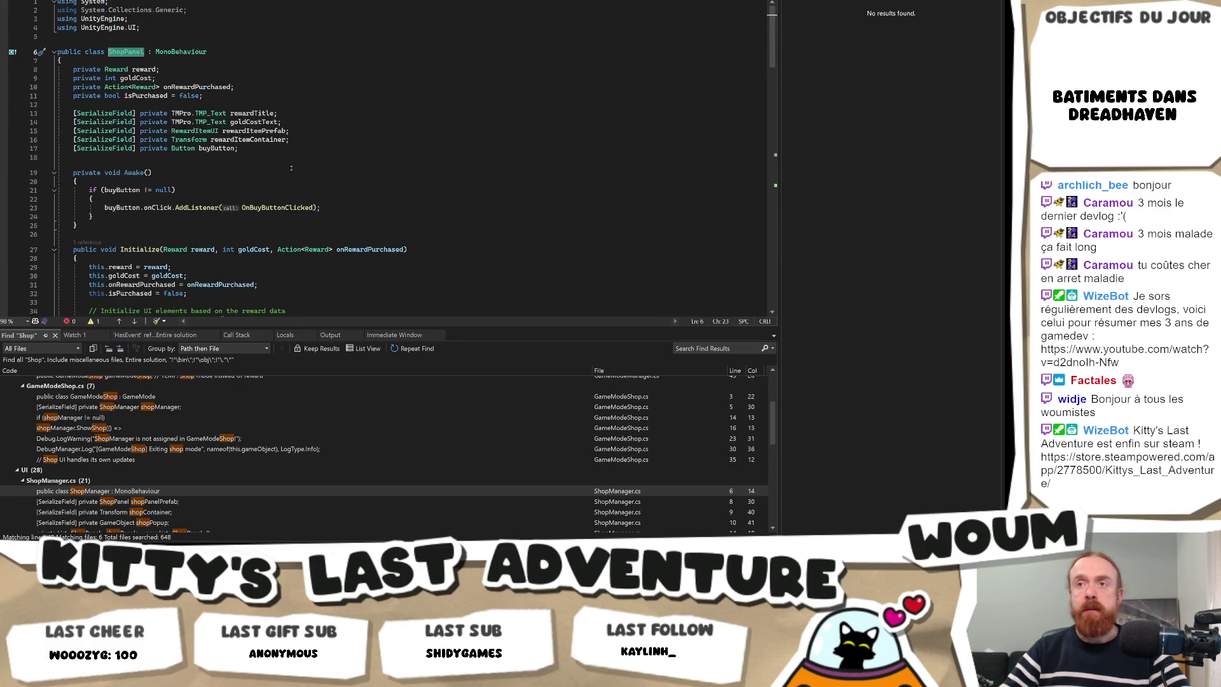
{"action": "left_click", "coordinate": [216, 148]}
{"action": "scroll", "coordinate": [340, 220], "scroll_direction": "down", "scroll_amount": 3}
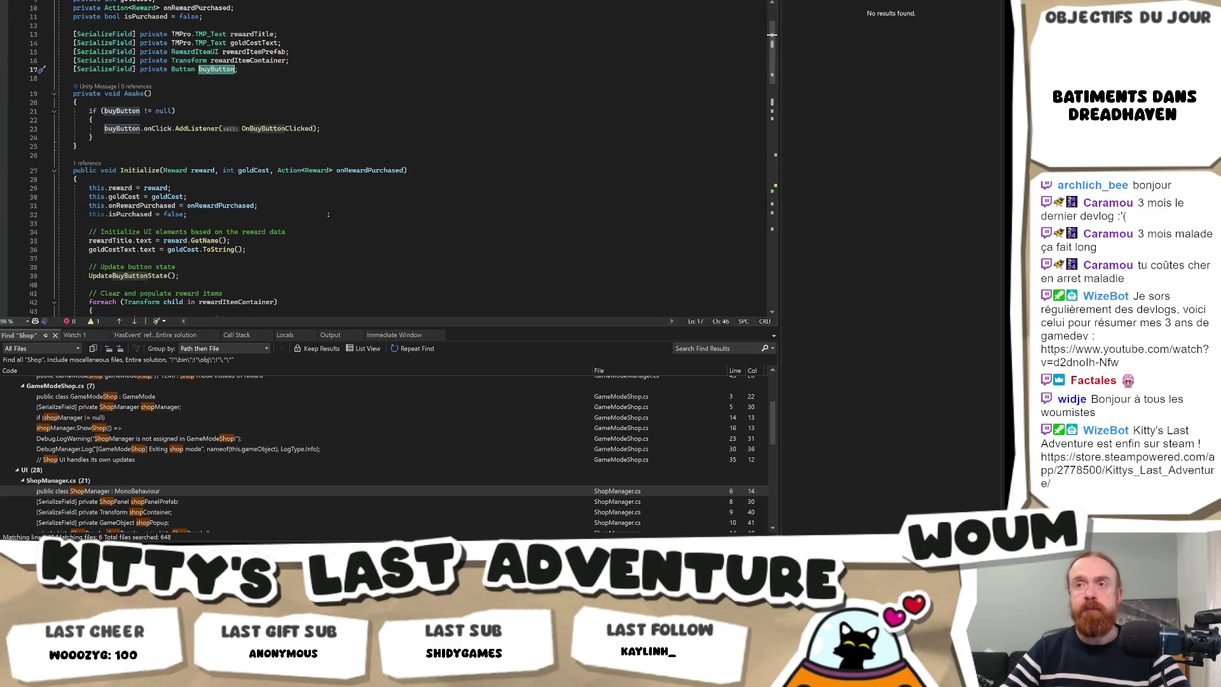
{"action": "scroll", "coordinate": [328, 215], "scroll_direction": "down", "scroll_amount": 10}
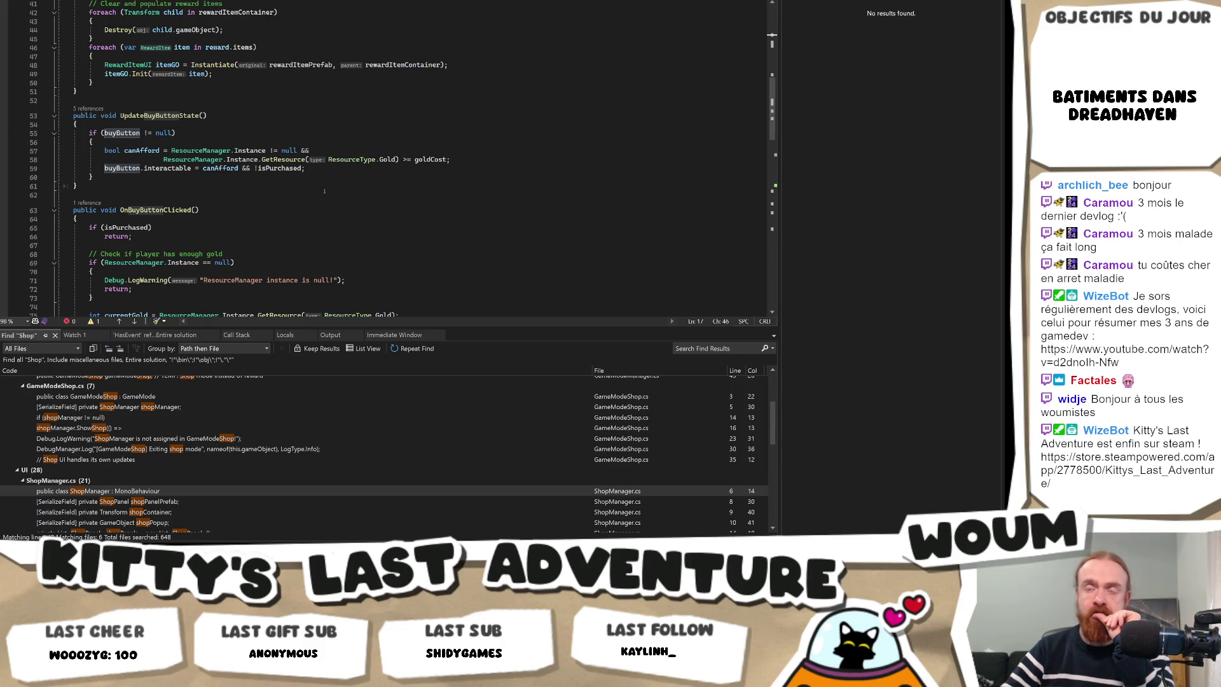
{"action": "scroll", "coordinate": [324, 191], "scroll_direction": "down", "scroll_amount": 8}
{"action": "scroll", "coordinate": [320, 193], "scroll_direction": "down", "scroll_amount": 7}
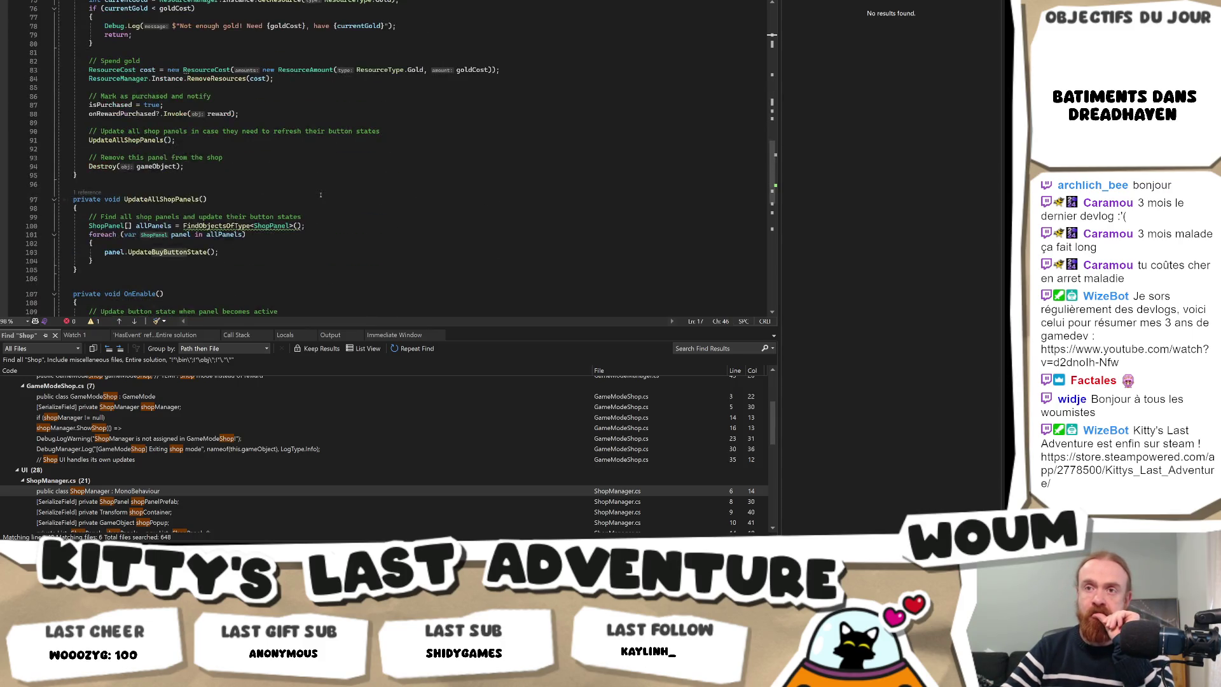
{"action": "mouse_move", "coordinate": [227, 152]}
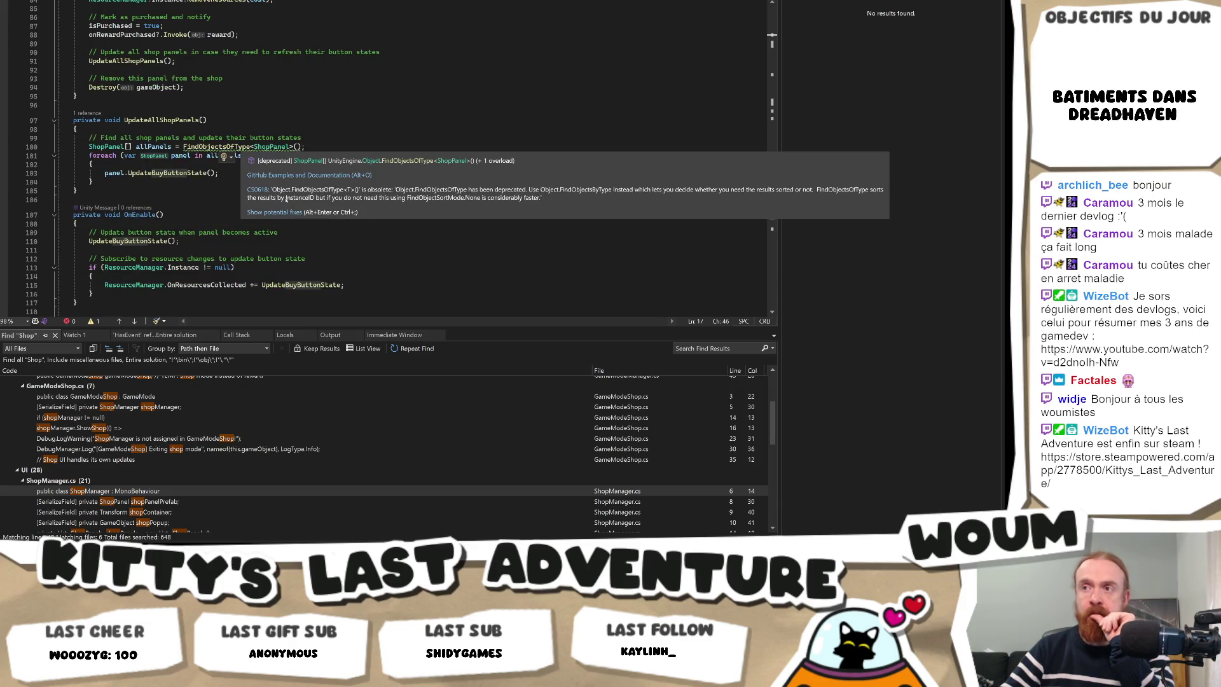
Review the suggested fixes for FindObjectsOfType, try an Object. prefix on line 100, then undo it.
{"action": "left_click", "coordinate": [287, 213]}
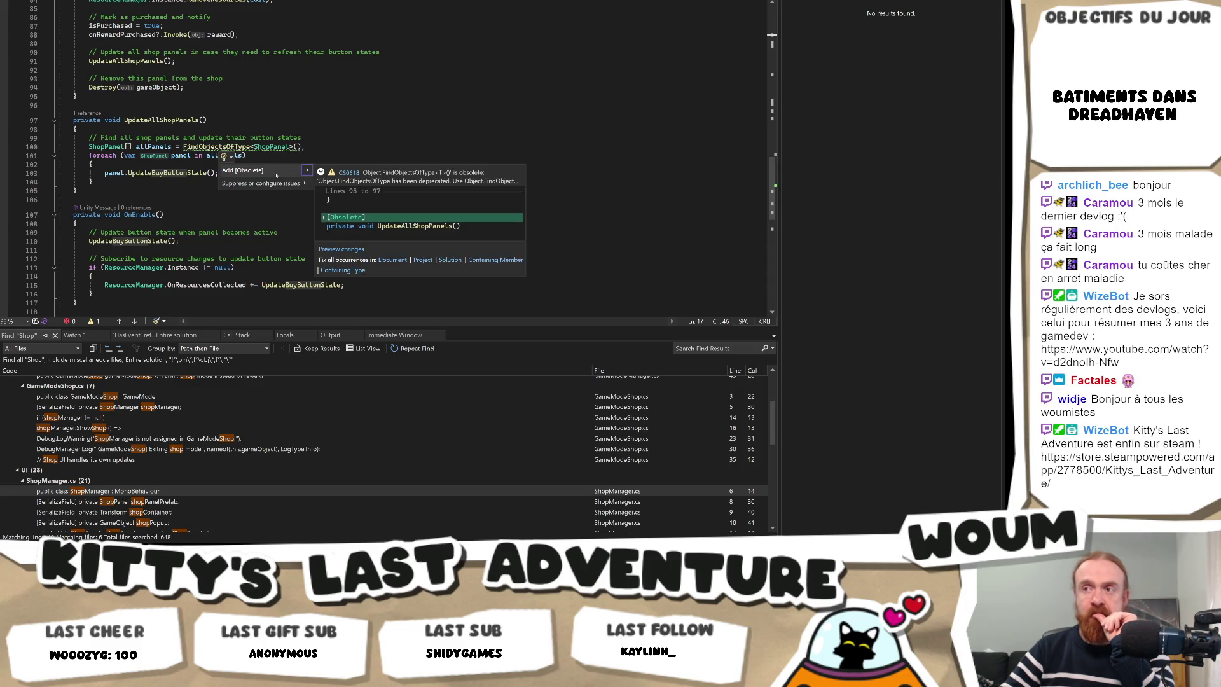
{"action": "left_click", "coordinate": [255, 141]}
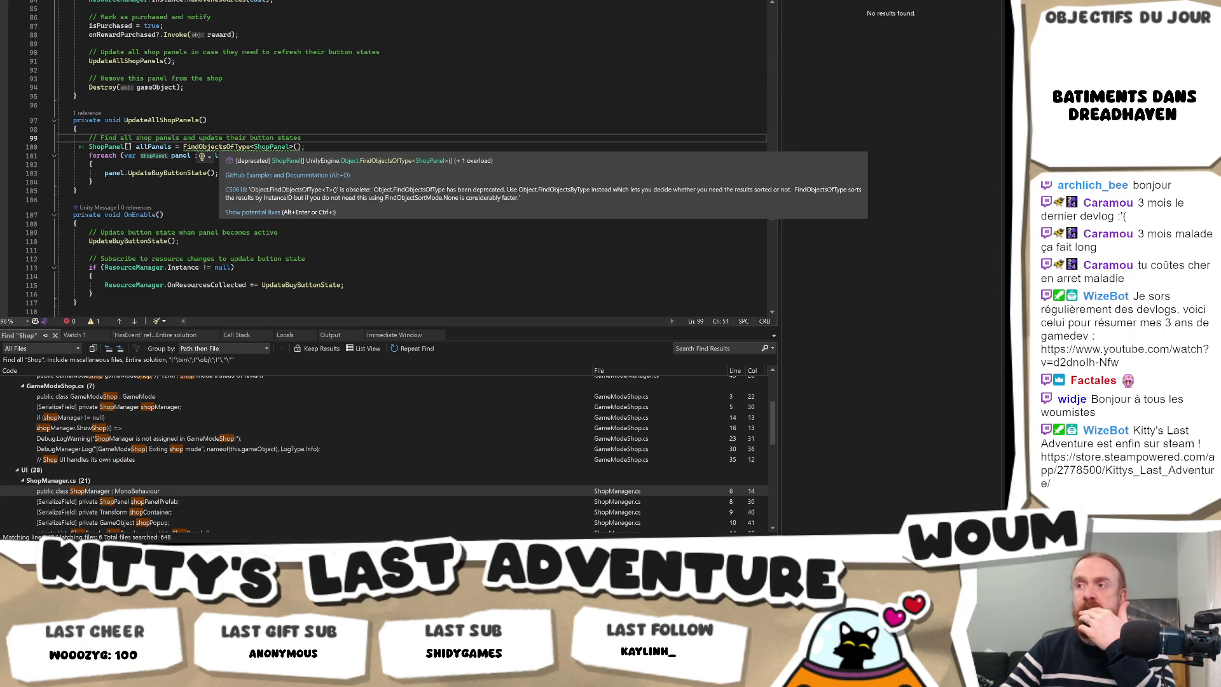
{"action": "left_click", "coordinate": [184, 146]}
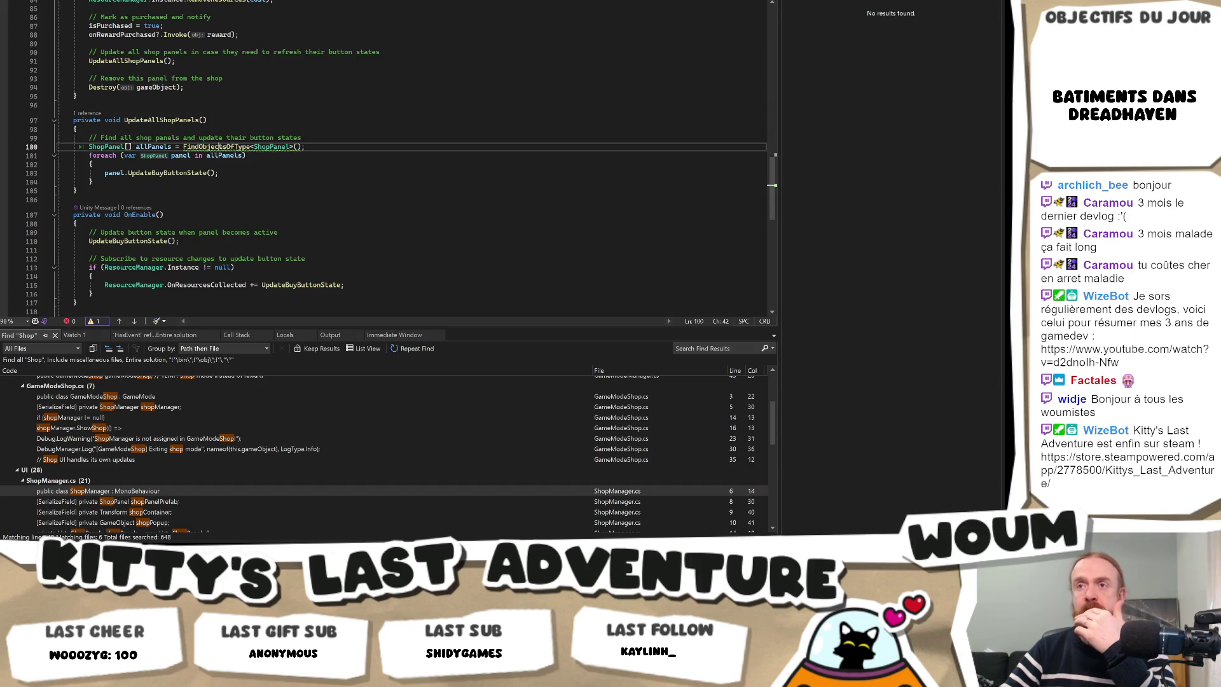
{"action": "type", "text": "Object."}
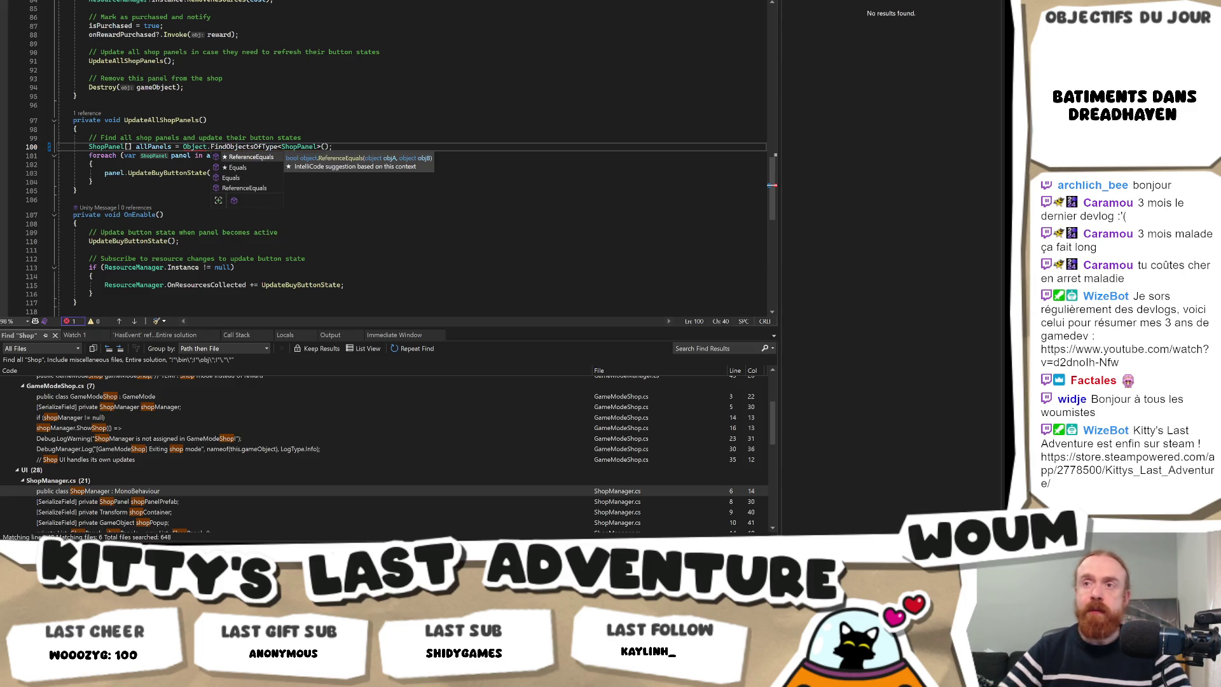
{"action": "left_click", "coordinate": [77, 129]}
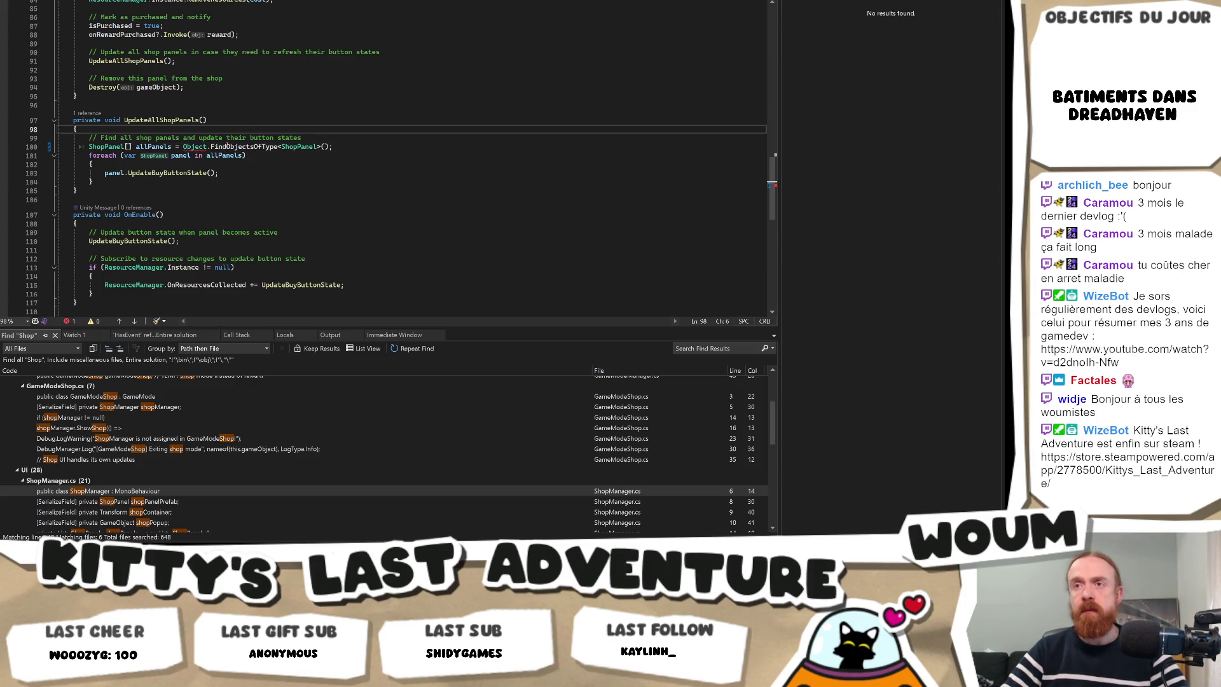
{"action": "key", "text": "ctrl+z"}
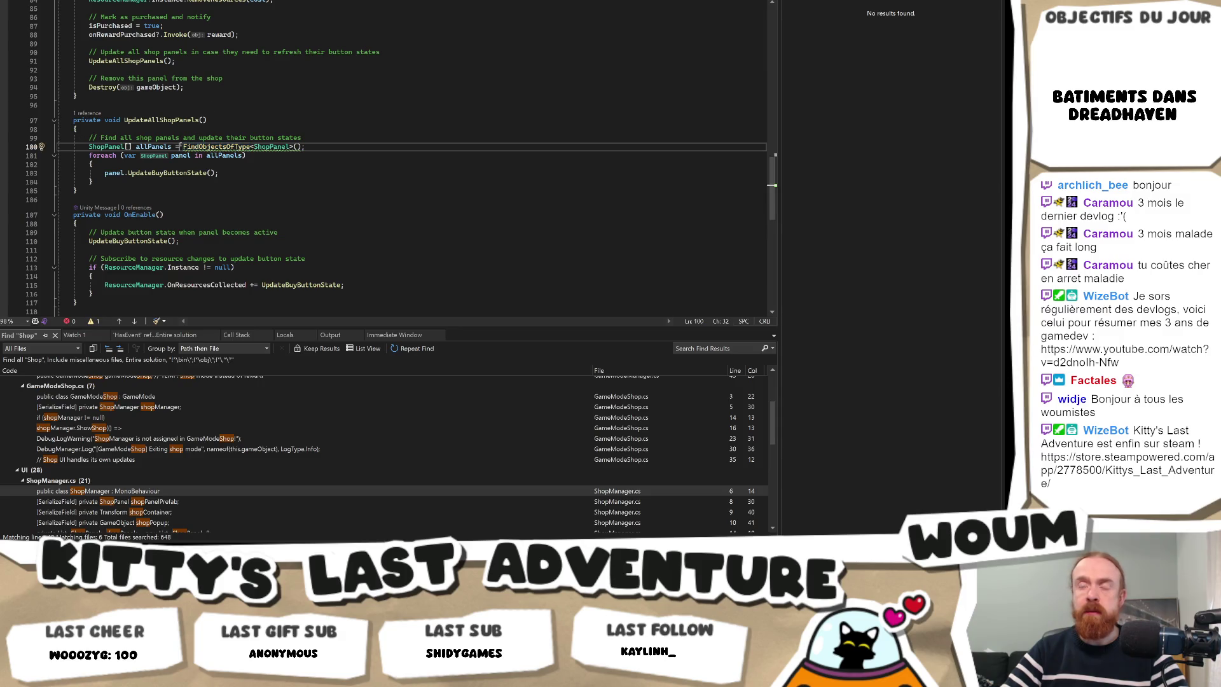
Qualify line 100's call as UnityEngine.Object.FindObjectsOfType to clear the ambiguous Object error.
{"action": "type", "text": "Object."}
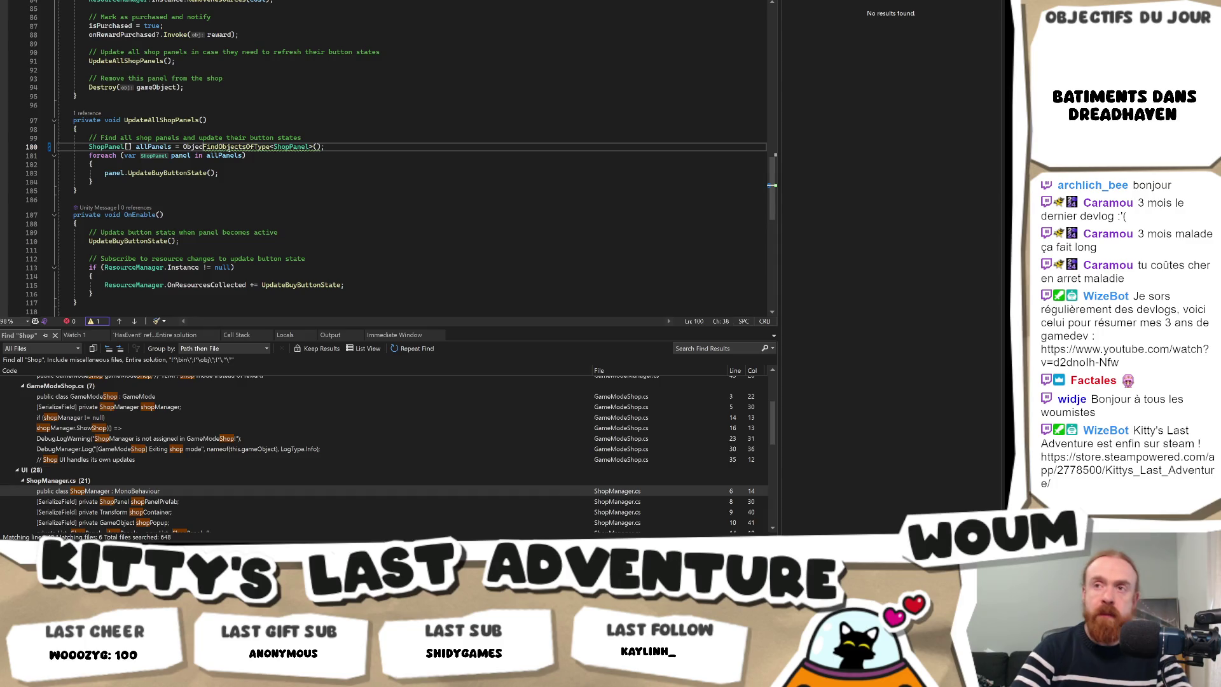
{"action": "left_click", "coordinate": [223, 138]}
{"action": "mouse_move", "coordinate": [189, 147]}
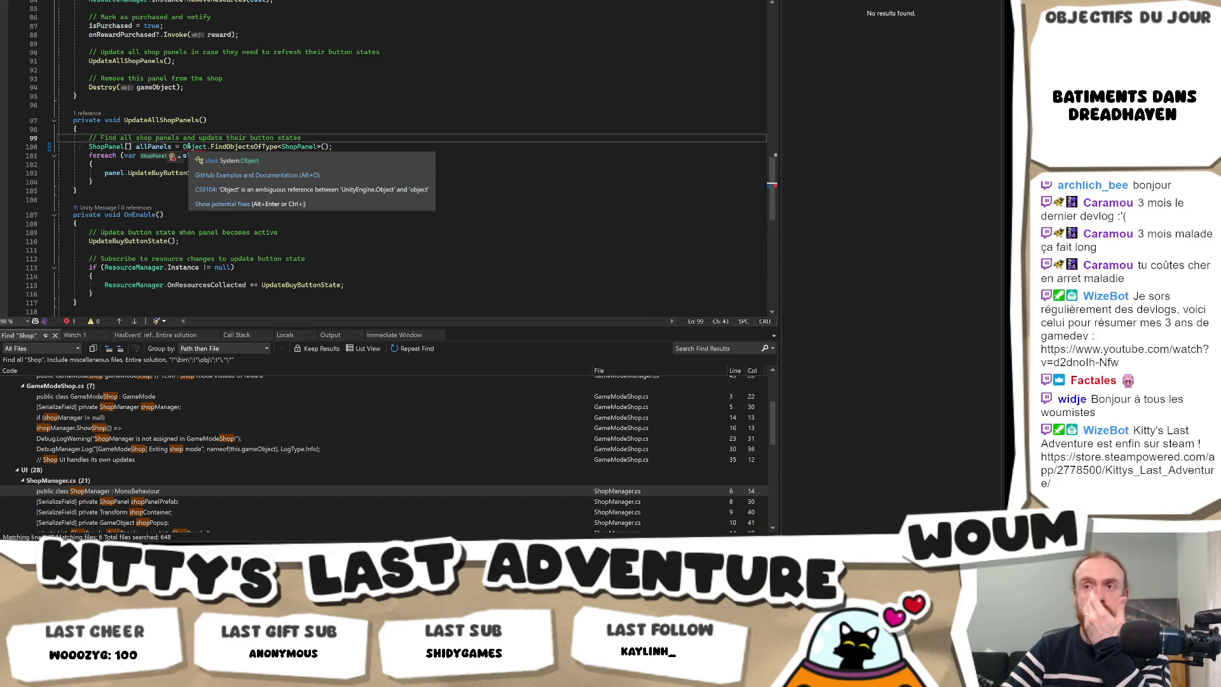
{"action": "left_click", "coordinate": [184, 147]}
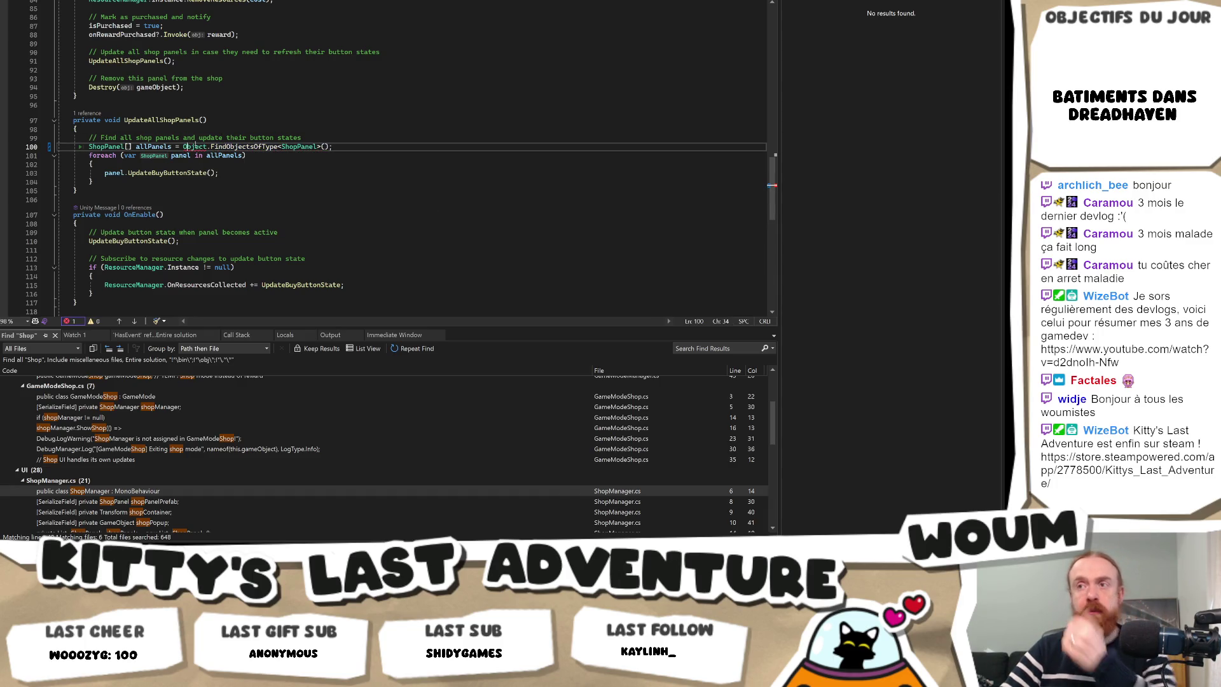
{"action": "type", "text": "UnityEngine."}
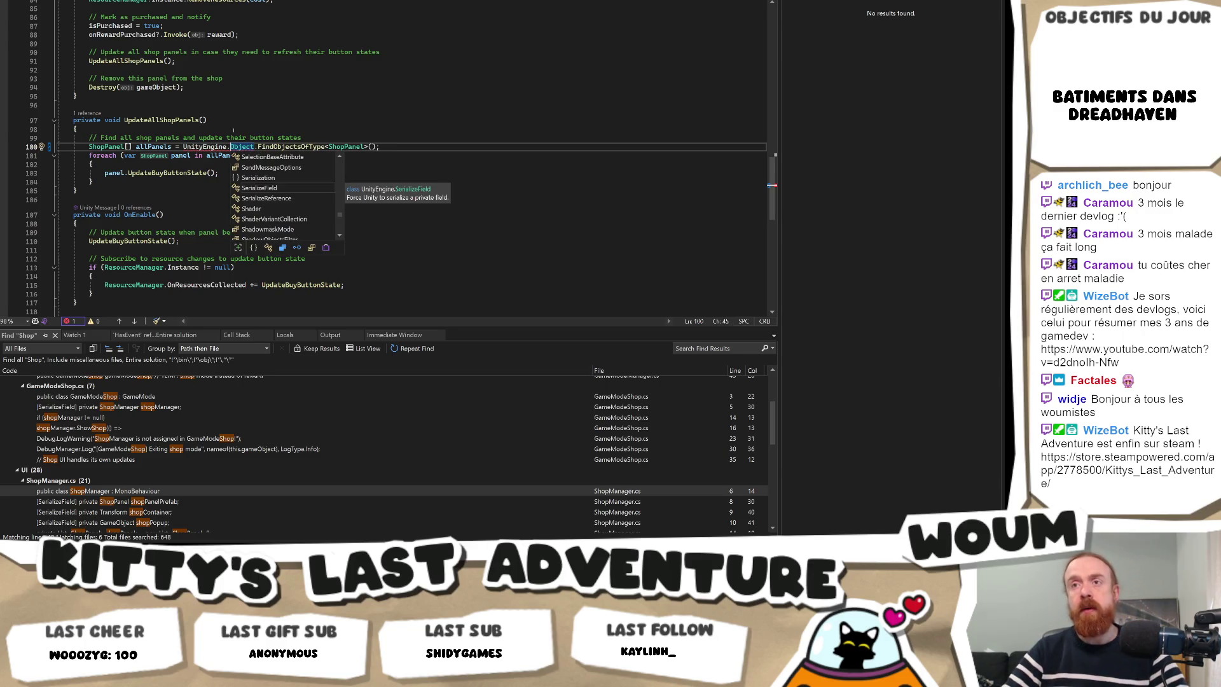
{"action": "mouse_move", "coordinate": [210, 146]}
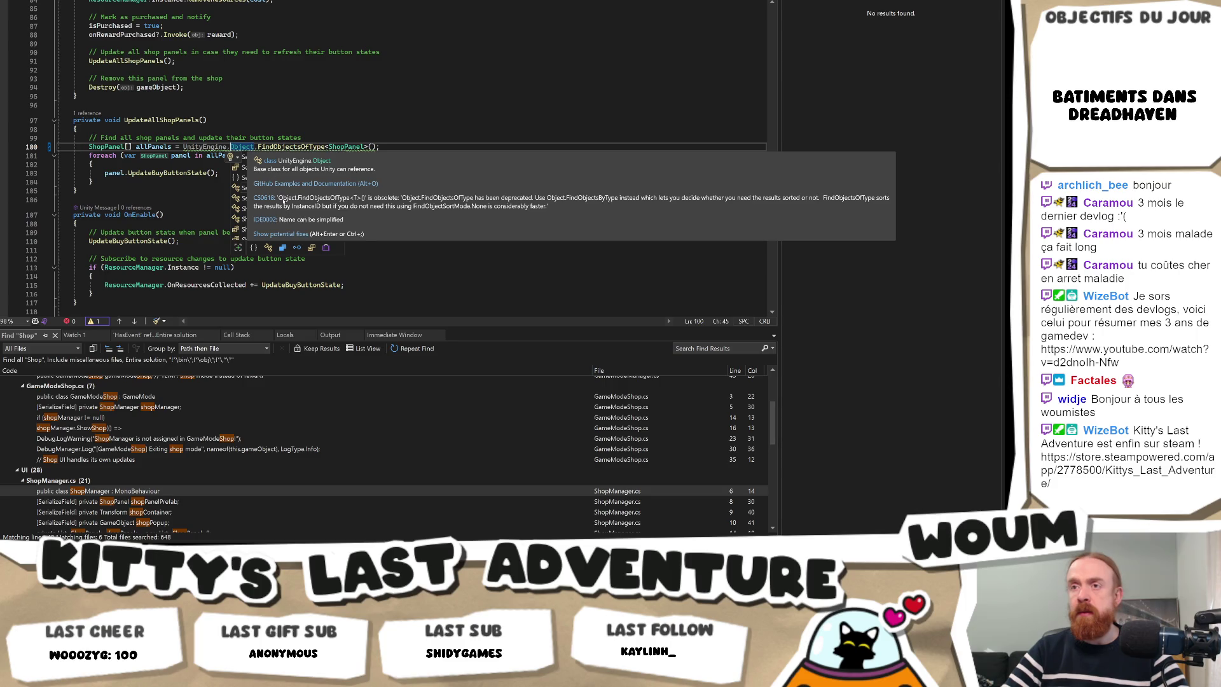
{"action": "left_click", "coordinate": [281, 234]}
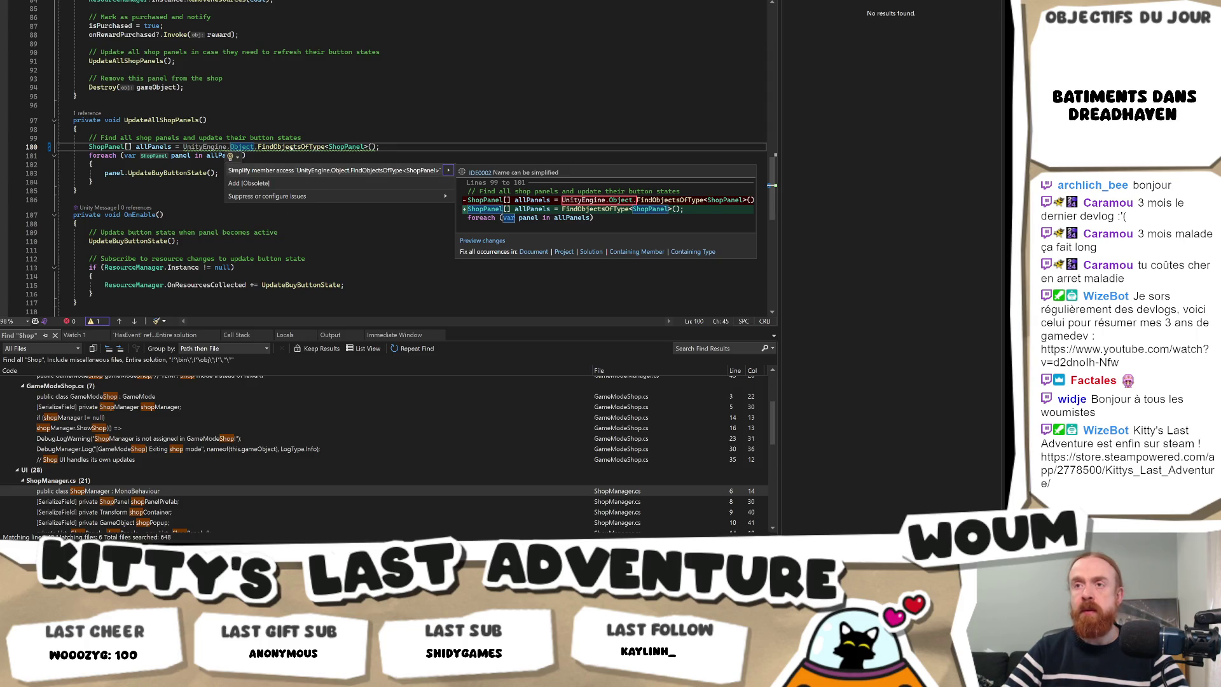
{"action": "left_click", "coordinate": [285, 137]}
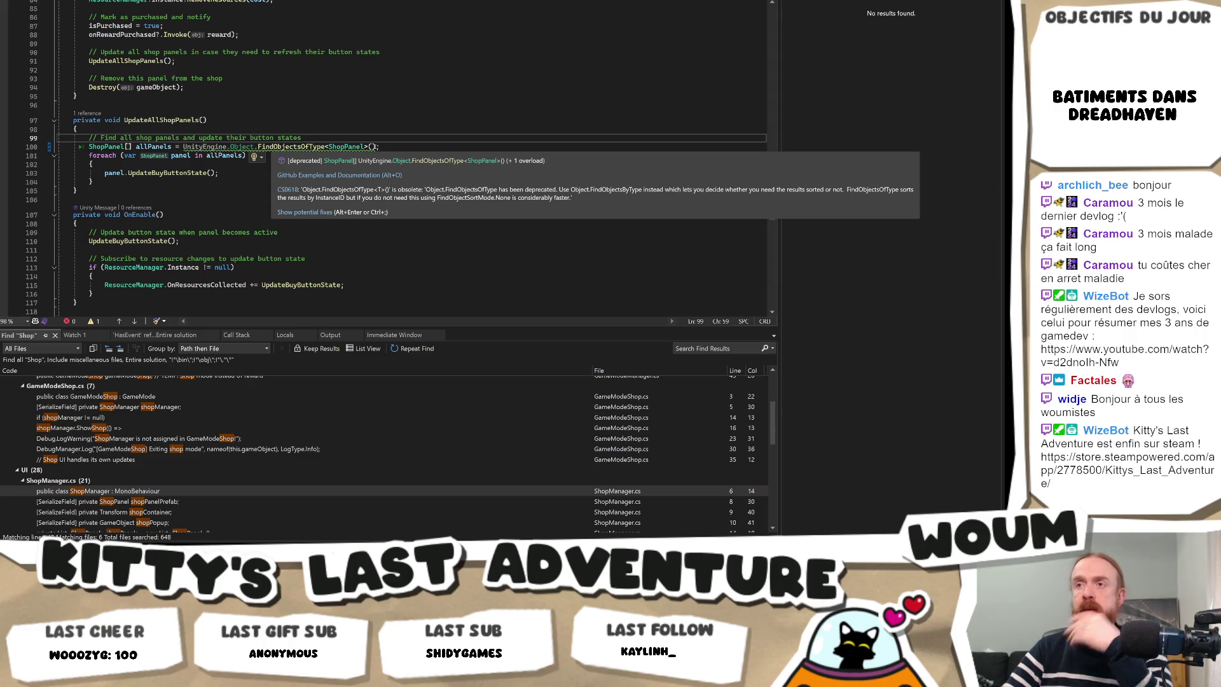
Try passing ShopPanel inside the parentheses instead of as a type argument, then revert to FindObjectsOfType<ShopPanel>().
{"action": "left_click", "coordinate": [365, 146]}
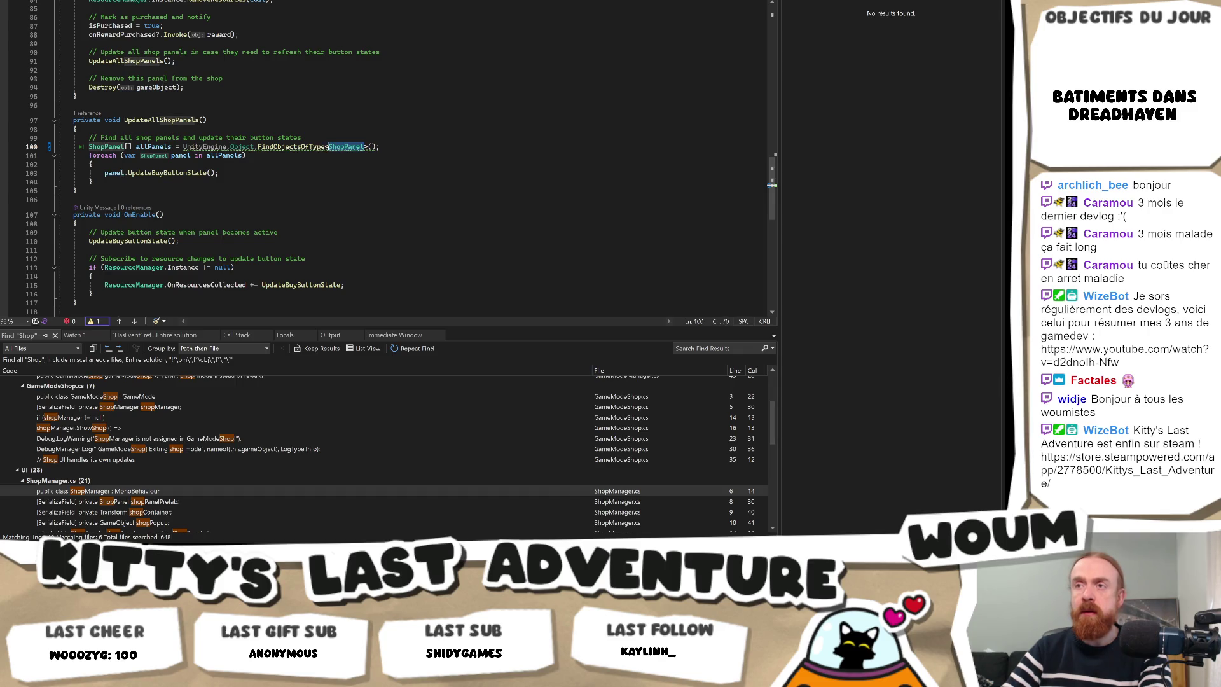
{"action": "key", "text": "BackSpace"}
{"action": "key", "text": "BackSpace"}
{"action": "key", "text": "BackSpace"}
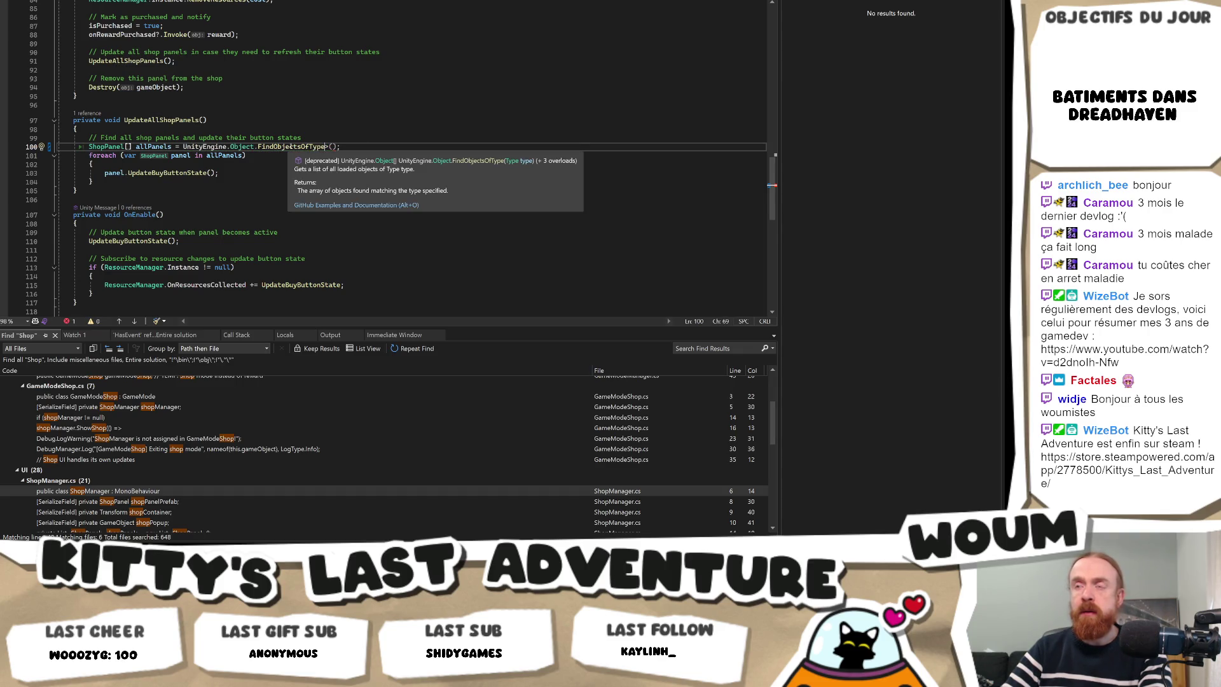
{"action": "key", "text": "Delete"}
{"action": "mouse_move", "coordinate": [322, 146]}
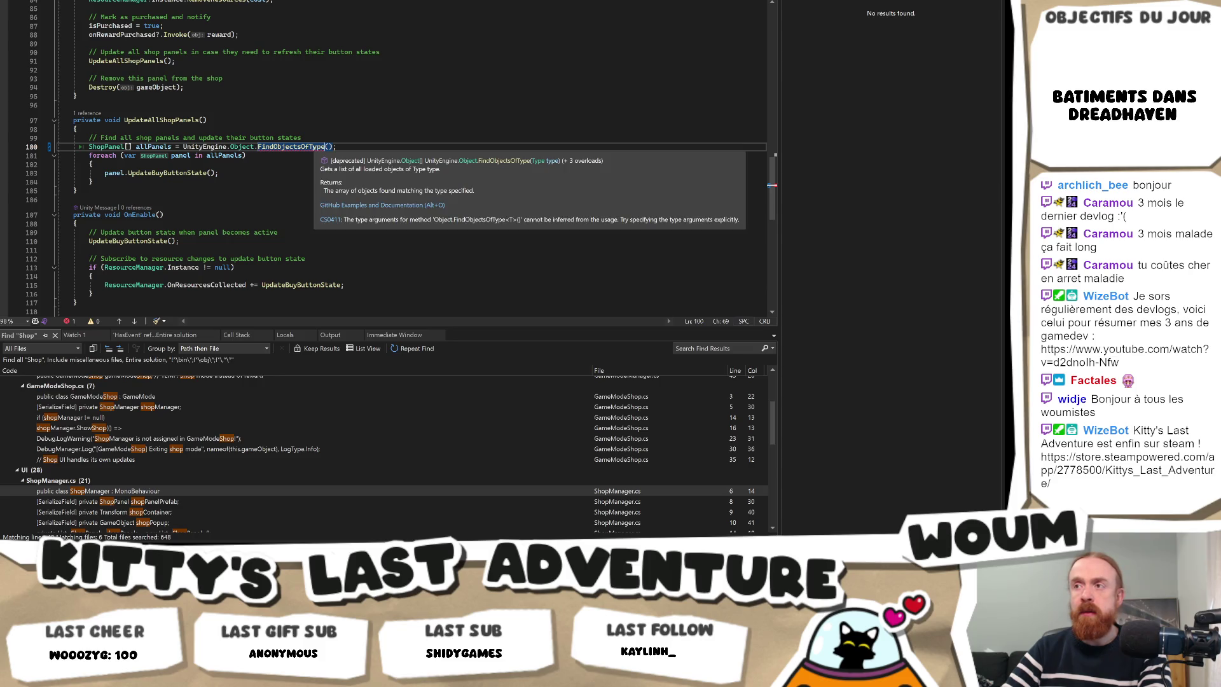
{"action": "left_click", "coordinate": [328, 146]}
{"action": "type", "text": "Shop"}
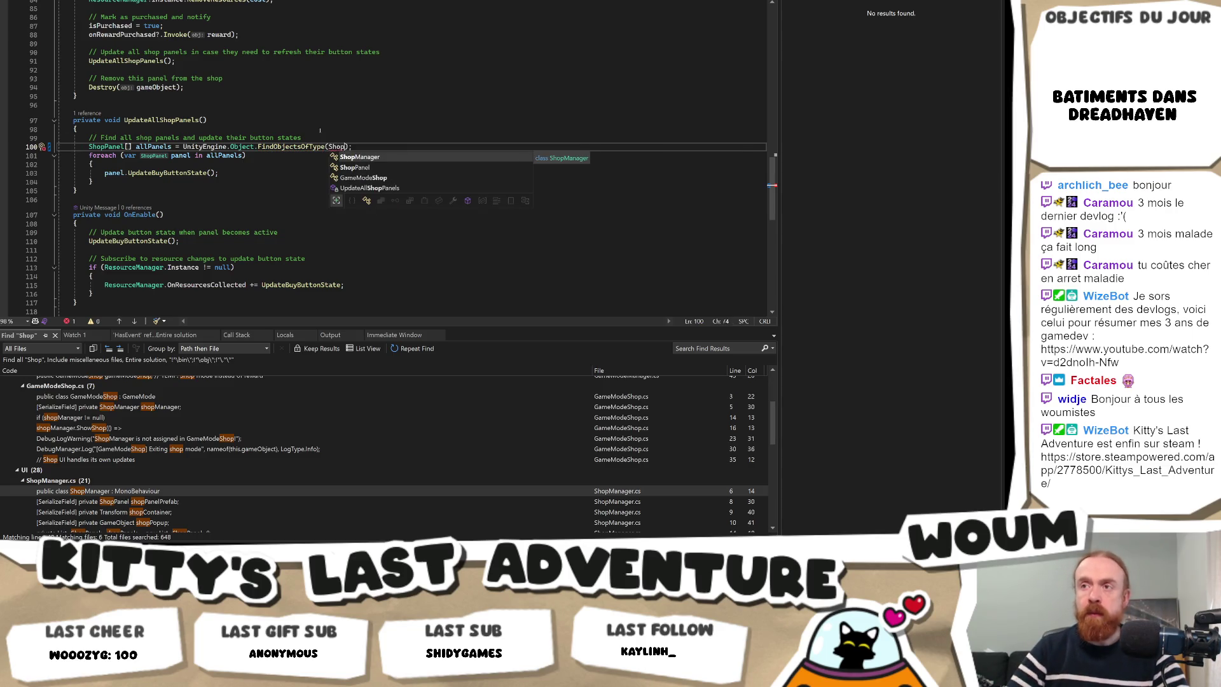
{"action": "key", "text": "Escape"}
{"action": "type", "text": "Panel"}
{"action": "left_click", "coordinate": [320, 130]}
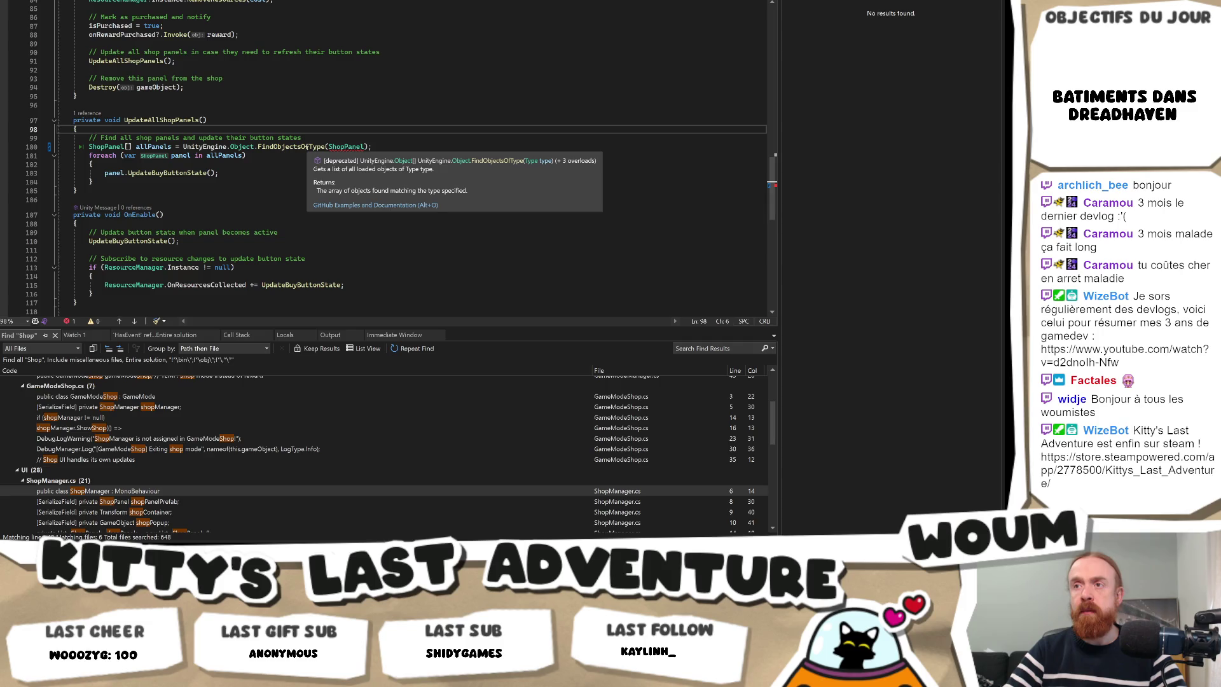
{"action": "left_click", "coordinate": [324, 147]}
{"action": "key", "text": "Tab"}
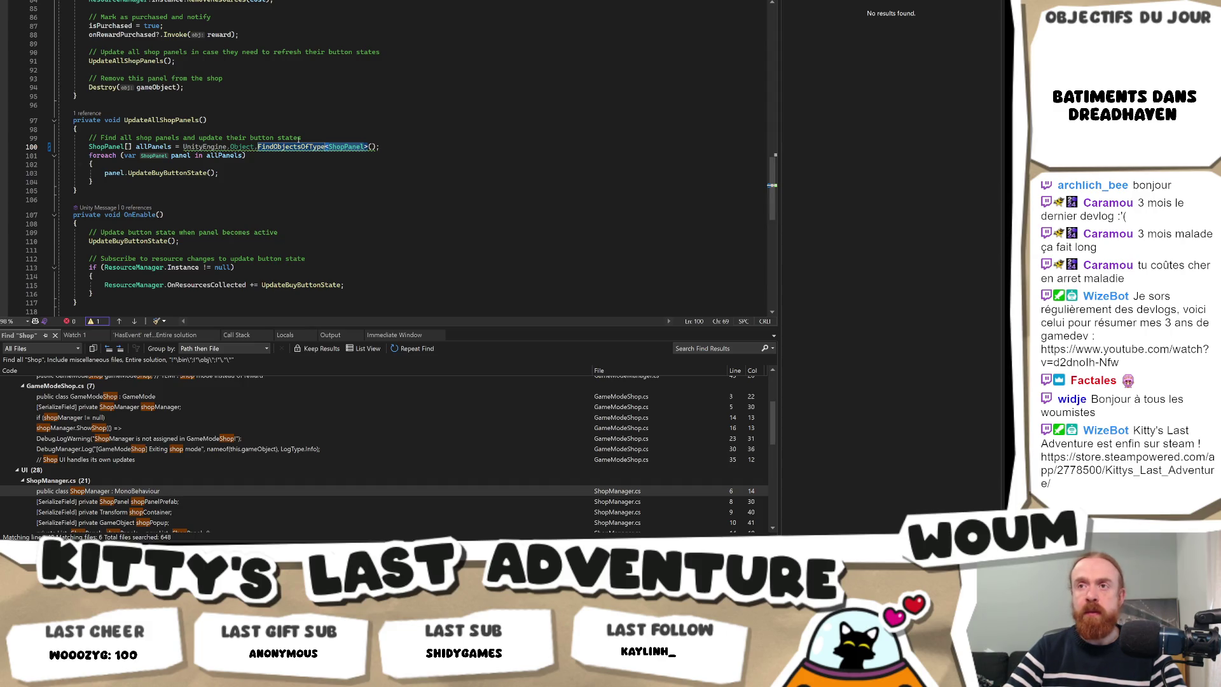
Browse the suppress and configure options for the deprecated call without applying any, then view GitHub usage examples.
{"action": "mouse_move", "coordinate": [296, 146]}
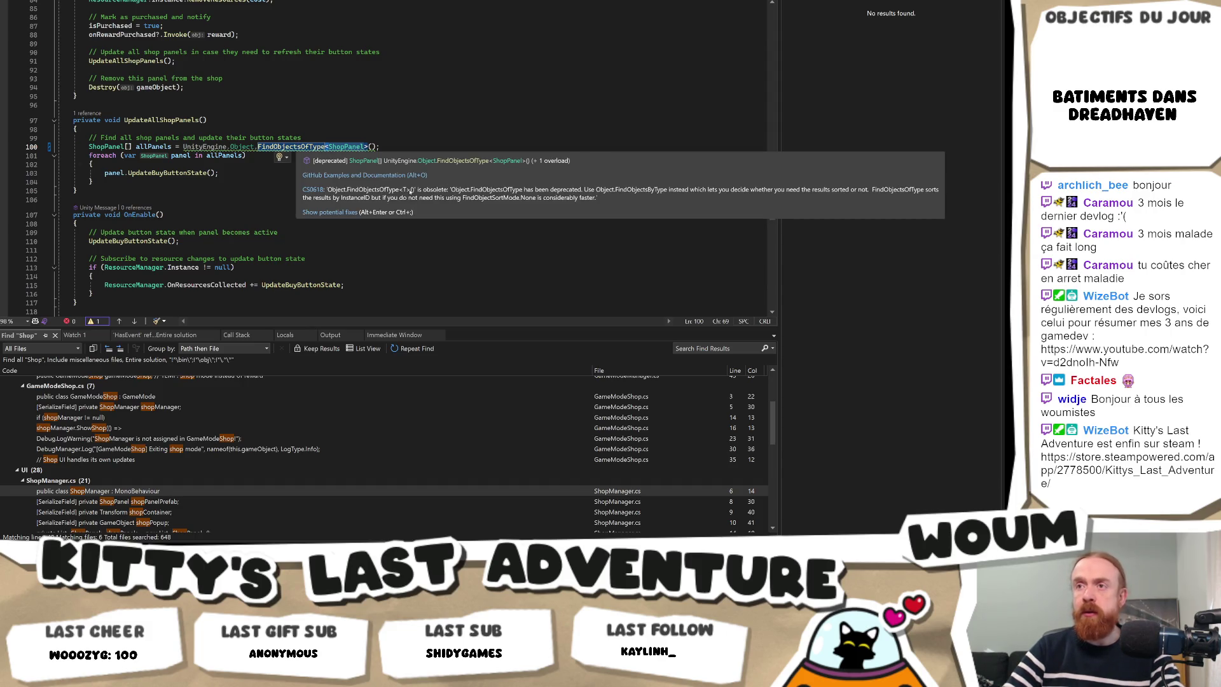
{"action": "left_click", "coordinate": [283, 157]}
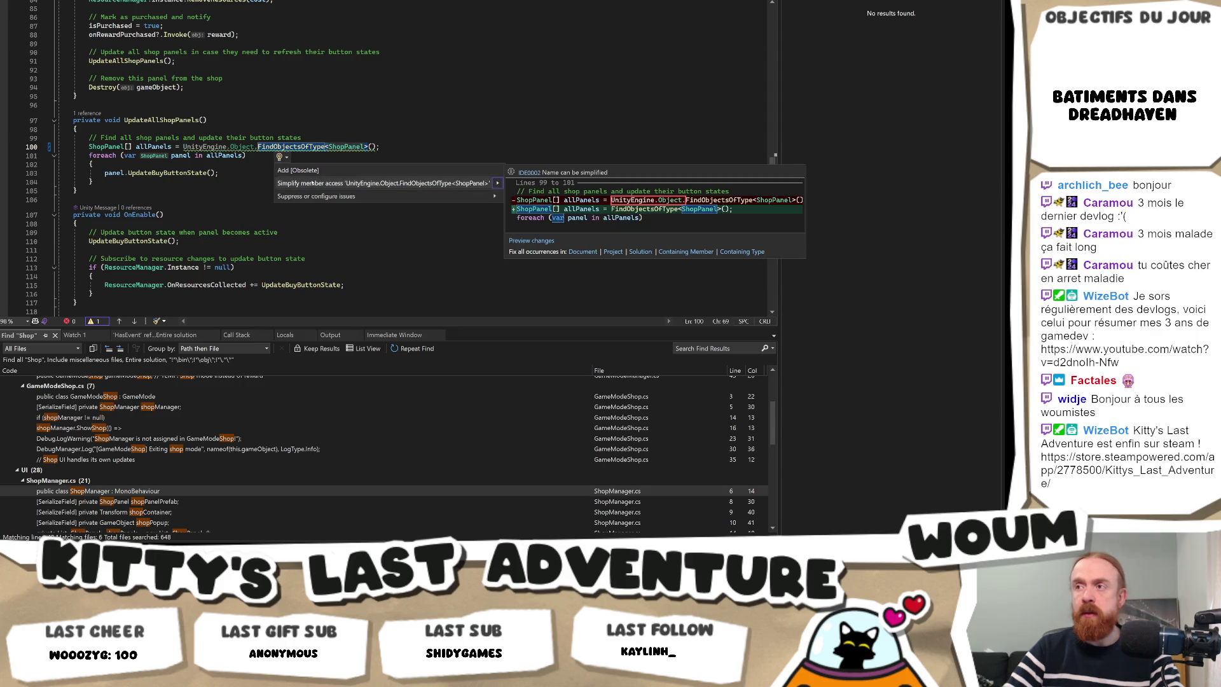
{"action": "key", "text": "Down"}
{"action": "key", "text": "Right"}
{"action": "key", "text": "Right"}
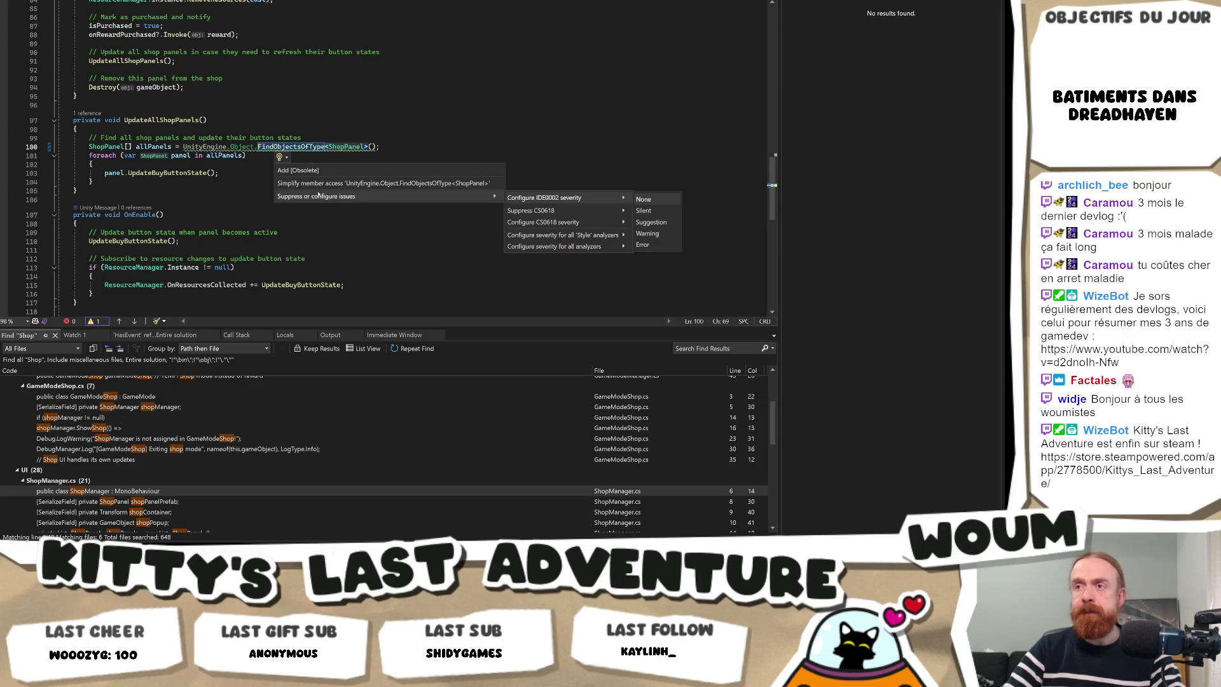
{"action": "key", "text": "Escape"}
{"action": "key", "text": "Up"}
{"action": "key", "text": "Up"}
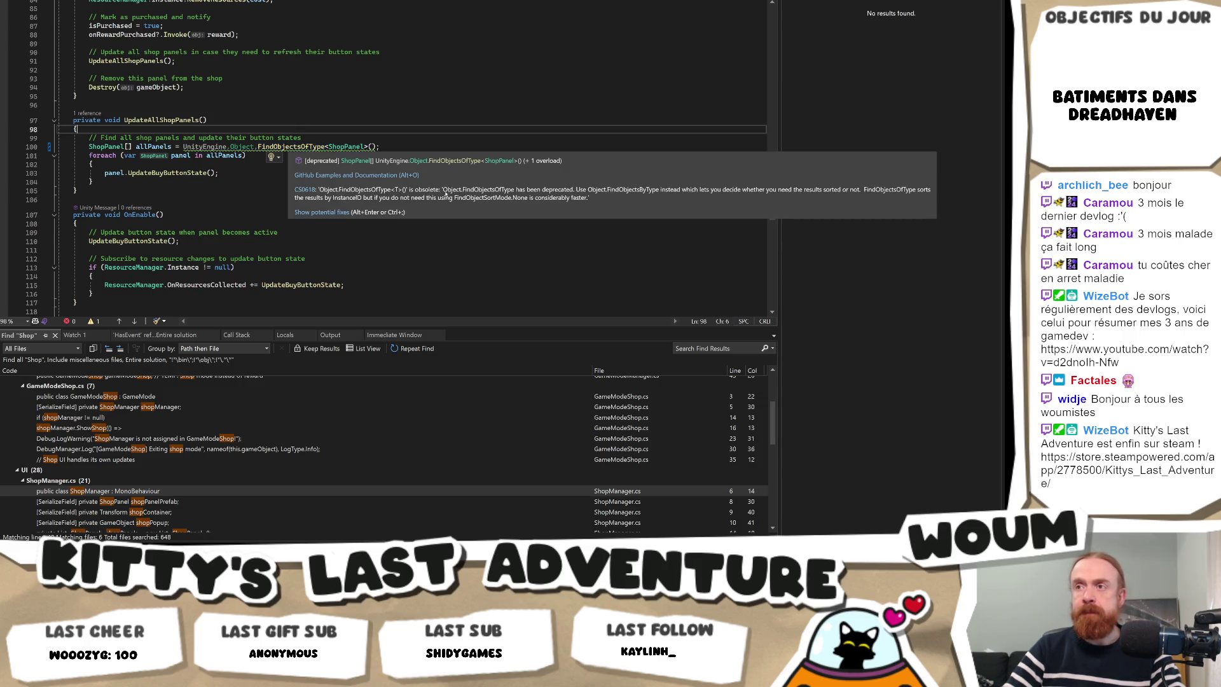
{"action": "left_click", "coordinate": [367, 176]}
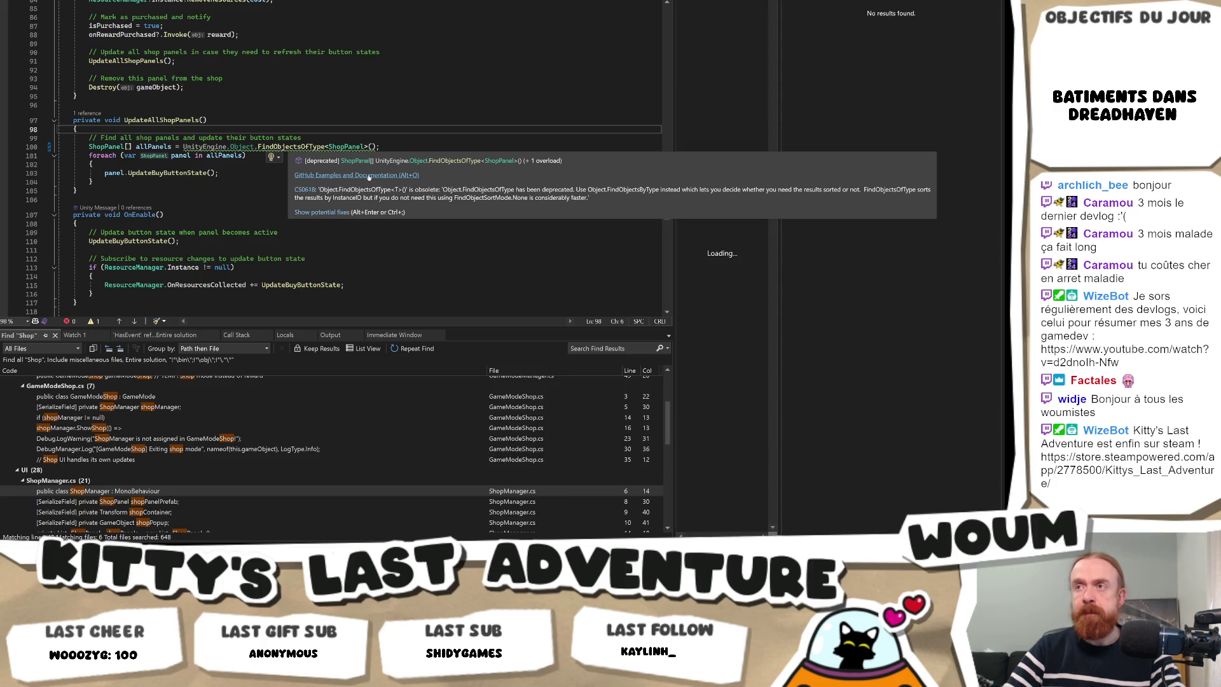
{"action": "left_click", "coordinate": [652, 222]}
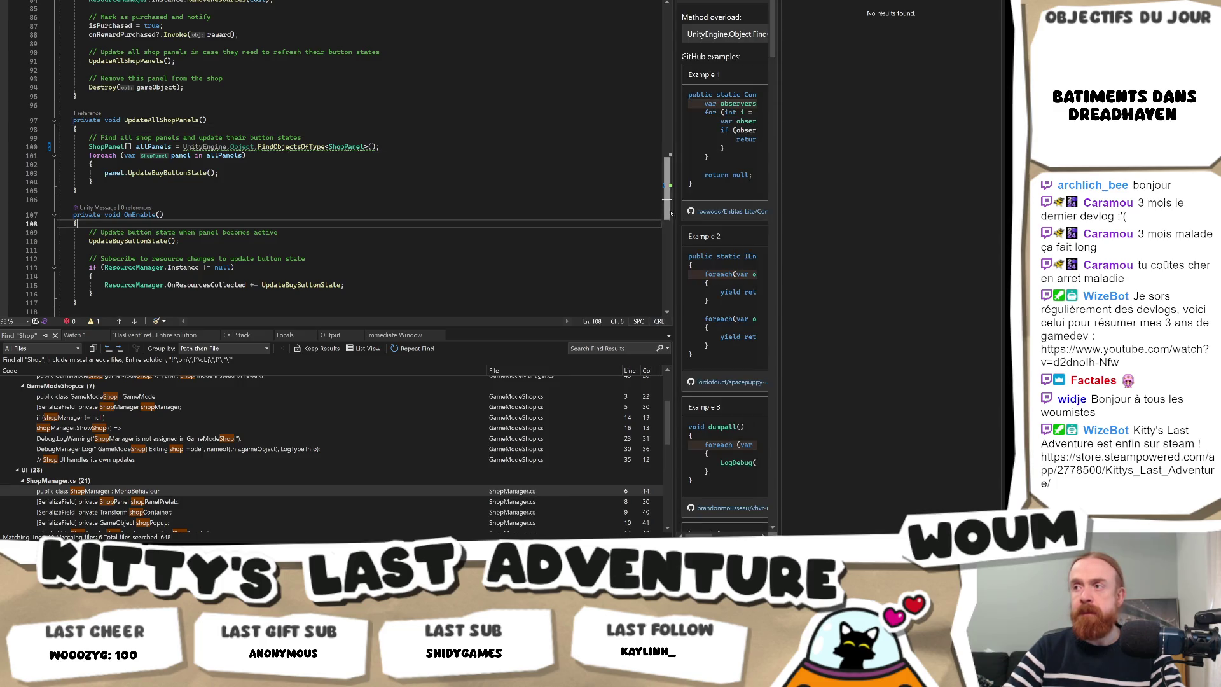
{"action": "left_click_drag", "start_coordinate": [471, 204], "coordinate": [471, 203]}
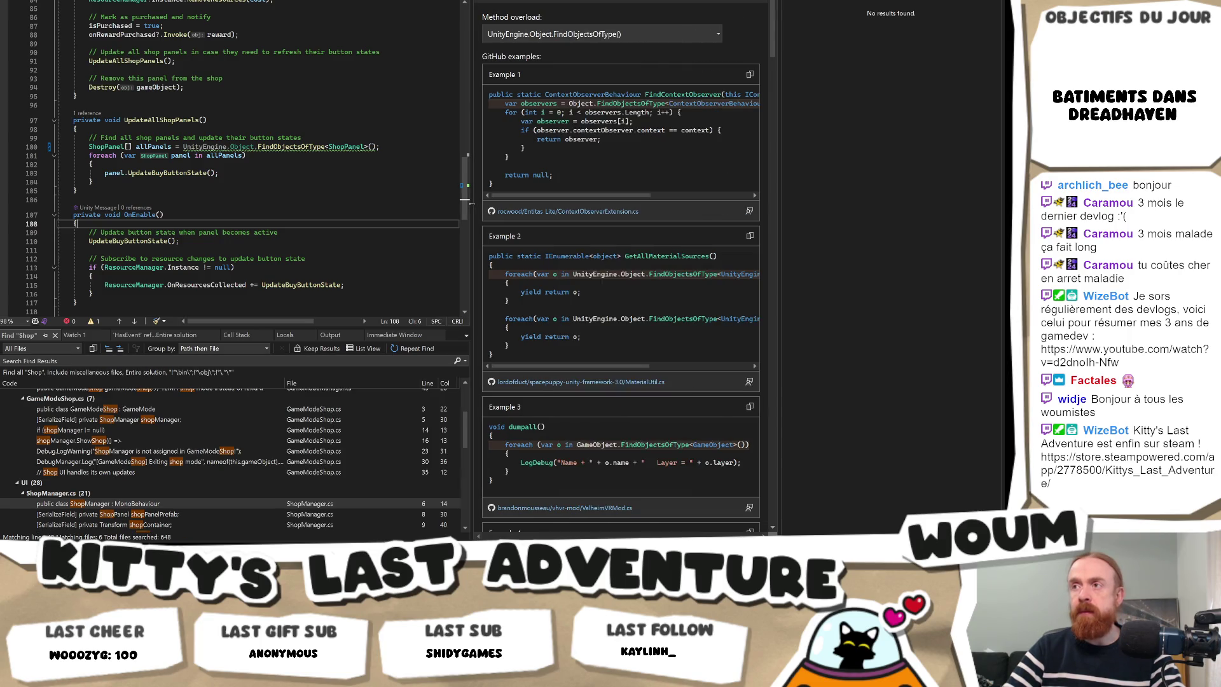
{"action": "left_click_drag", "start_coordinate": [614, 196], "coordinate": [585, 196]}
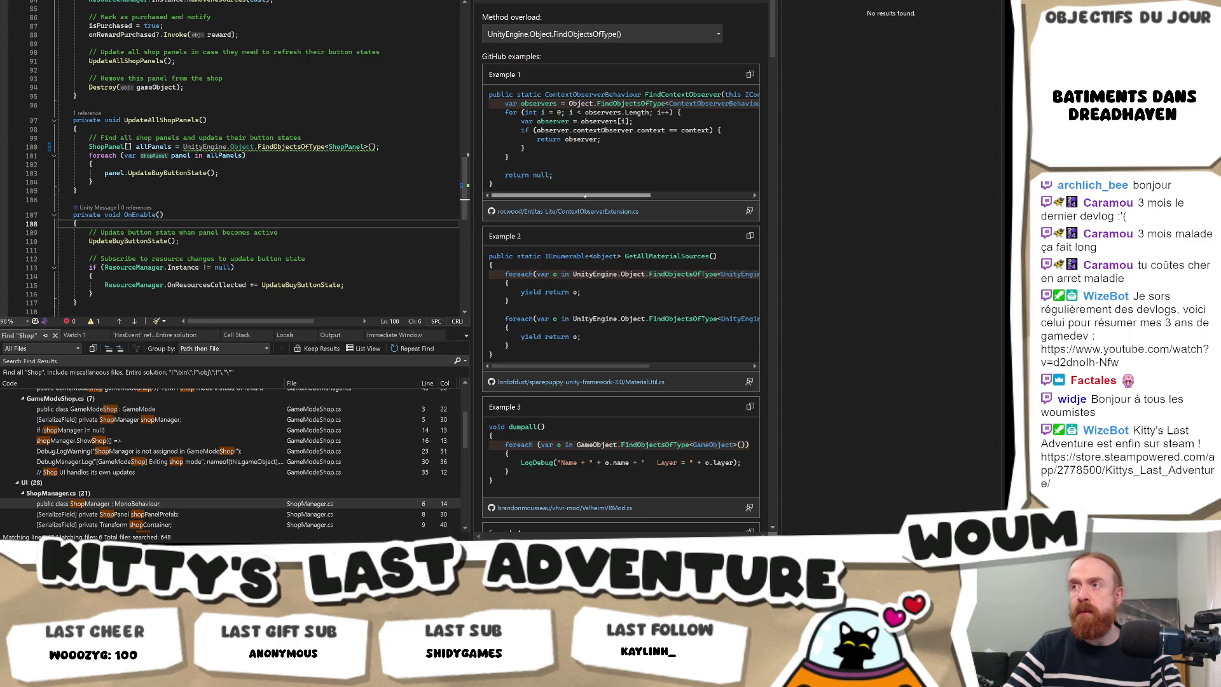
{"action": "mouse_move", "coordinate": [585, 196]}
{"action": "left_mouse_down"}
{"action": "mouse_move", "coordinate": [642, 196]}
{"action": "mouse_move", "coordinate": [573, 196]}
{"action": "mouse_move", "coordinate": [593, 189]}
{"action": "left_mouse_up"}
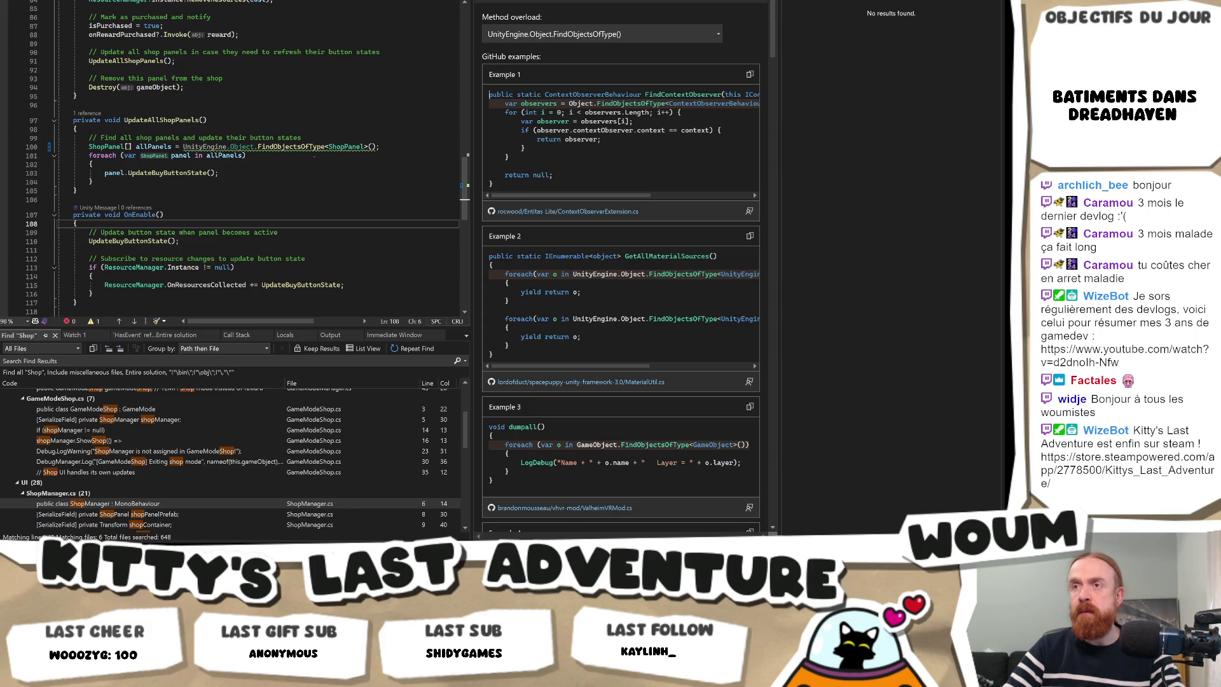
{"action": "mouse_move", "coordinate": [307, 147]}
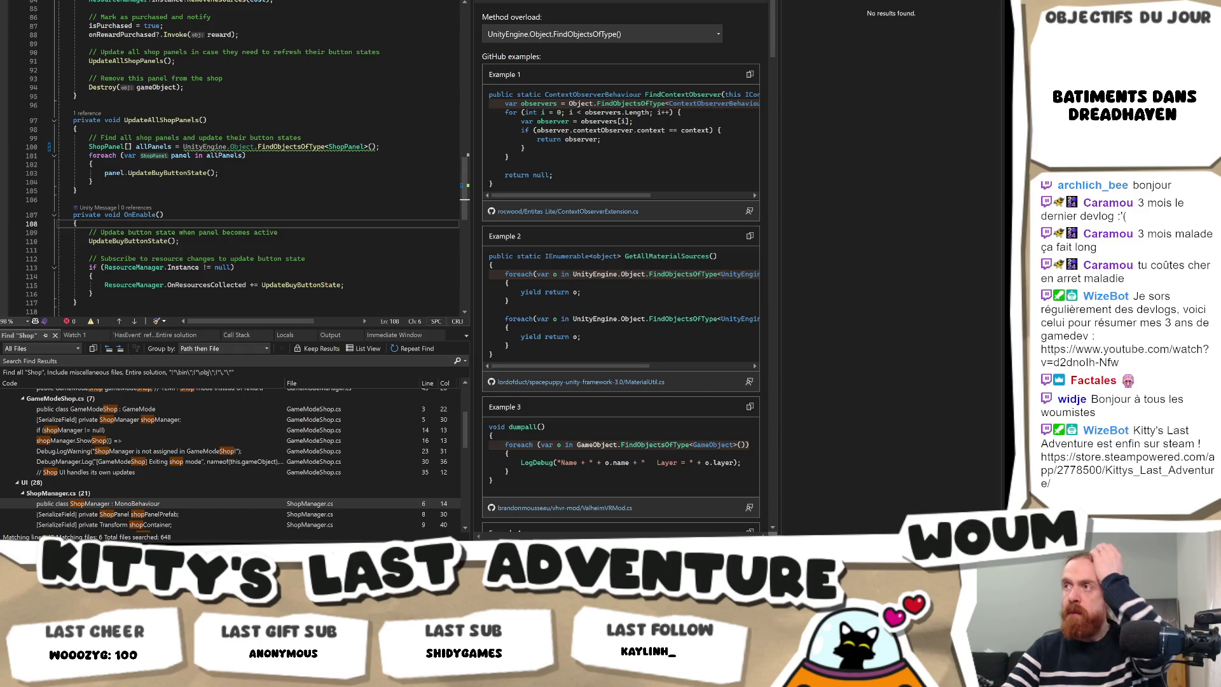
{"action": "key", "text": "Escape"}
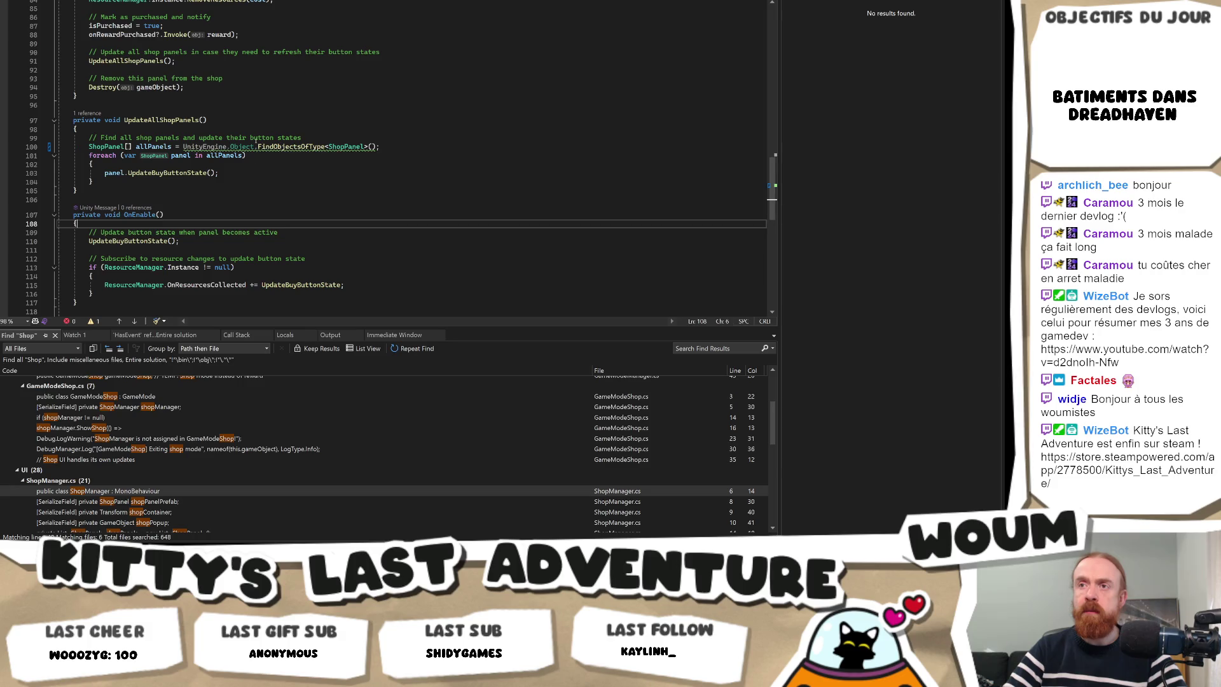
Replace the FindObjectsOfType method name on line 100 with FindObjectsByType.
{"action": "left_click_drag", "start_coordinate": [256, 147], "coordinate": [326, 147]}
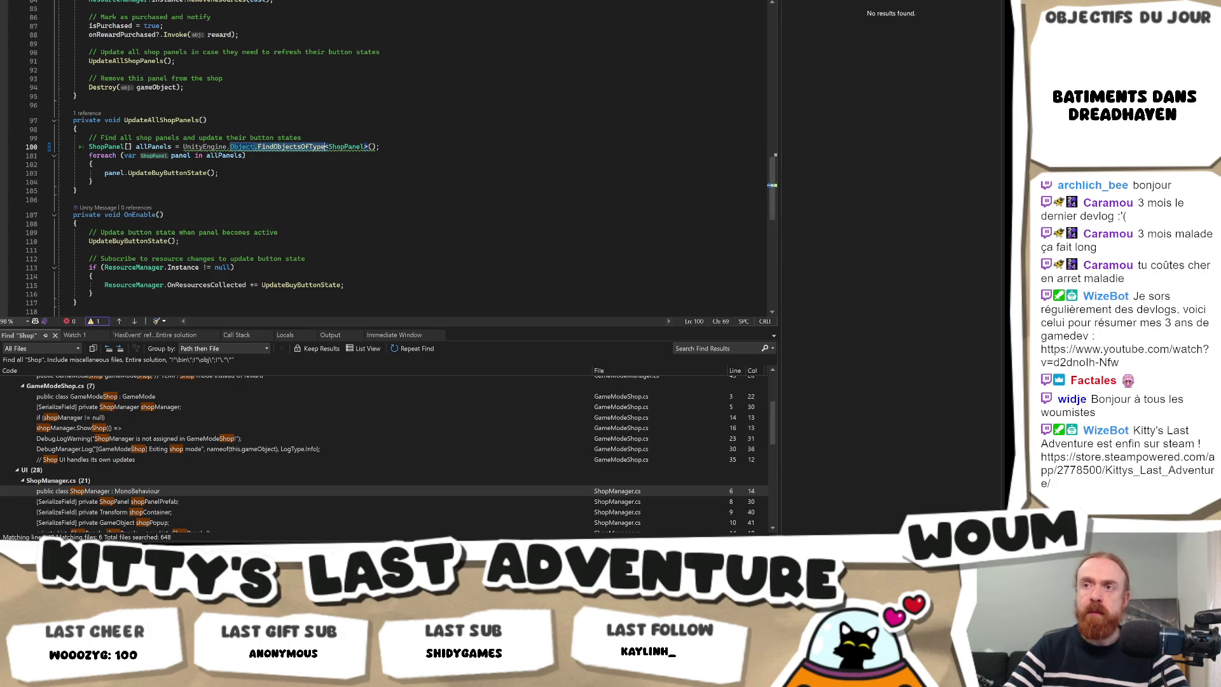
{"action": "left_click", "coordinate": [325, 147]}
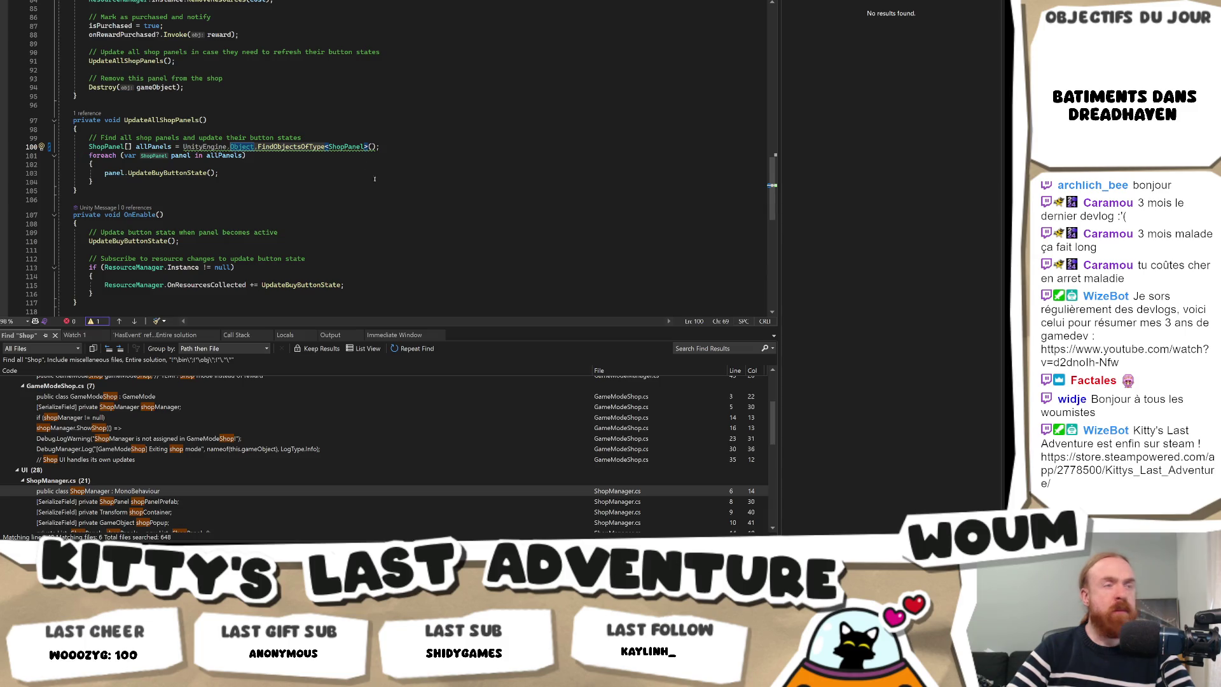
{"action": "double_click", "coordinate": [289, 147]}
{"action": "type", "text": "FindObjectsByType"}
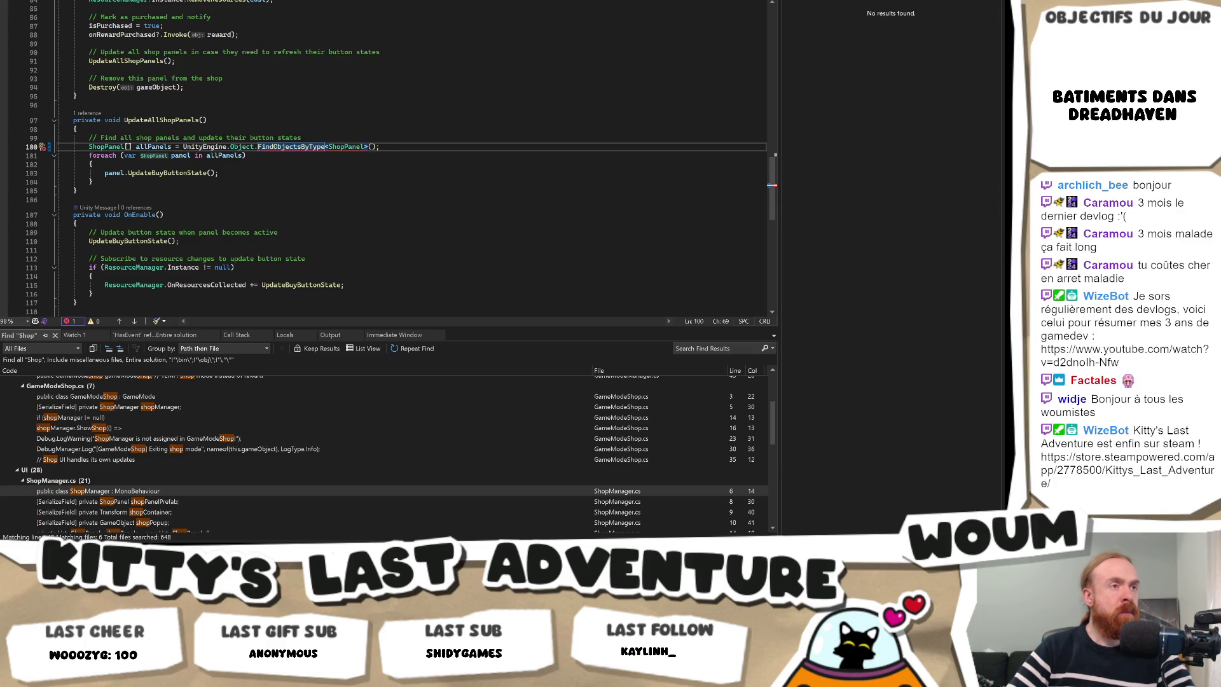
Give FindObjectsByType the arguments ShopPanel, FindObjectsInactive.Include and FindObjectsSortMode.None, deleting the stray < ShopPanel> text.
{"action": "left_click", "coordinate": [325, 147]}
{"action": "type", "text": "(FindObjectsInactive.Include, FindObjectsSortMode.None)"}
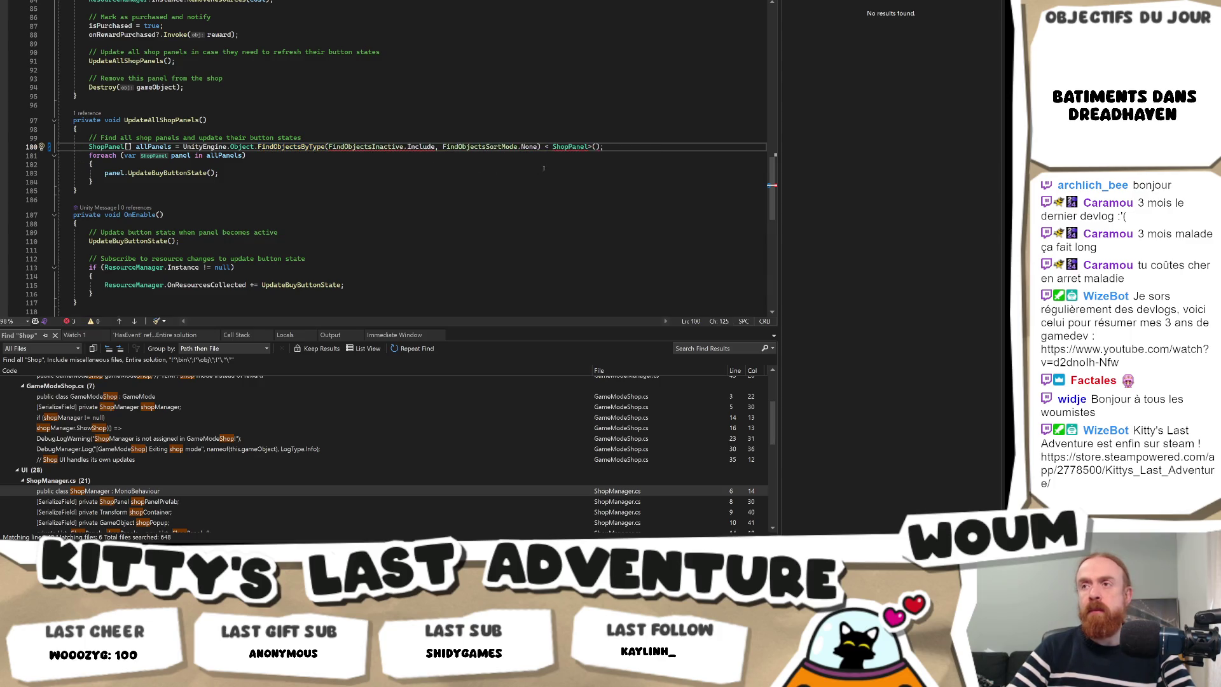
{"action": "mouse_move", "coordinate": [379, 144]}
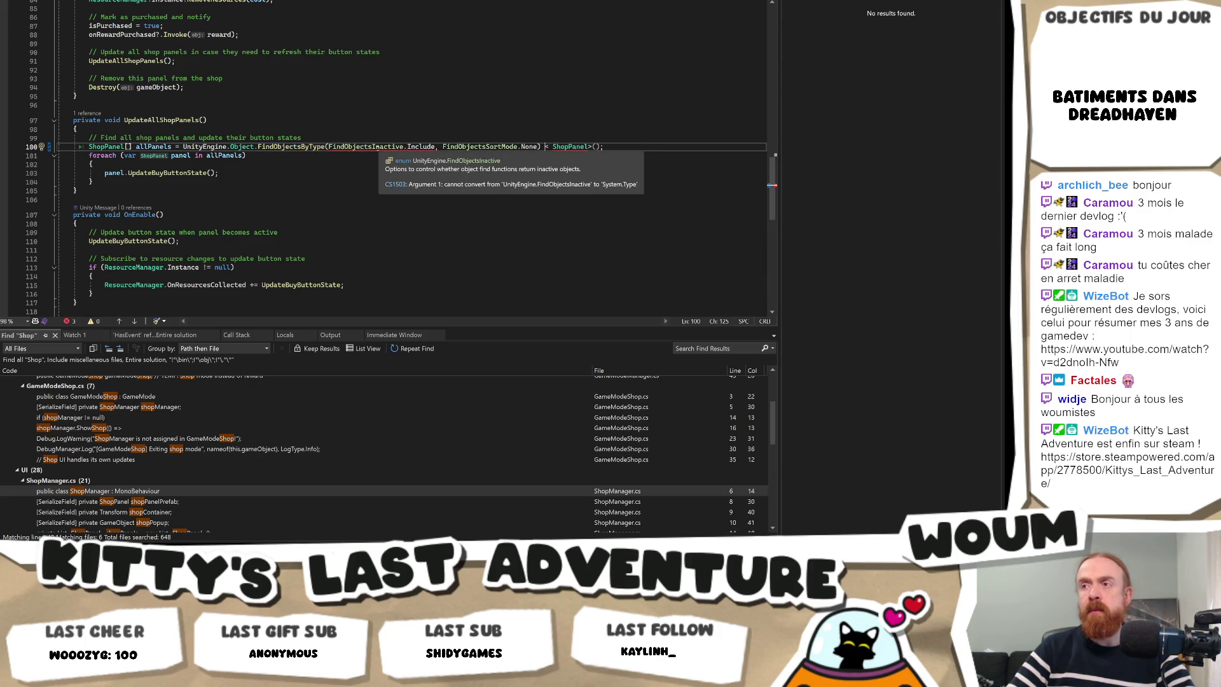
{"action": "mouse_move", "coordinate": [288, 147]}
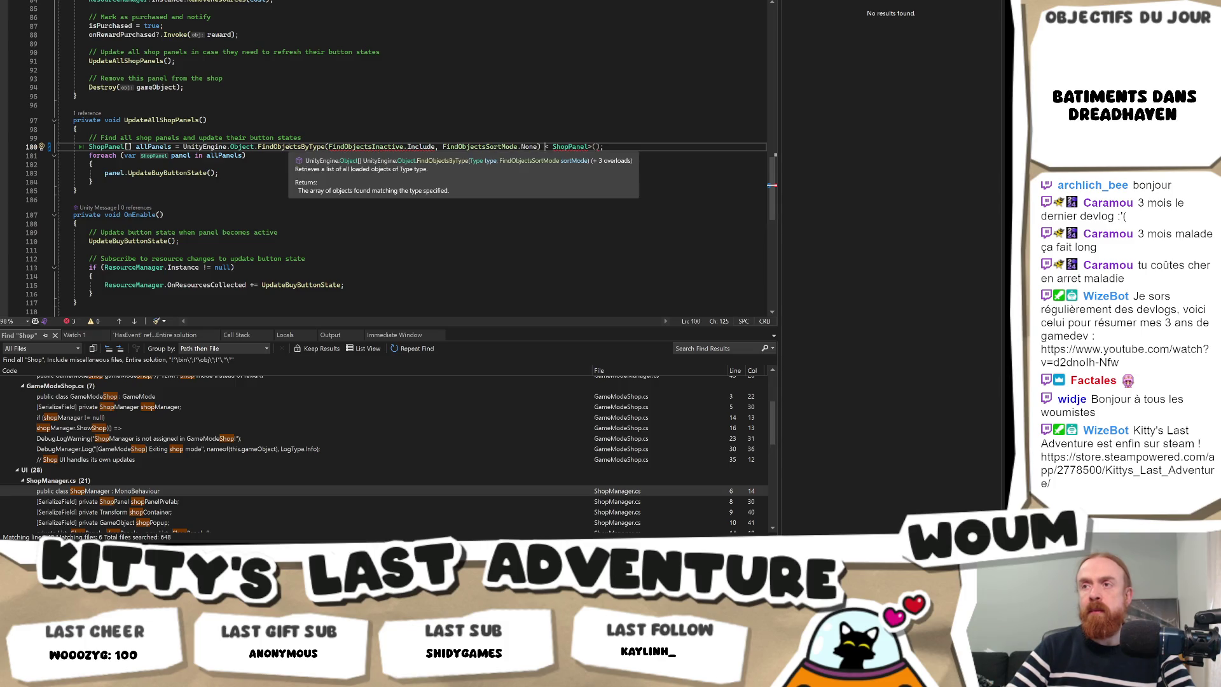
{"action": "left_click", "coordinate": [328, 147]}
{"action": "type", "text": "ShopPanel"}
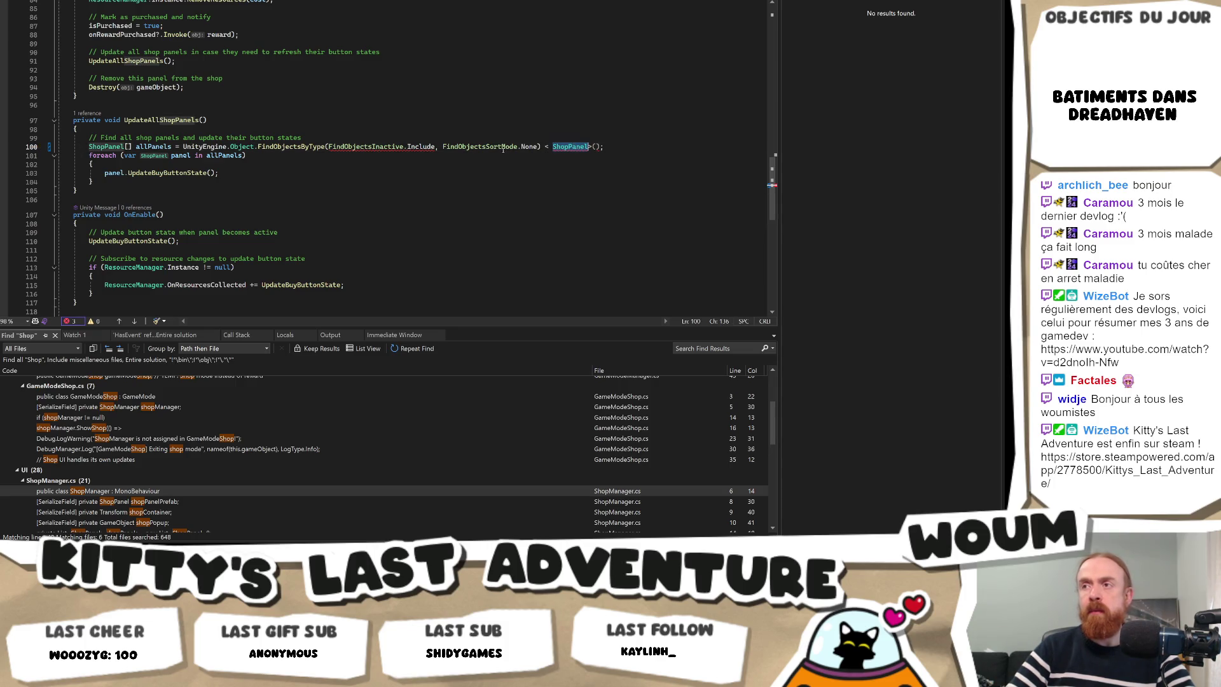
{"action": "type", "text": ","}
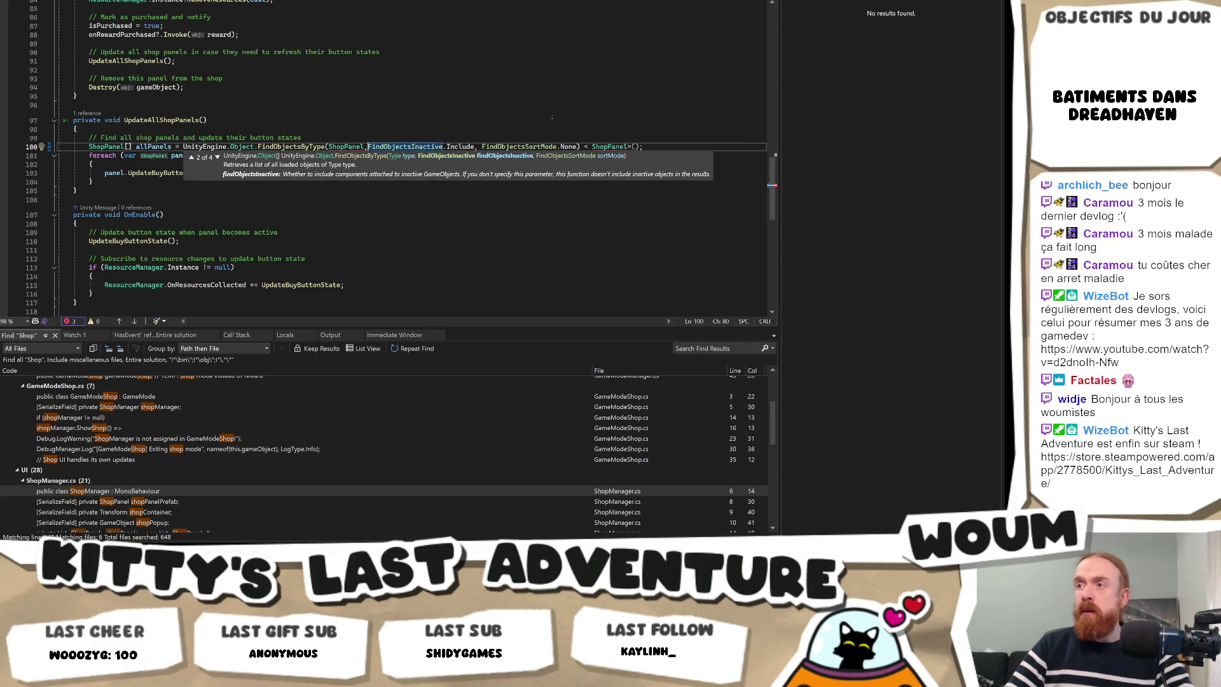
{"action": "left_click_drag", "start_coordinate": [633, 146], "coordinate": [581, 147]}
{"action": "key", "text": "Delete"}
{"action": "key", "text": "Right"}
{"action": "key", "text": "Right"}
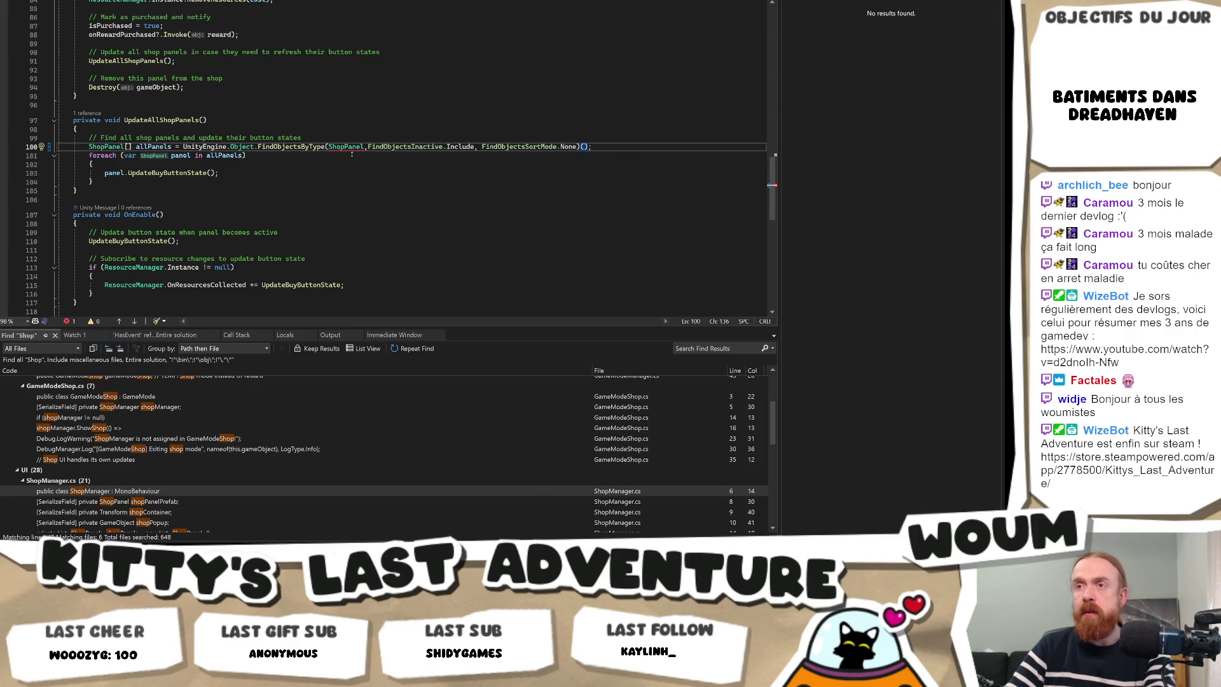
Check the FindObjectsByType signature and change the first argument to typeof(ShopPanel).
{"action": "mouse_move", "coordinate": [346, 147]}
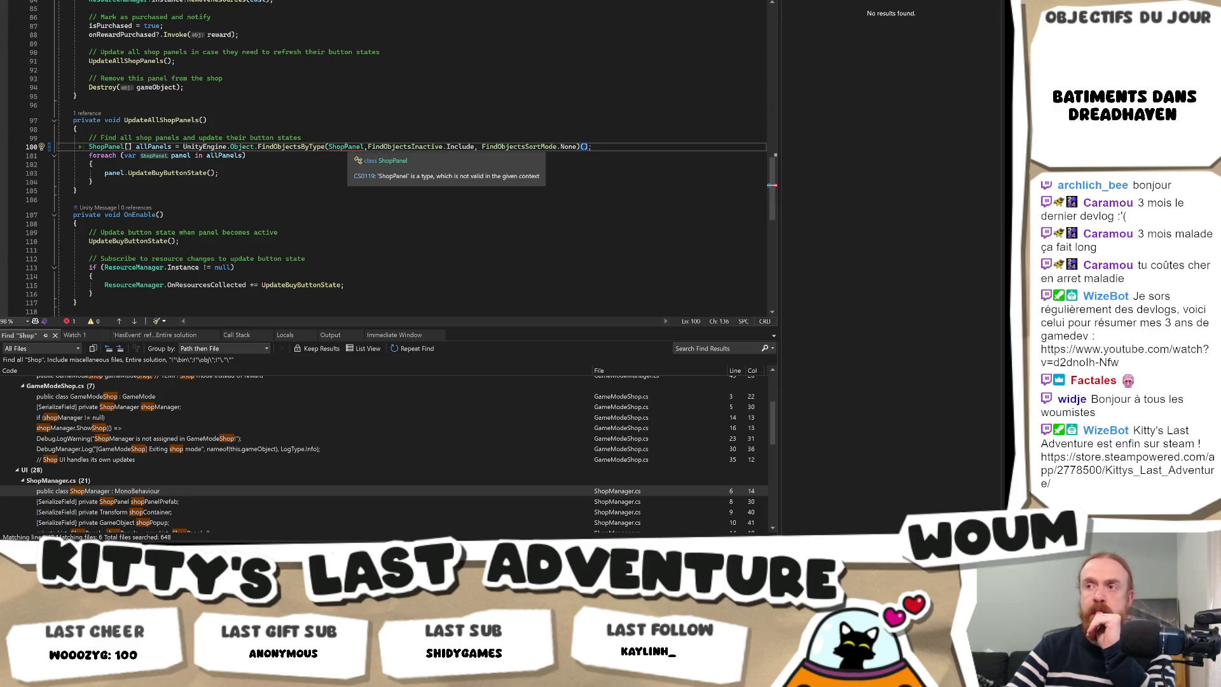
{"action": "mouse_move", "coordinate": [309, 147]}
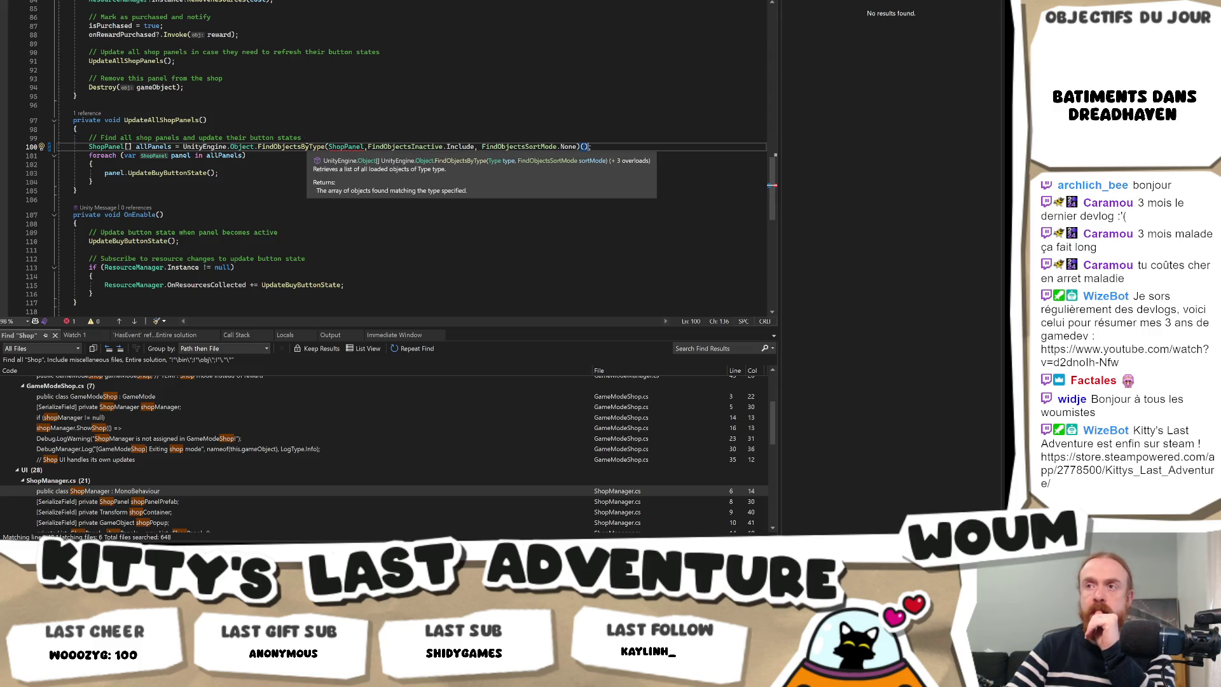
{"action": "left_click", "coordinate": [306, 147]}
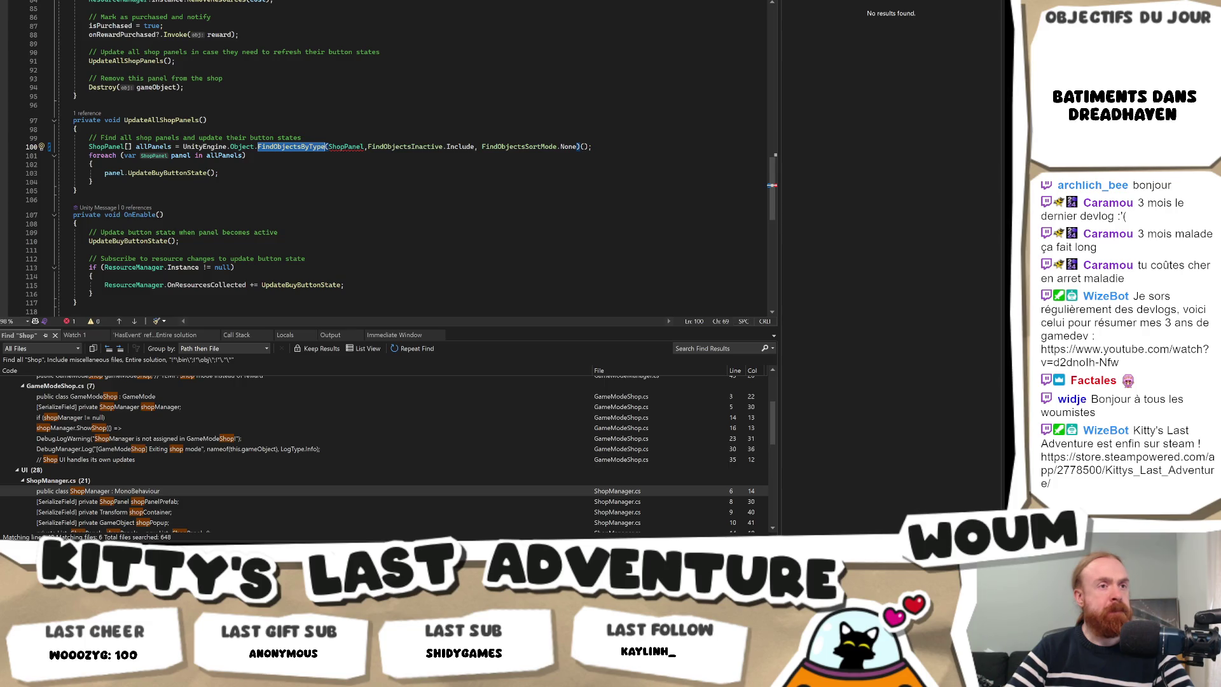
{"action": "left_click", "coordinate": [395, 147]}
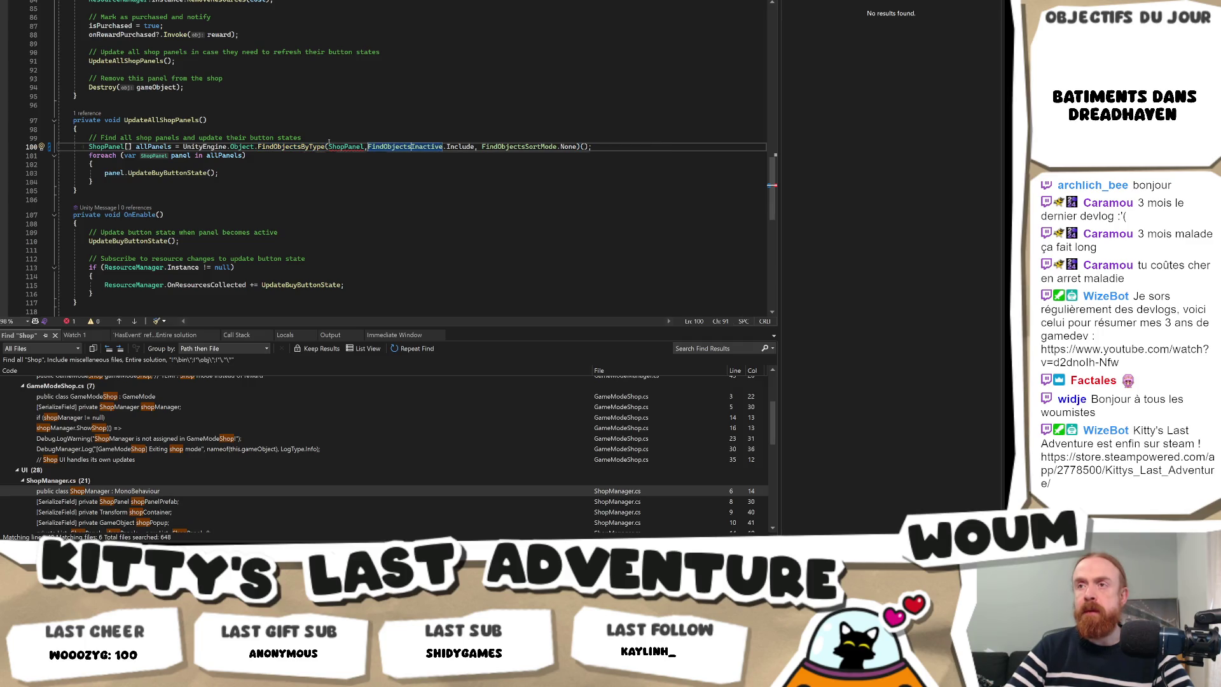
{"action": "left_click", "coordinate": [329, 147]}
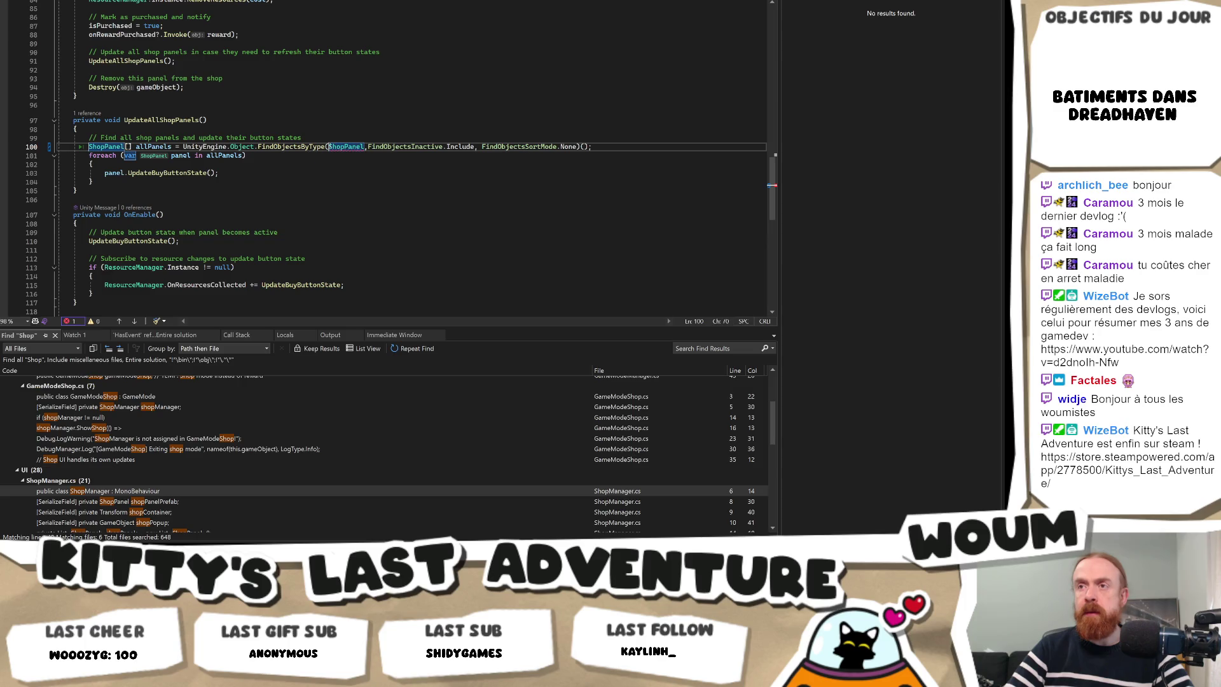
{"action": "type", "text": "typeof("}
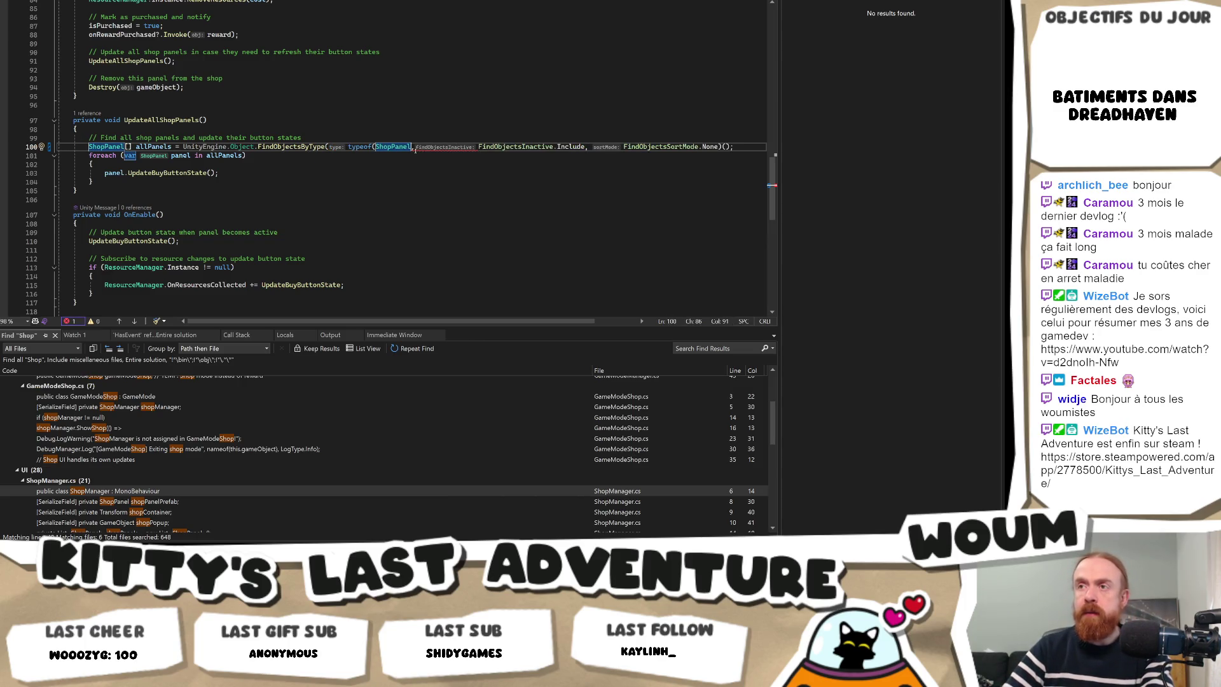
{"action": "key", "text": "ctrl+Right"}
{"action": "type", "text": ")"}
{"action": "key", "text": "Escape"}
{"action": "key", "text": "Up"}
{"action": "key", "text": "Up"}
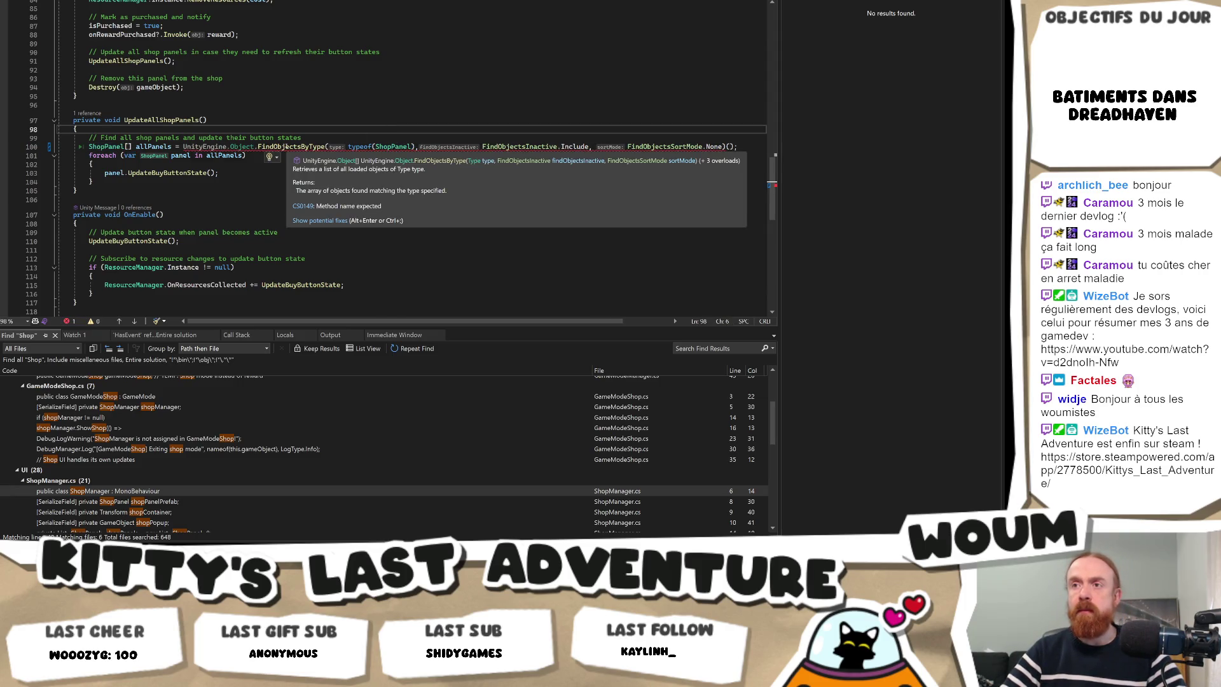
{"action": "left_click", "coordinate": [736, 147]}
Try appending a <ShopPanel> suffix to the FindObjectsByType call, then remove it again.
{"action": "key", "text": "BackSpace"}
{"action": "type", "text": "<ShopPanel>"}
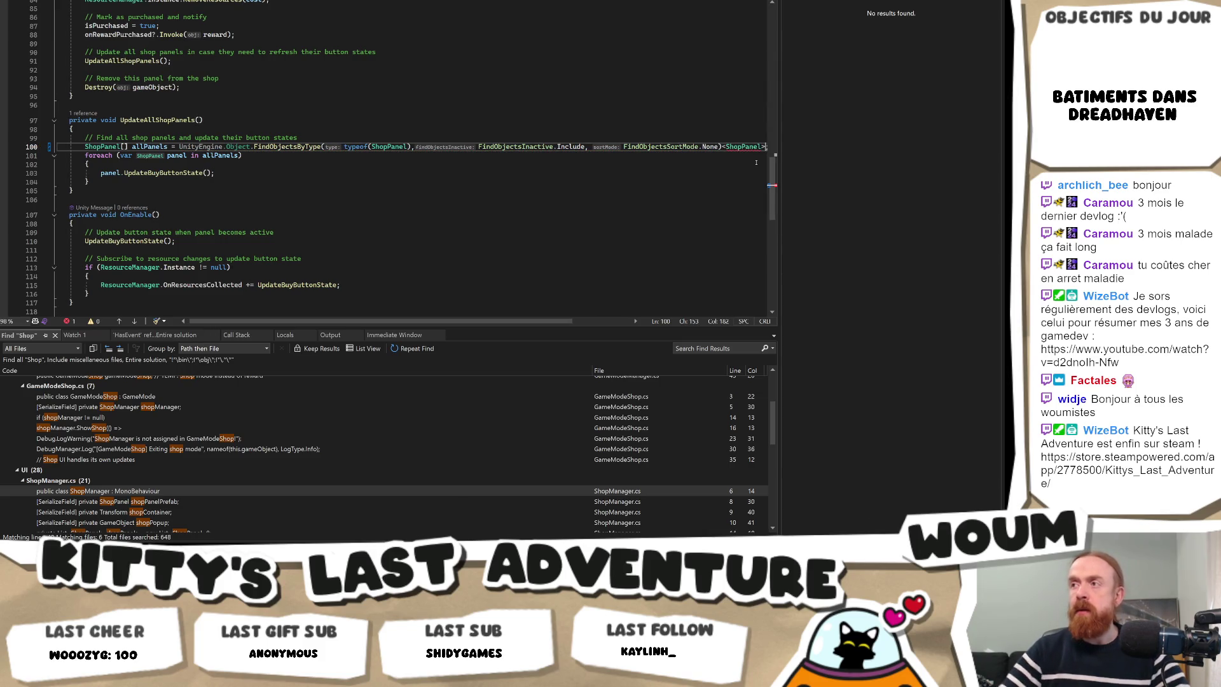
{"action": "scroll", "coordinate": [731, 152], "scroll_direction": "right", "scroll_amount": 1}
{"action": "left_click", "coordinate": [687, 146]}
{"action": "type", "text": "()"}
{"action": "key", "text": "BackSpace"}
{"action": "key", "text": "BackSpace"}
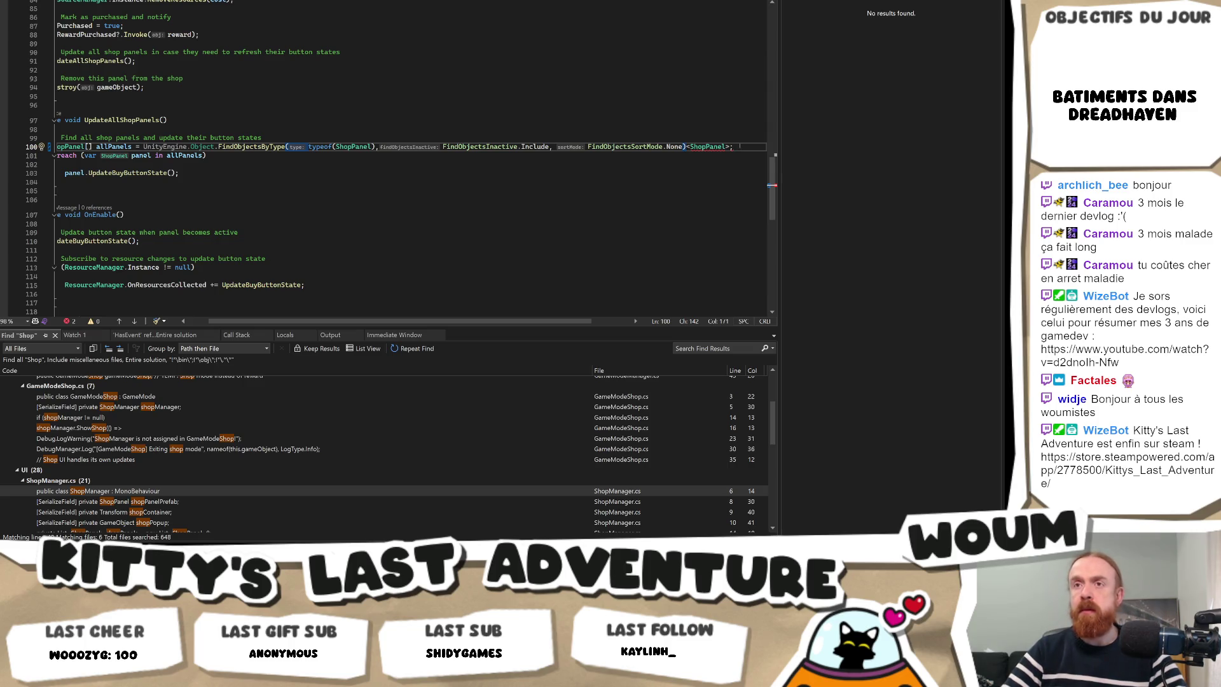
{"action": "key", "text": "Delete"}
{"action": "key", "text": "Delete"}
{"action": "key", "text": "Delete"}
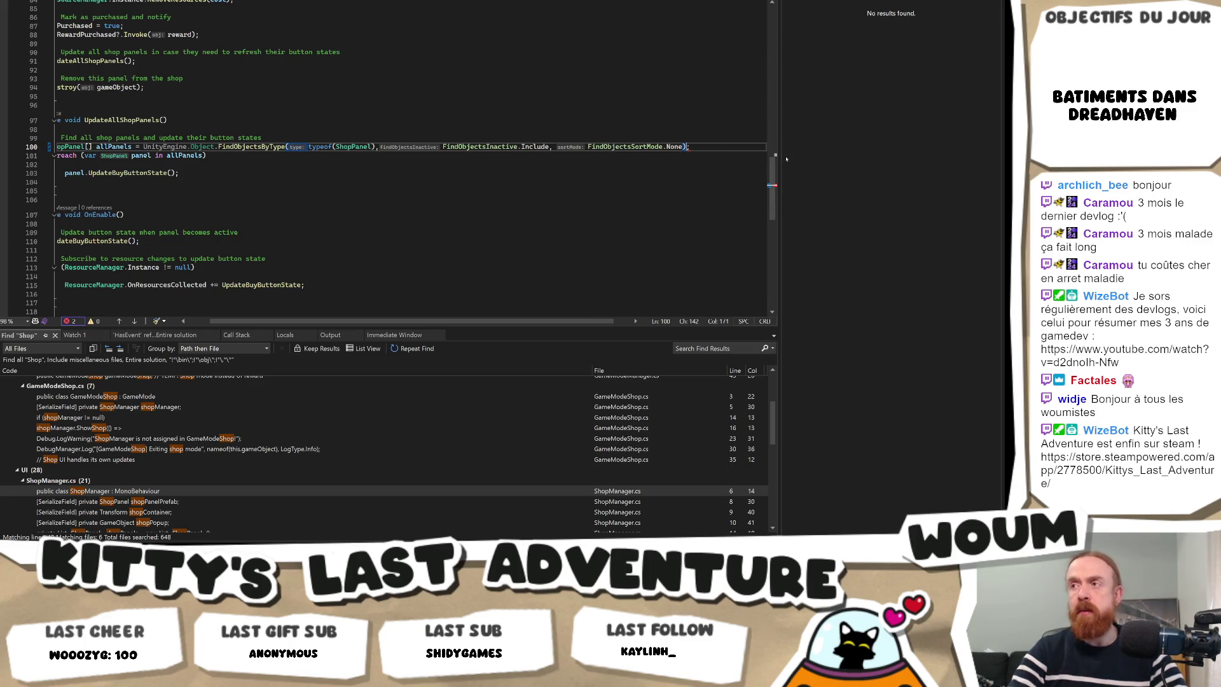
Add an explicit (ShopPanel[]) cast to the result and delete the UnityEngine.Object. prefix.
{"action": "mouse_move", "coordinate": [274, 146]}
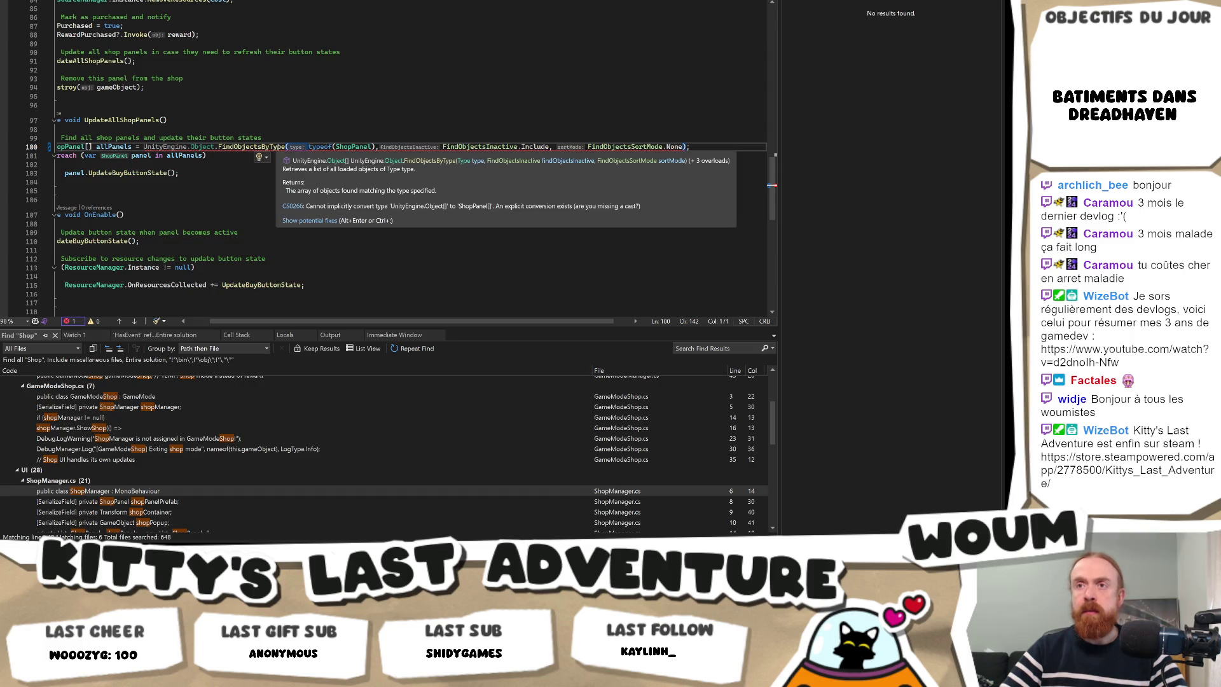
{"action": "left_click", "coordinate": [309, 220]}
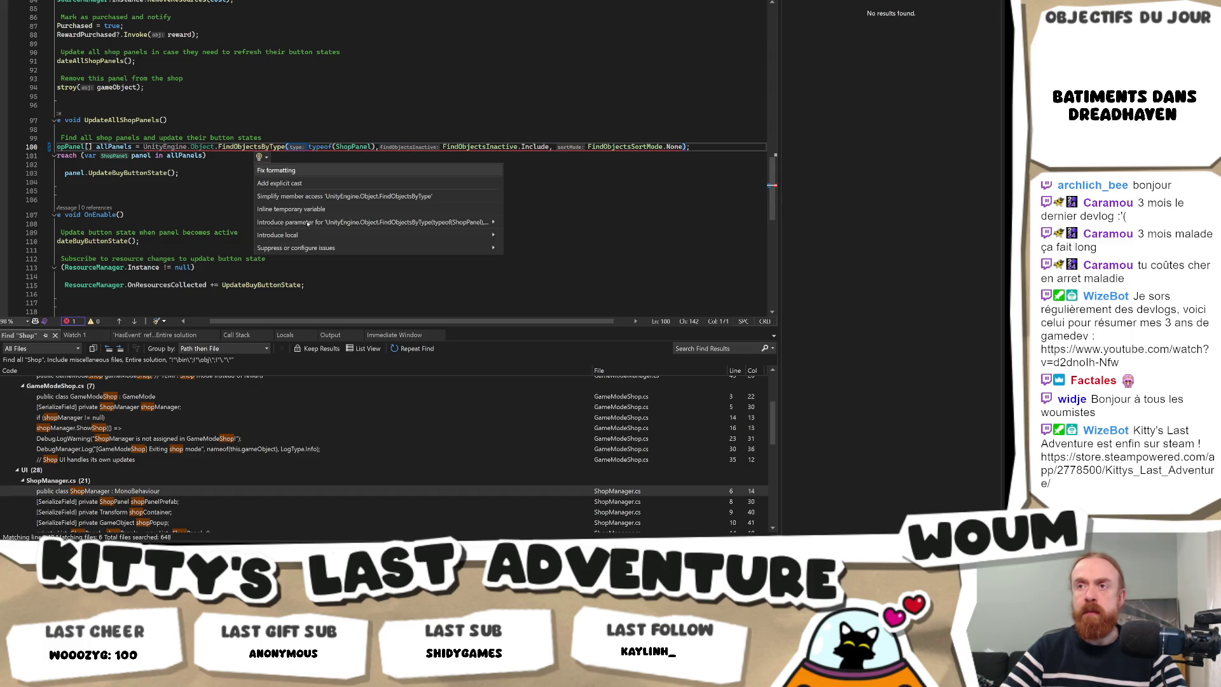
{"action": "left_click", "coordinate": [299, 183]}
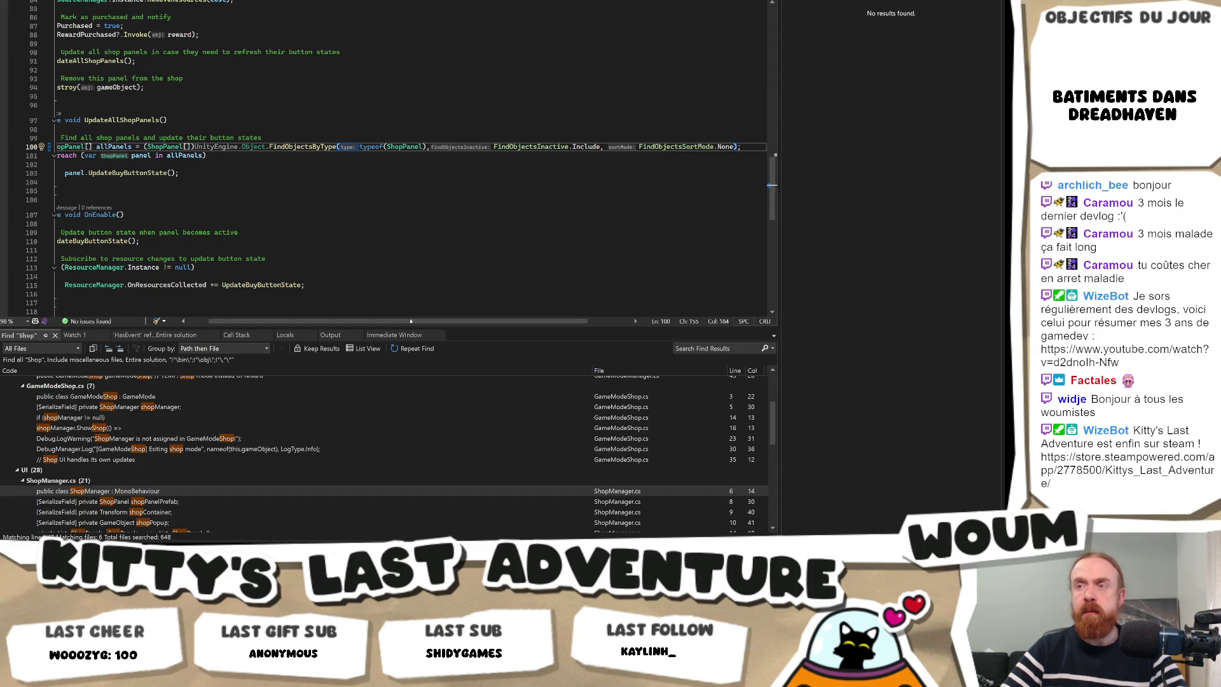
{"action": "scroll", "coordinate": [495, 314], "scroll_direction": "left", "scroll_amount": 2}
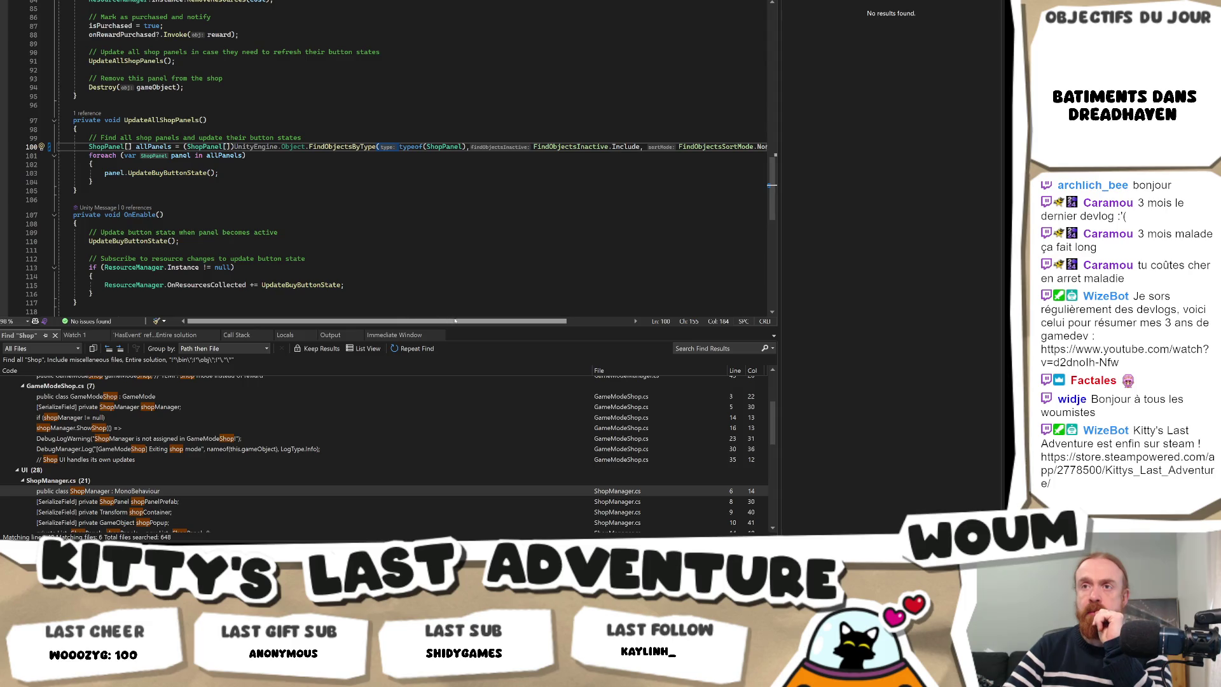
{"action": "scroll", "coordinate": [450, 320], "scroll_direction": "right", "scroll_amount": 6}
{"action": "scroll", "coordinate": [390, 141], "scroll_direction": "left", "scroll_amount": 6}
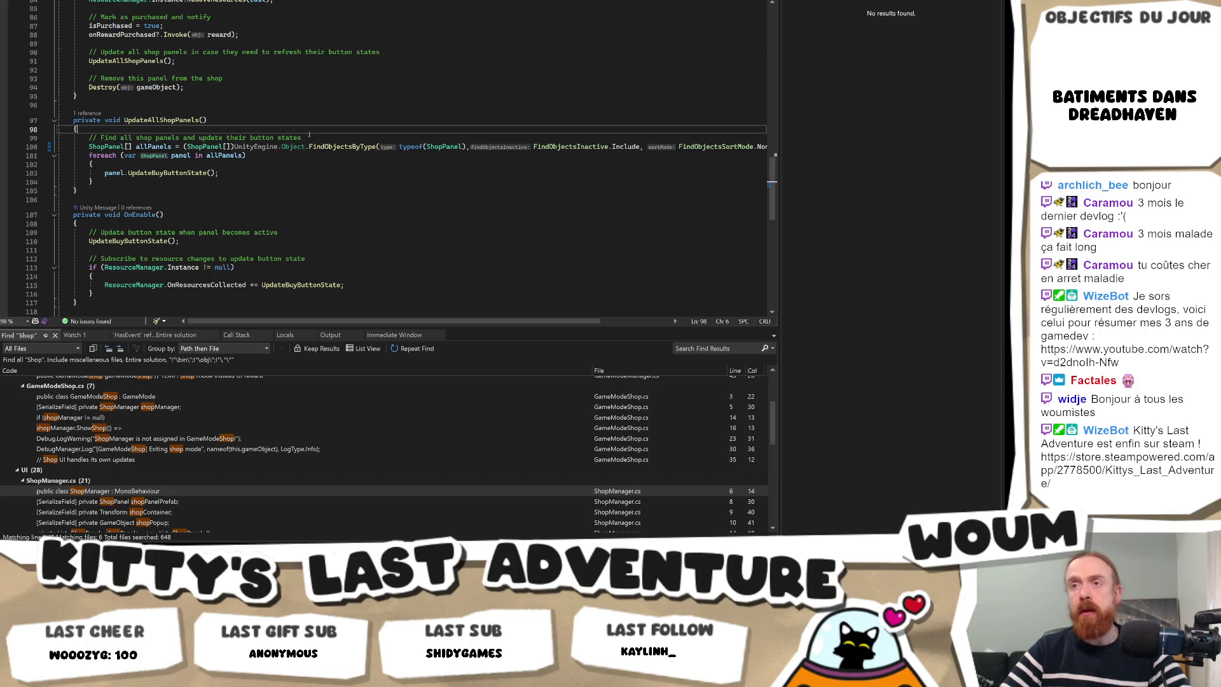
{"action": "left_click", "coordinate": [234, 146]}
{"action": "key", "text": "ctrl+shift+Right"}
{"action": "key", "text": "ctrl+shift+Right"}
{"action": "key", "text": "ctrl+shift+Right"}
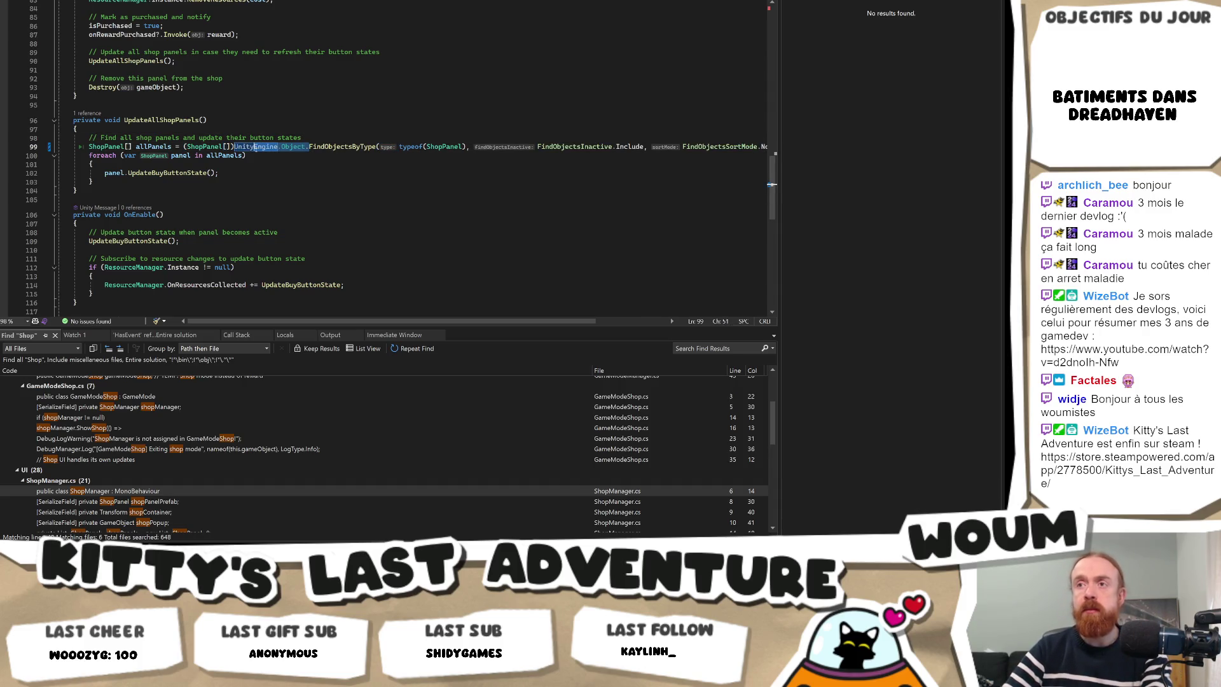
{"action": "key", "text": "Delete"}
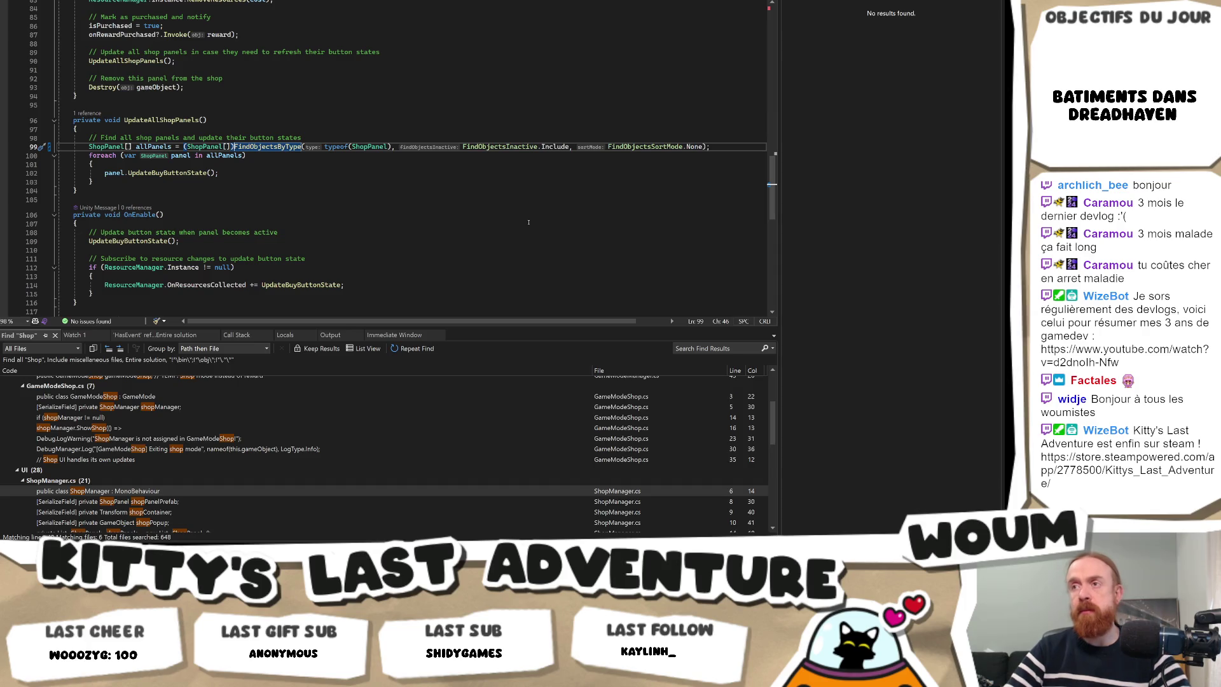